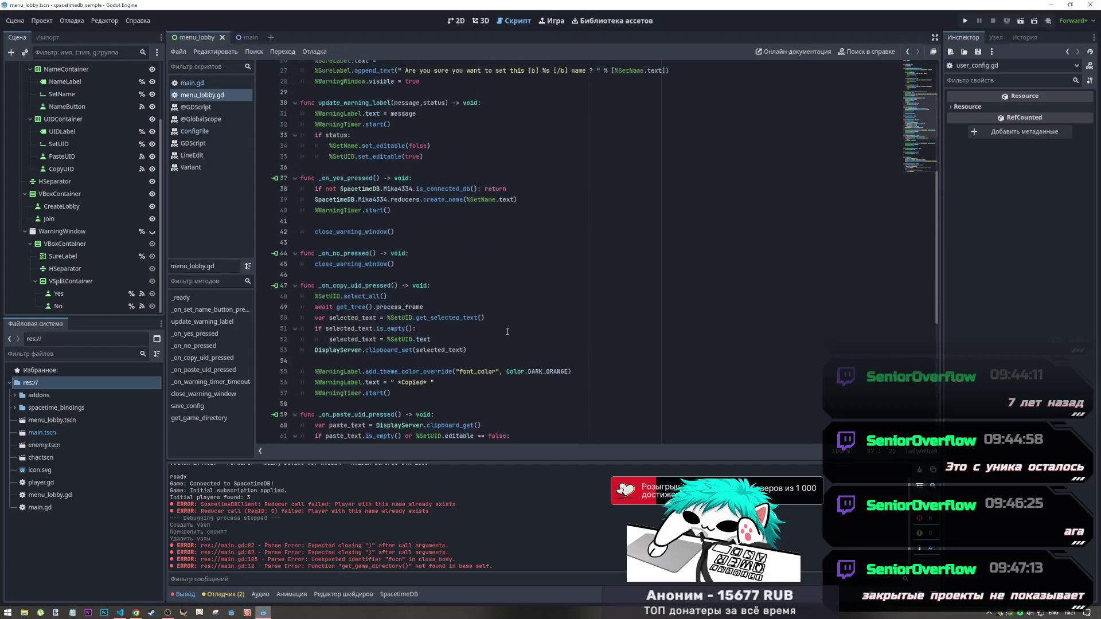
Paste the user_config.ini ConfigFile loading code under print("ready") in _ready
{"action": "left_click", "coordinate": [435, 102]}
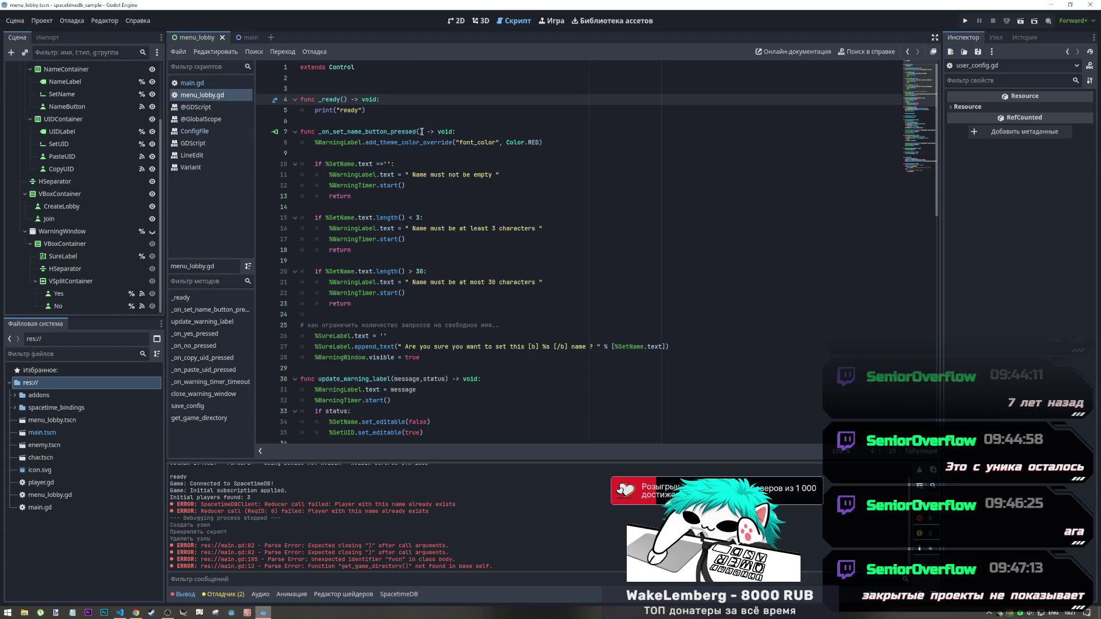
{"action": "left_click", "coordinate": [377, 113]}
{"action": "type", "text": "var score_data = {} \tvar config = ConfigFile.new() \t# Загрузить данные из файла. \tvar err = config.load(get_game_directory() + \"user_config.ini\") \t# Если файл не загрузился, игнорируйте его. \tif err != OK: \t\treturn \t# Повторите все разделы. \tfor player in config.get_sections(): \t\t# Получите данные для каждого раздела. \t\tvar player_name = config.get_value(player, \"player_name\") \t\tvar player_score = config.get_value(player, \"best_score\") \t\tscore_data[player_name] = player_score"}
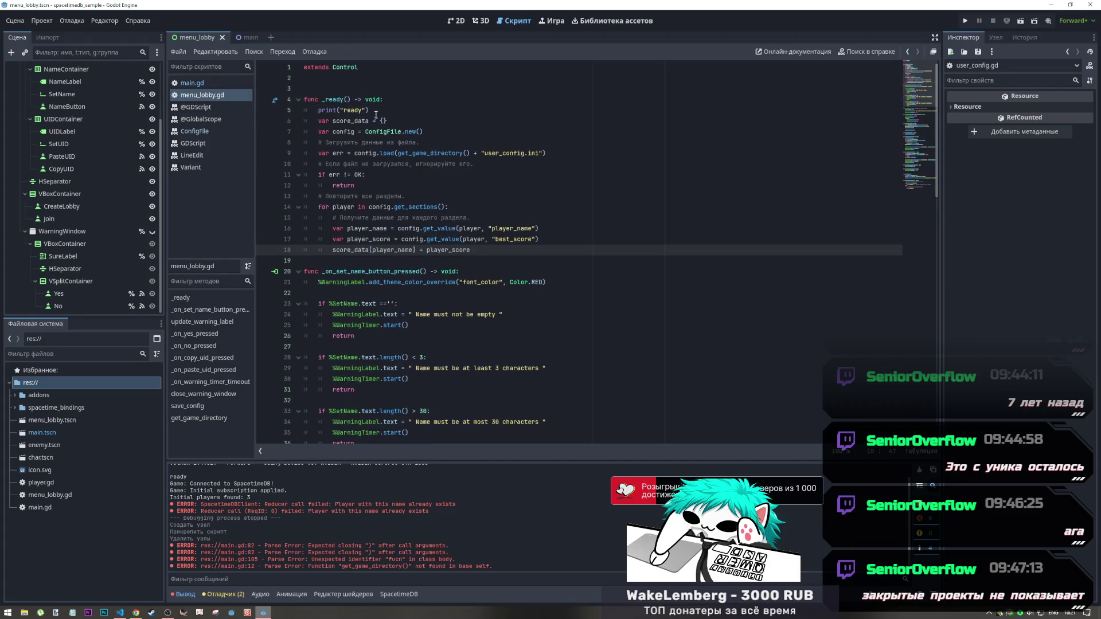
{"action": "left_click_drag", "start_coordinate": [377, 112], "coordinate": [318, 111]}
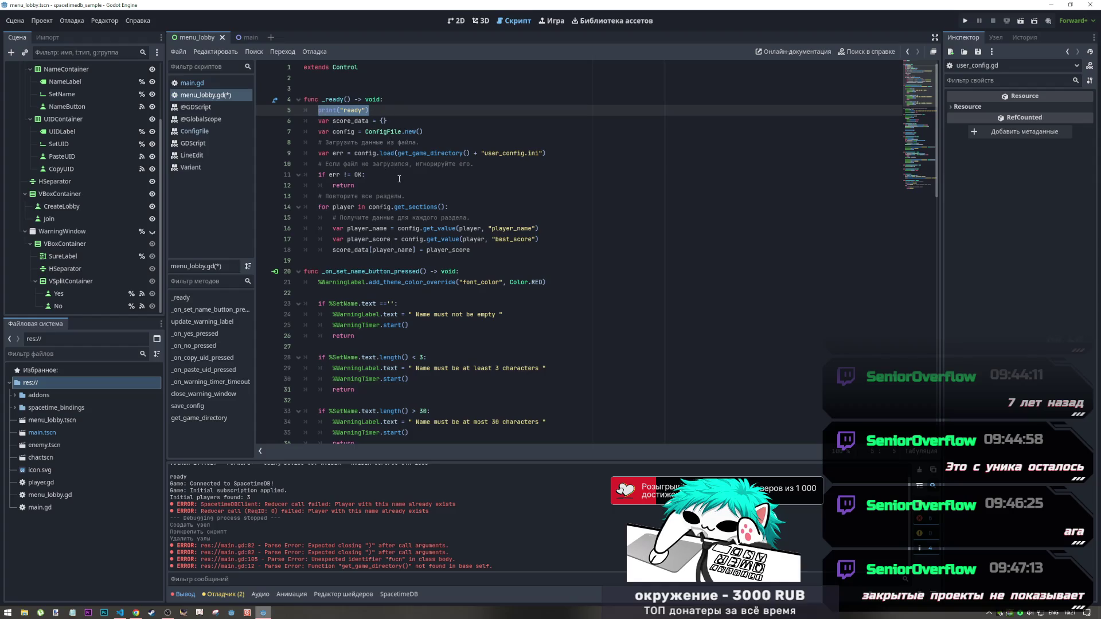
{"action": "scroll", "coordinate": [472, 252], "scroll_direction": "down", "scroll_amount": 2}
{"action": "scroll", "coordinate": [472, 251], "scroll_direction": "down", "scroll_amount": 16}
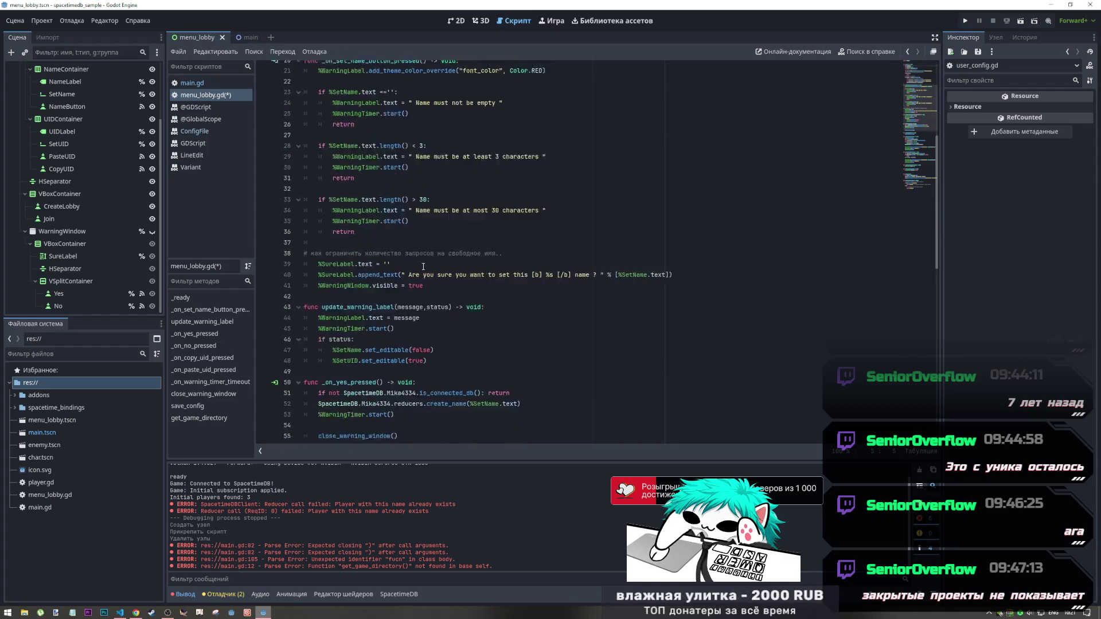
{"action": "scroll", "coordinate": [377, 326], "scroll_direction": "down", "scroll_amount": 3}
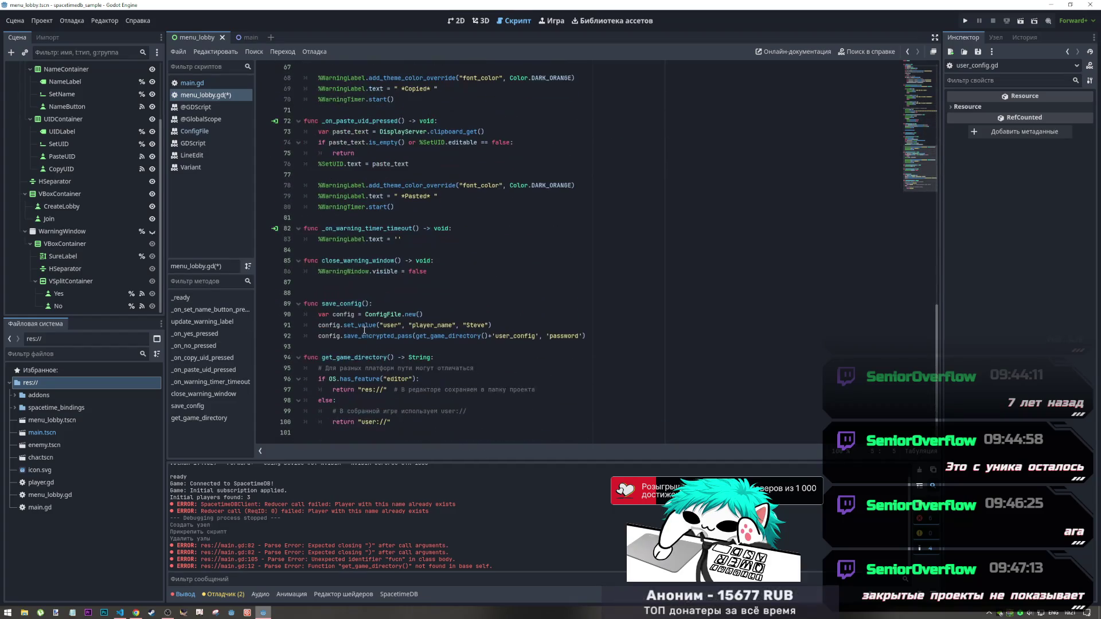
Review the save_config and get_game_directory functions, then switch to main.gd
{"action": "left_click", "coordinate": [344, 303]}
{"action": "left_click", "coordinate": [374, 357]}
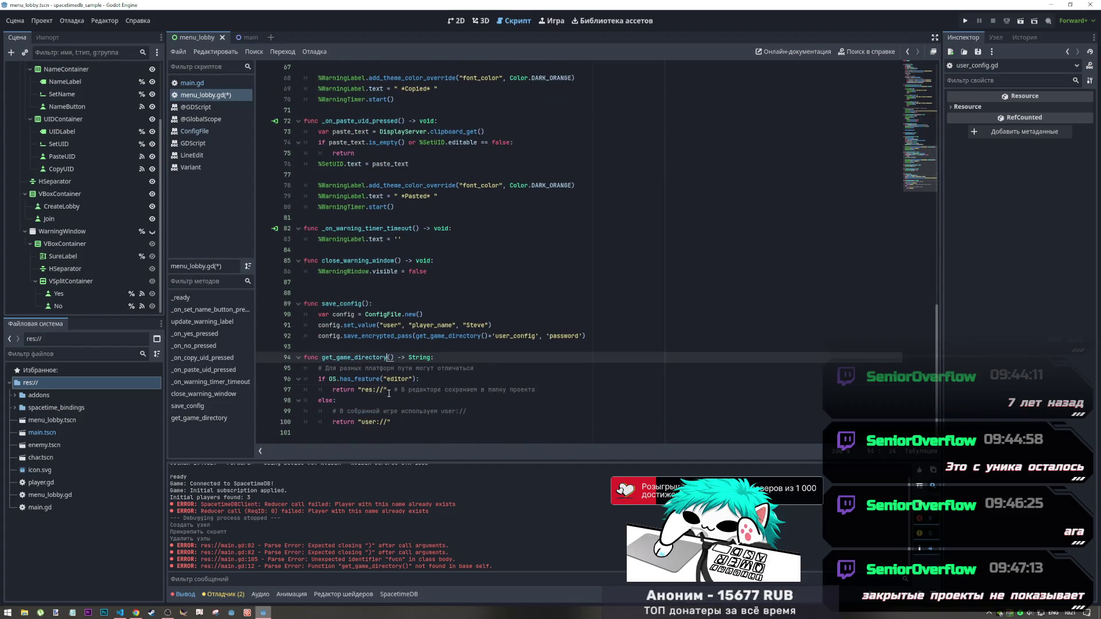
{"action": "left_click", "coordinate": [388, 389]}
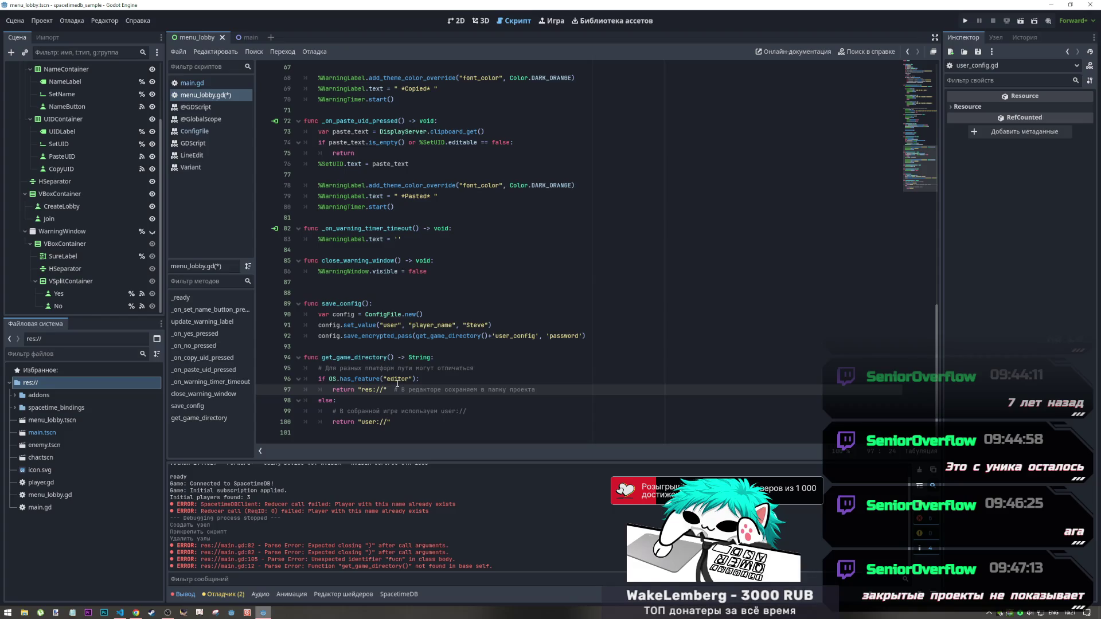
{"action": "scroll", "coordinate": [401, 356], "scroll_direction": "up", "scroll_amount": 2}
{"action": "scroll", "coordinate": [405, 344], "scroll_direction": "down", "scroll_amount": 2}
{"action": "scroll", "coordinate": [407, 322], "scroll_direction": "up", "scroll_amount": 9}
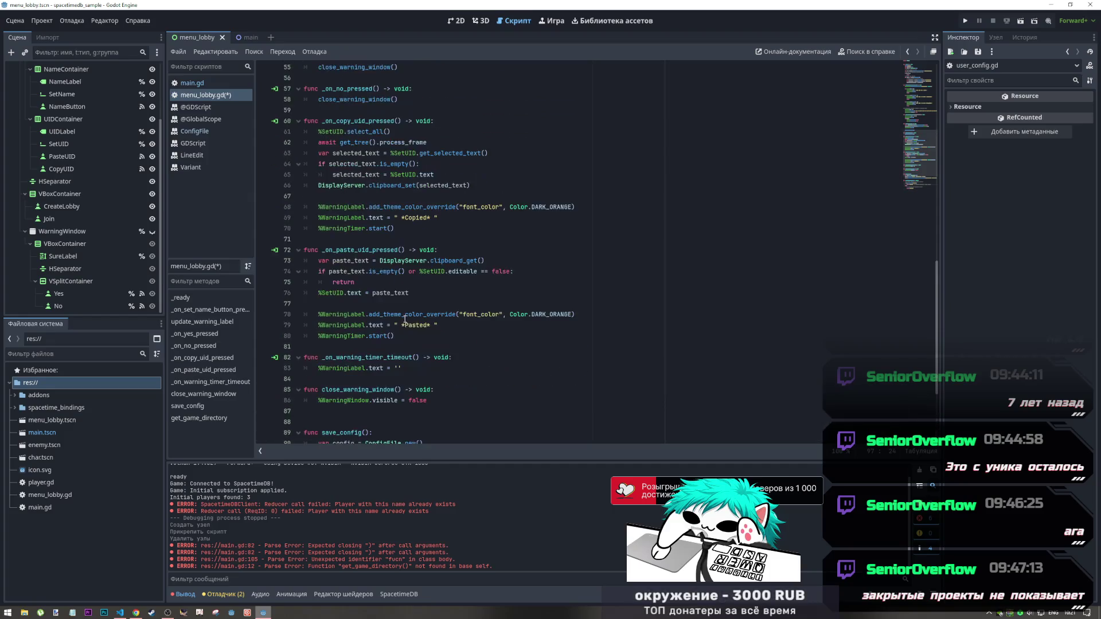
{"action": "scroll", "coordinate": [405, 319], "scroll_direction": "down", "scroll_amount": 9}
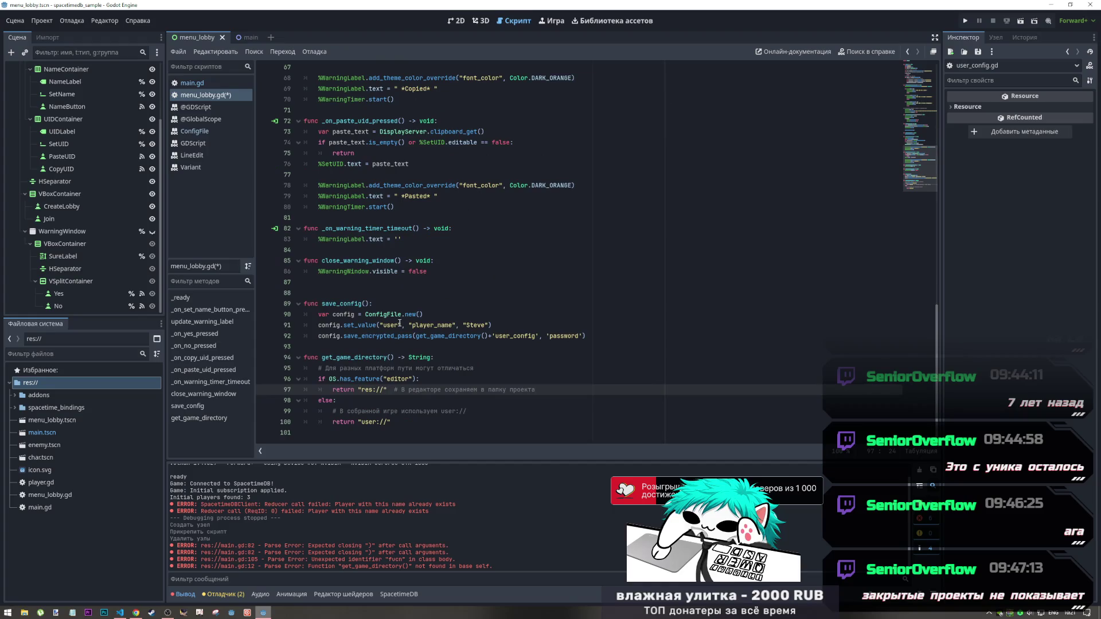
{"action": "scroll", "coordinate": [401, 324], "scroll_direction": "up", "scroll_amount": 3}
{"action": "scroll", "coordinate": [430, 326], "scroll_direction": "down", "scroll_amount": 2}
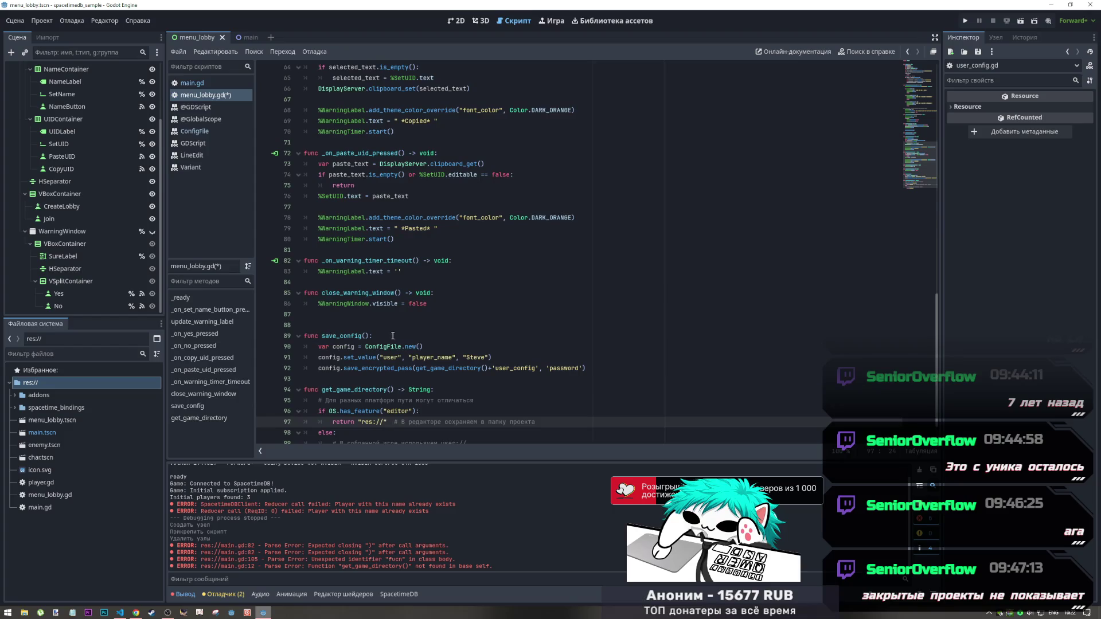
{"action": "left_click", "coordinate": [207, 84]}
{"action": "scroll", "coordinate": [505, 330], "scroll_direction": "down", "scroll_amount": 7}
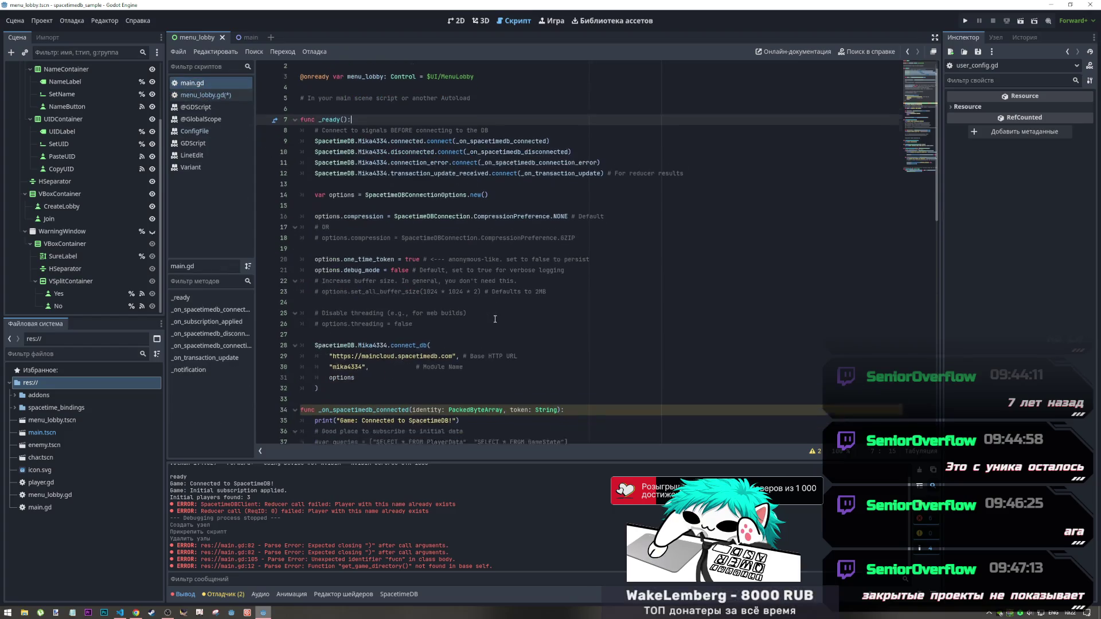
Delete the menu_lobby.save_config() call on line 81 of main.gd and save the scripts
{"action": "scroll", "coordinate": [504, 330], "scroll_direction": "down", "scroll_amount": 10}
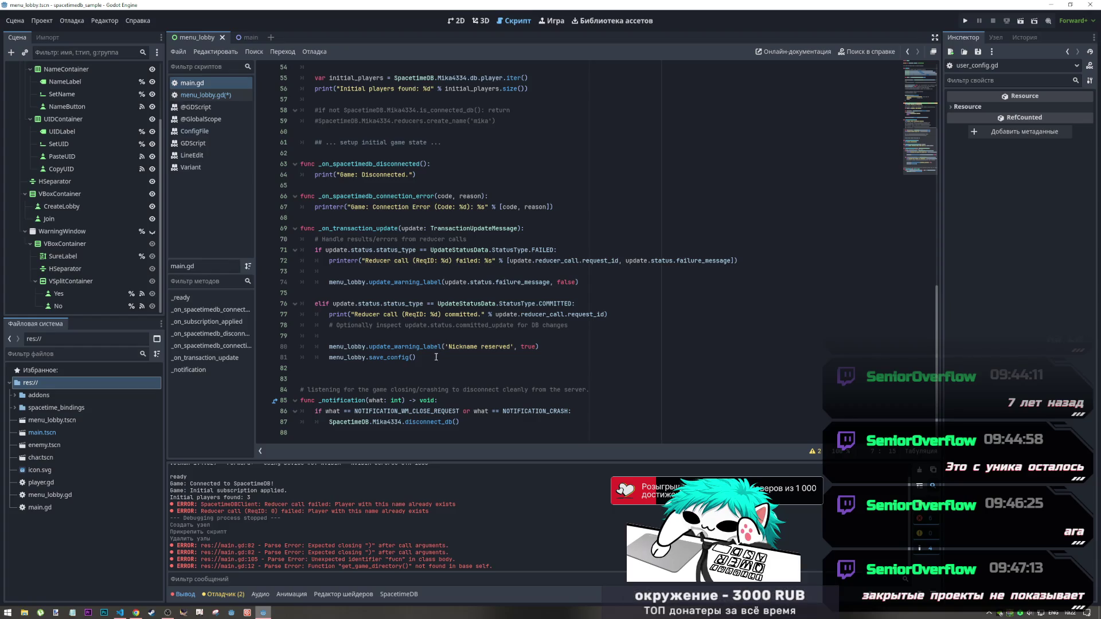
{"action": "left_click_drag", "start_coordinate": [417, 357], "coordinate": [325, 358]}
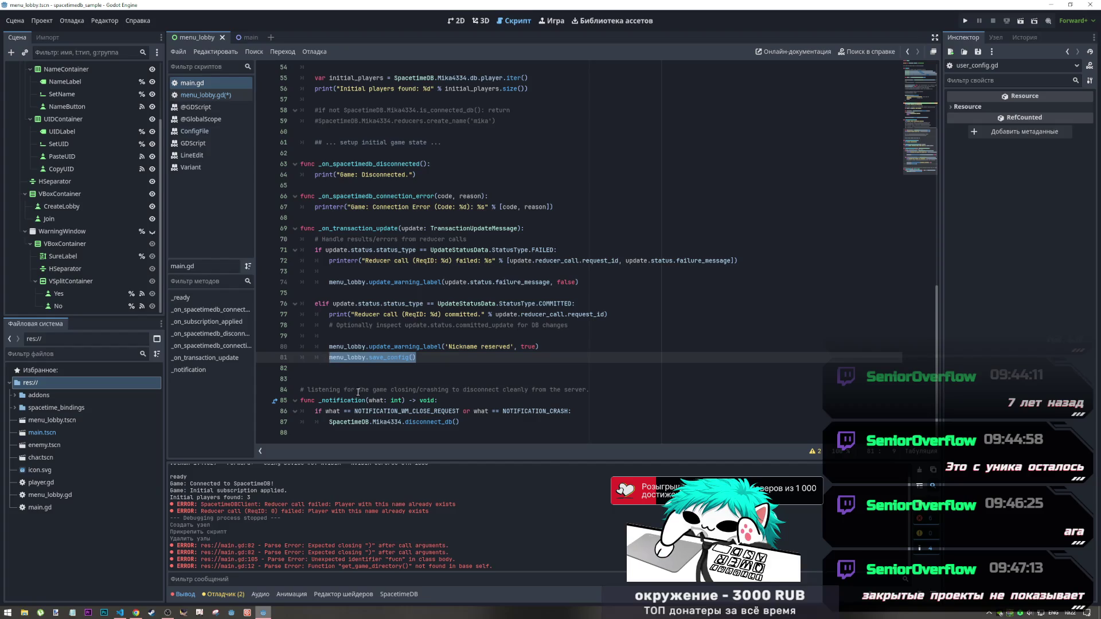
{"action": "key", "text": "End"}
{"action": "left_click_drag", "start_coordinate": [417, 357], "coordinate": [287, 353]}
{"action": "key", "text": "BackSpace"}
{"action": "key", "text": "BackSpace"}
{"action": "key", "text": "BackSpace"}
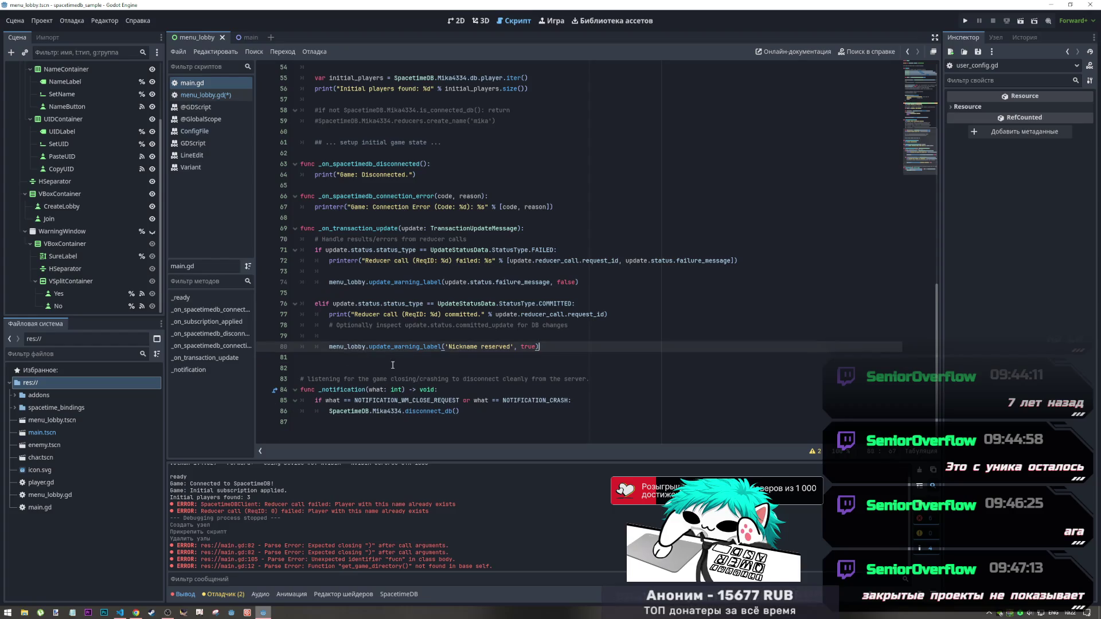
{"action": "key", "text": "ctrl+s"}
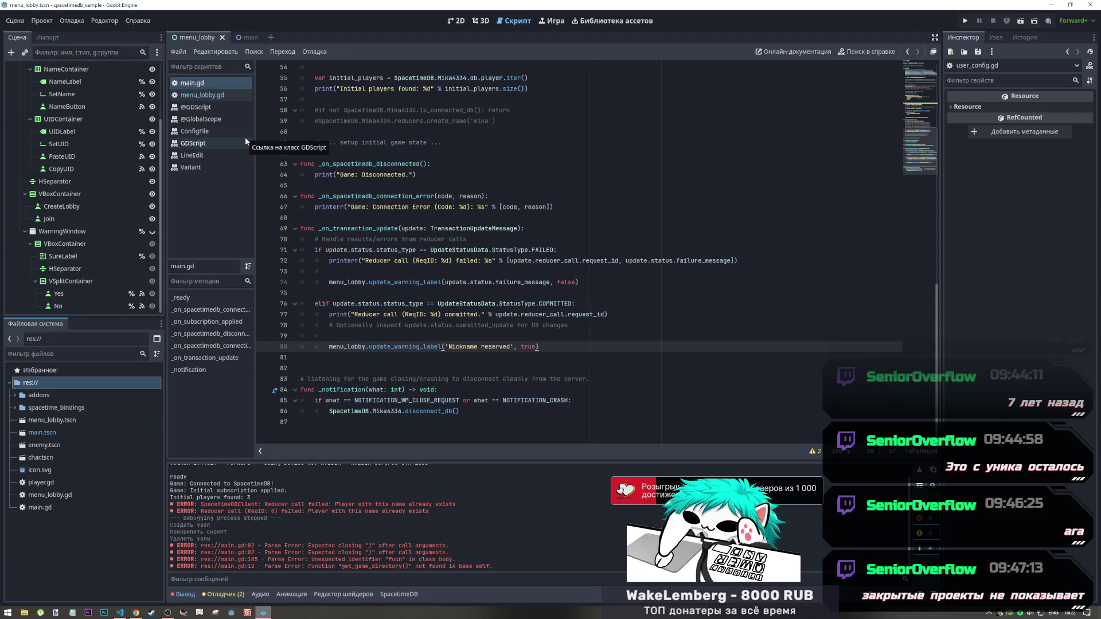
In menu_lobby.gd, add save_config() after line 48 inside the if status block, and save
{"action": "left_click", "coordinate": [221, 99]}
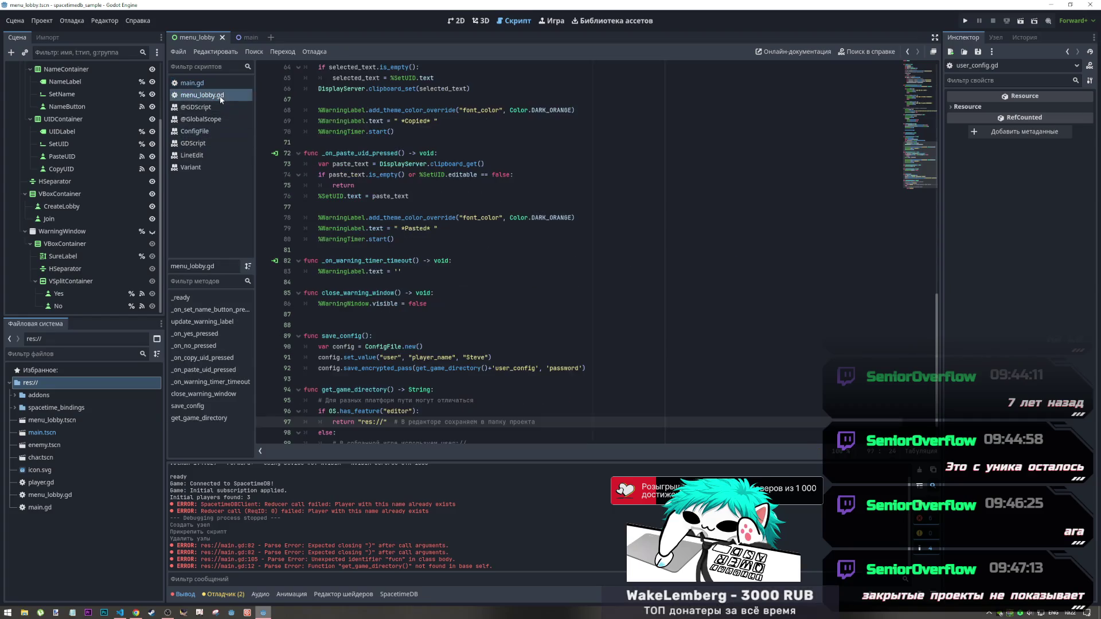
{"action": "scroll", "coordinate": [439, 314], "scroll_direction": "down", "scroll_amount": 5}
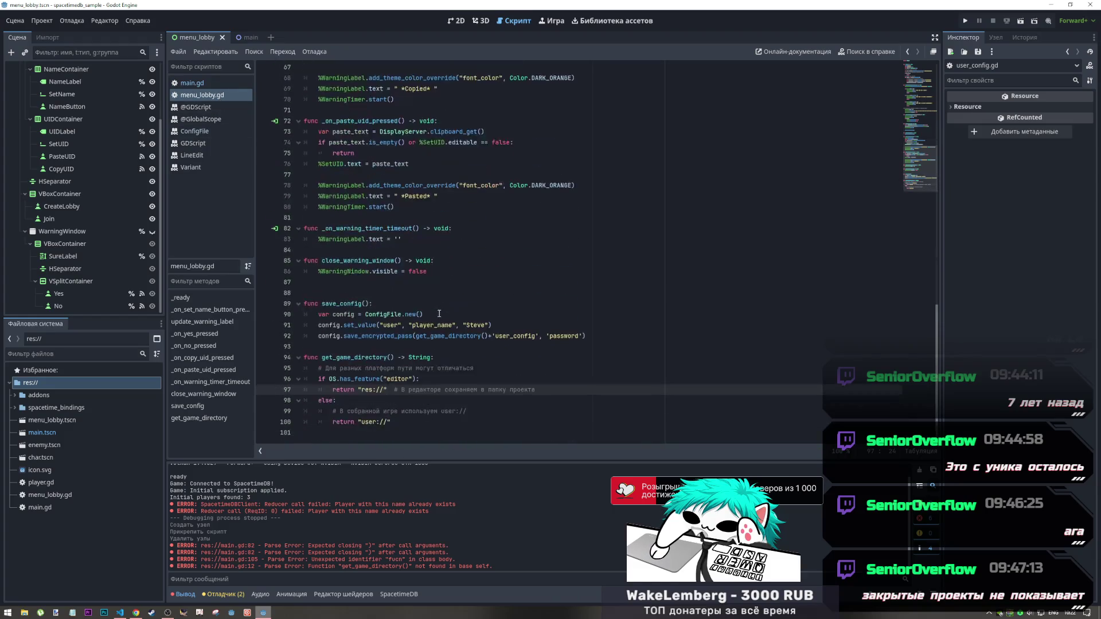
{"action": "scroll", "coordinate": [439, 314], "scroll_direction": "up", "scroll_amount": 10}
{"action": "scroll", "coordinate": [375, 311], "scroll_direction": "up", "scroll_amount": 2}
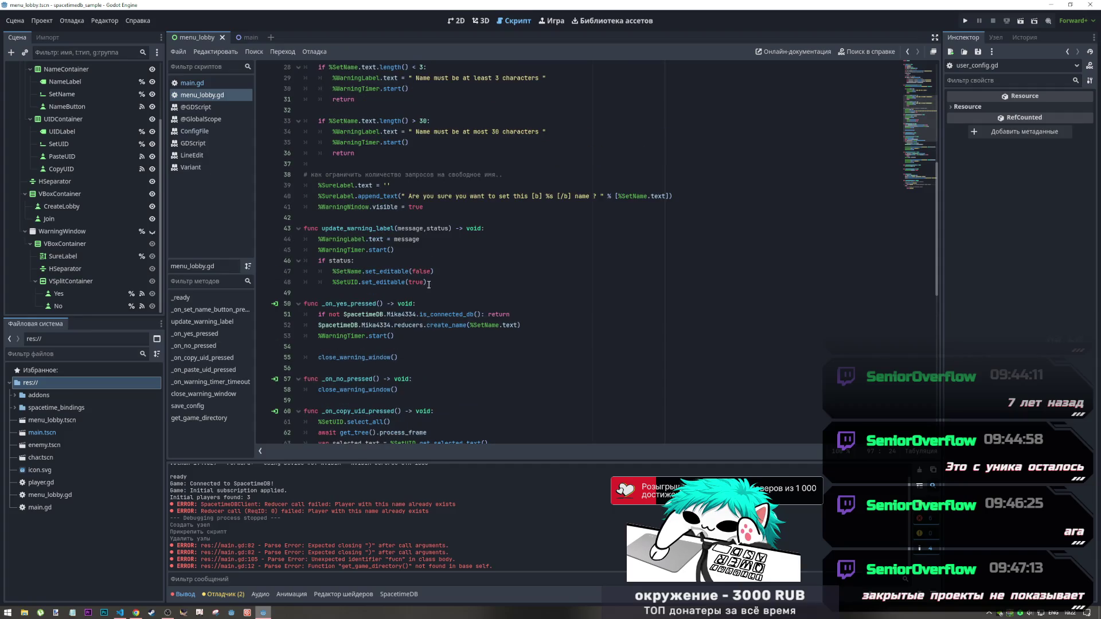
{"action": "left_click", "coordinate": [440, 282]}
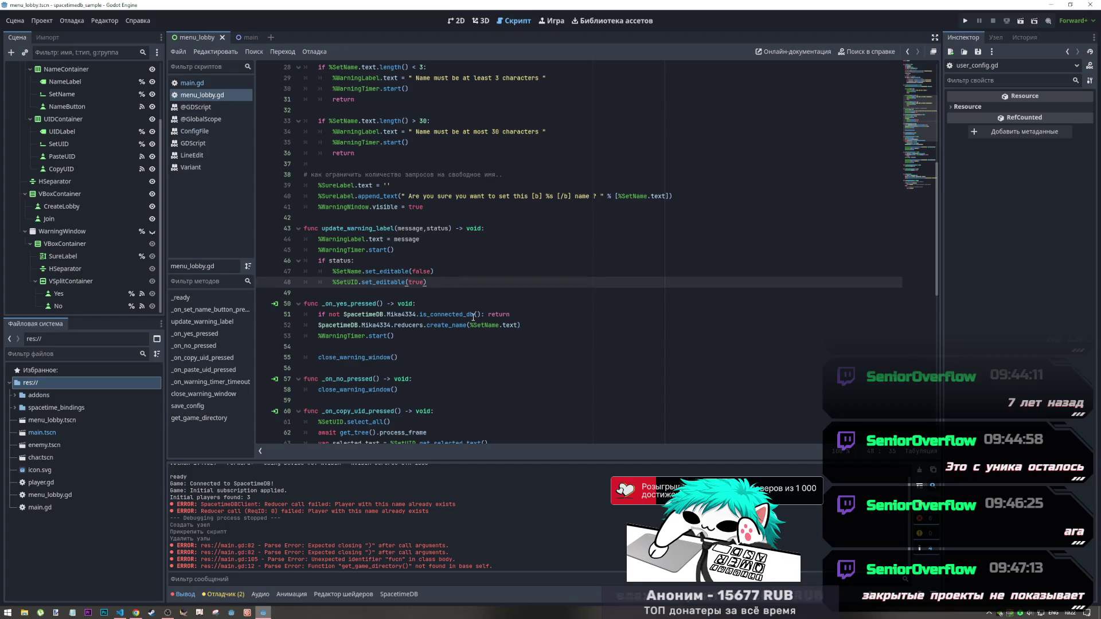
{"action": "key", "text": "Return"}
{"action": "type", "text": "save_config()"}
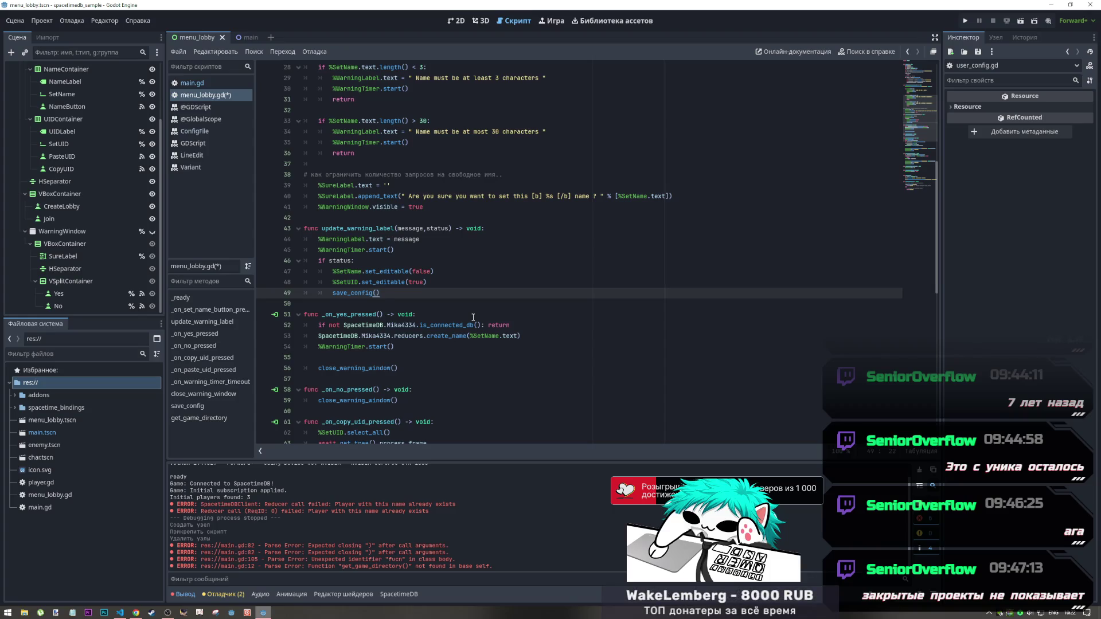
{"action": "key", "text": "ctrl+s"}
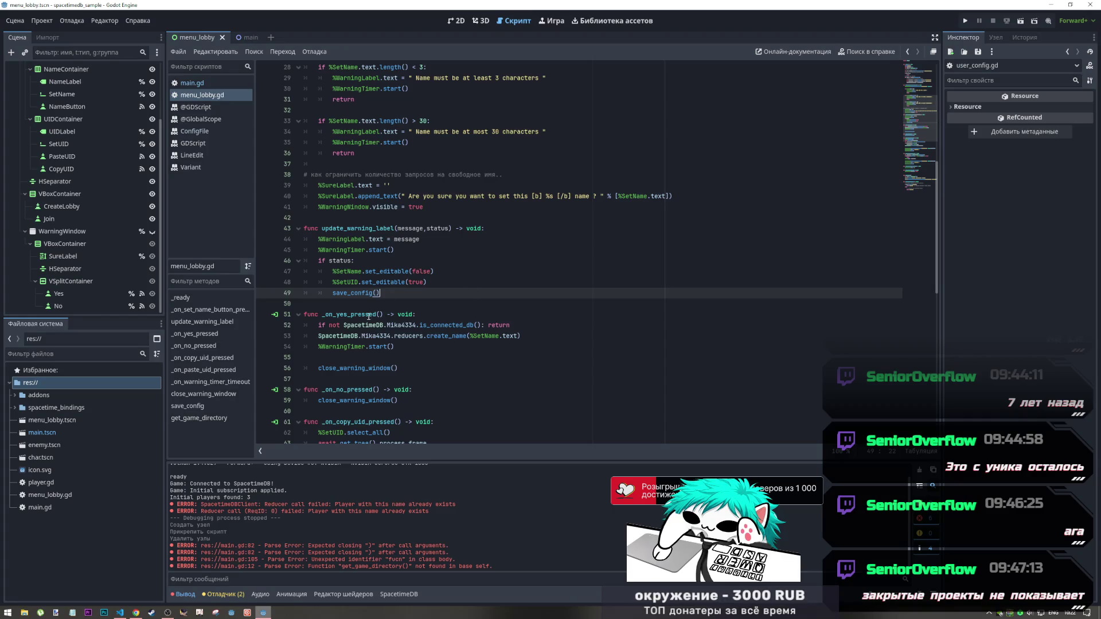
{"action": "scroll", "coordinate": [372, 317], "scroll_direction": "down", "scroll_amount": 10}
{"action": "scroll", "coordinate": [372, 317], "scroll_direction": "down", "scroll_amount": 3}
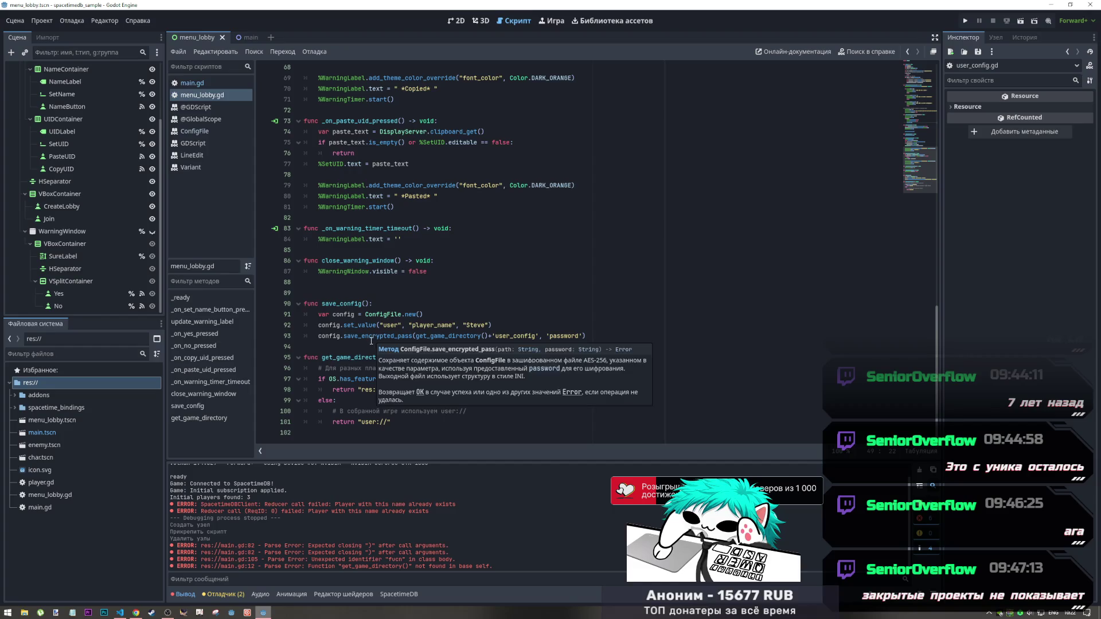
{"action": "scroll", "coordinate": [373, 339], "scroll_direction": "up", "scroll_amount": 15}
{"action": "scroll", "coordinate": [372, 342], "scroll_direction": "down", "scroll_amount": 2}
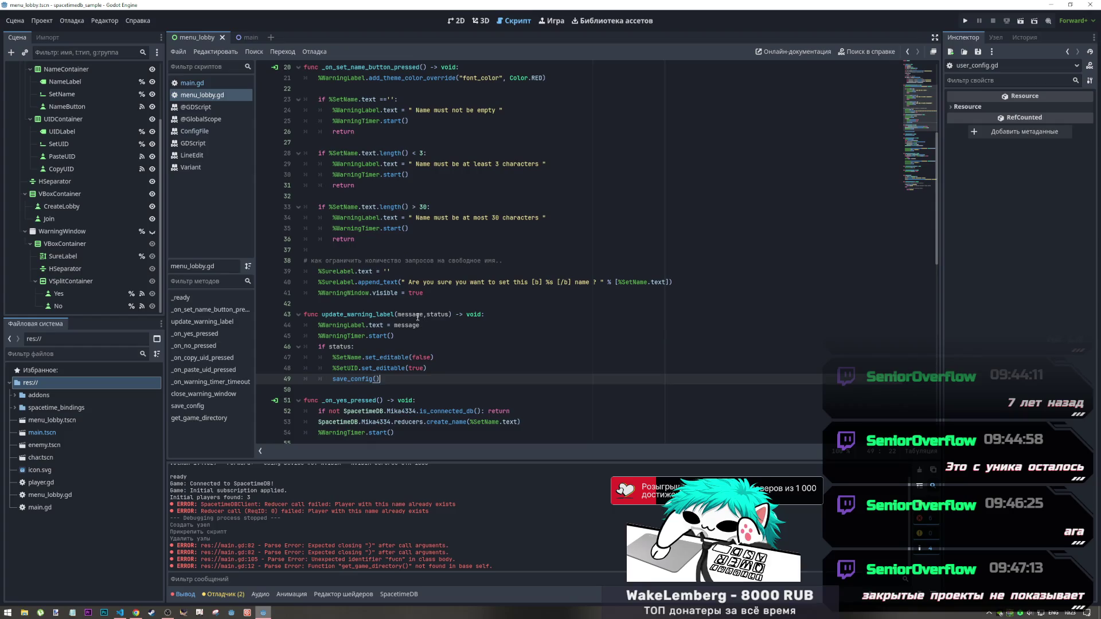
Copy %SetName. from line 47 and paste it as %SetName.text into line 92's set_value call
{"action": "double_click", "coordinate": [344, 359]}
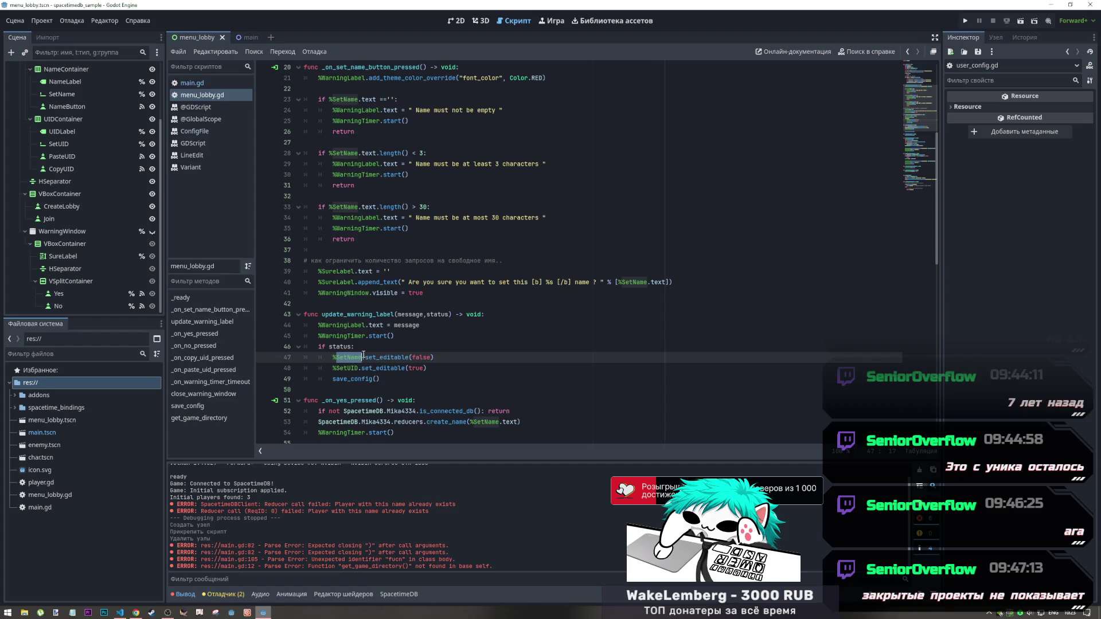
{"action": "left_click_drag", "start_coordinate": [365, 358], "coordinate": [332, 357]}
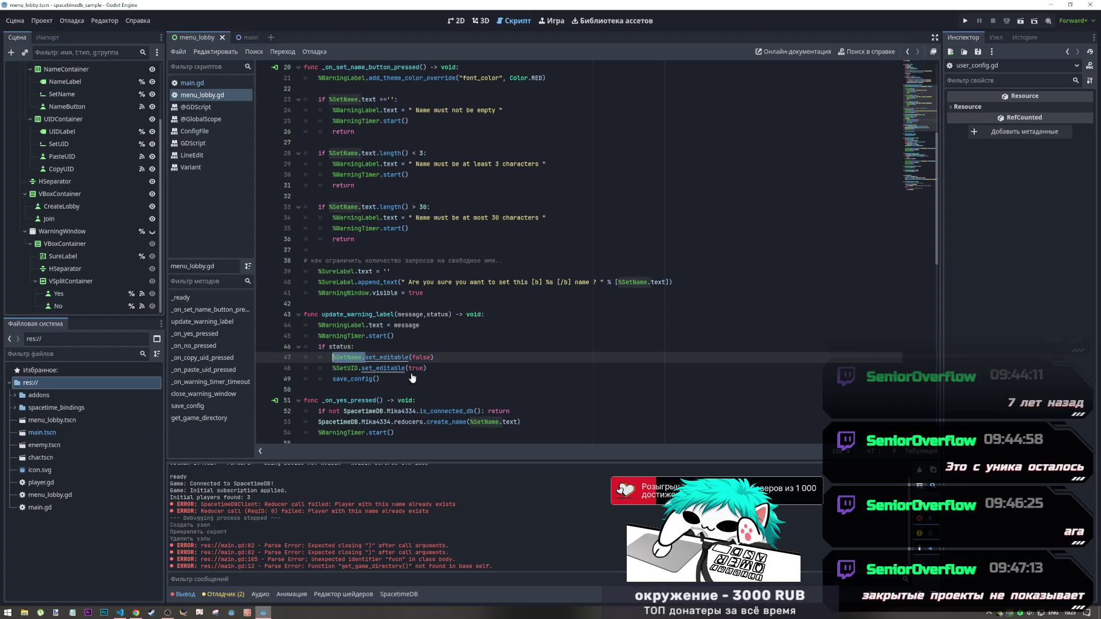
{"action": "scroll", "coordinate": [408, 377], "scroll_direction": "down", "scroll_amount": 15}
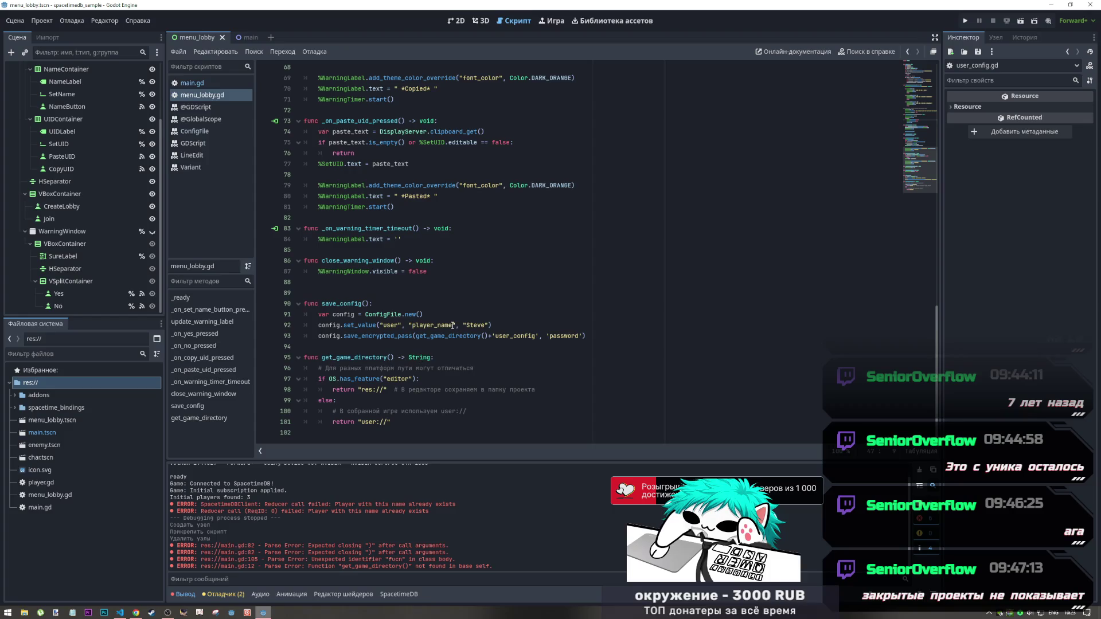
{"action": "left_click_drag", "start_coordinate": [452, 325], "coordinate": [407, 325]}
{"action": "type", "text": "%SetName."}
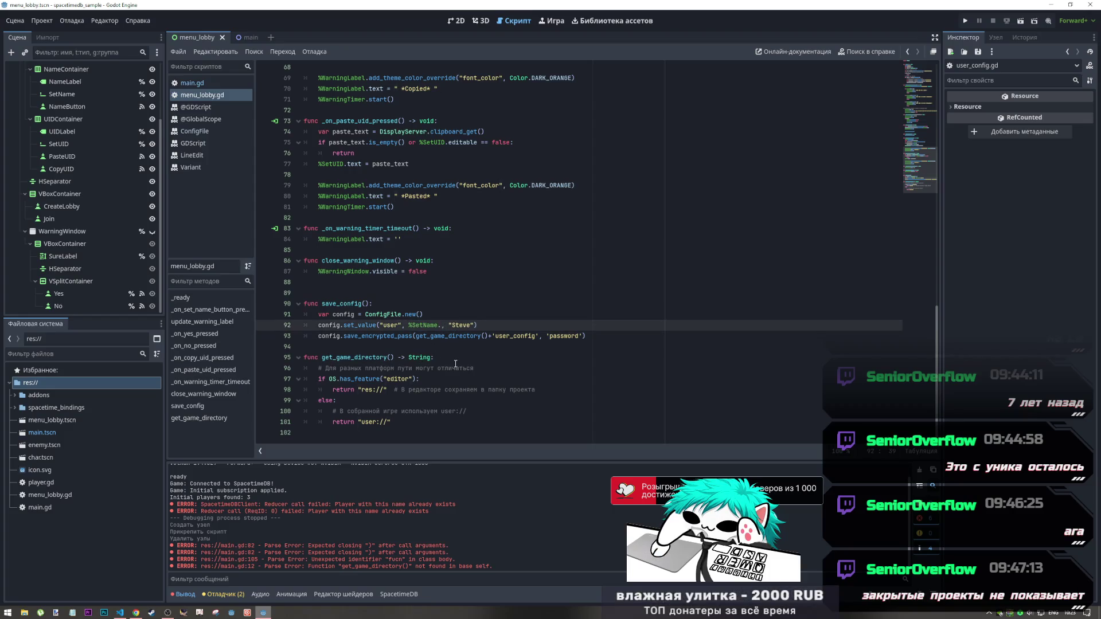
{"action": "type", "text": "text"}
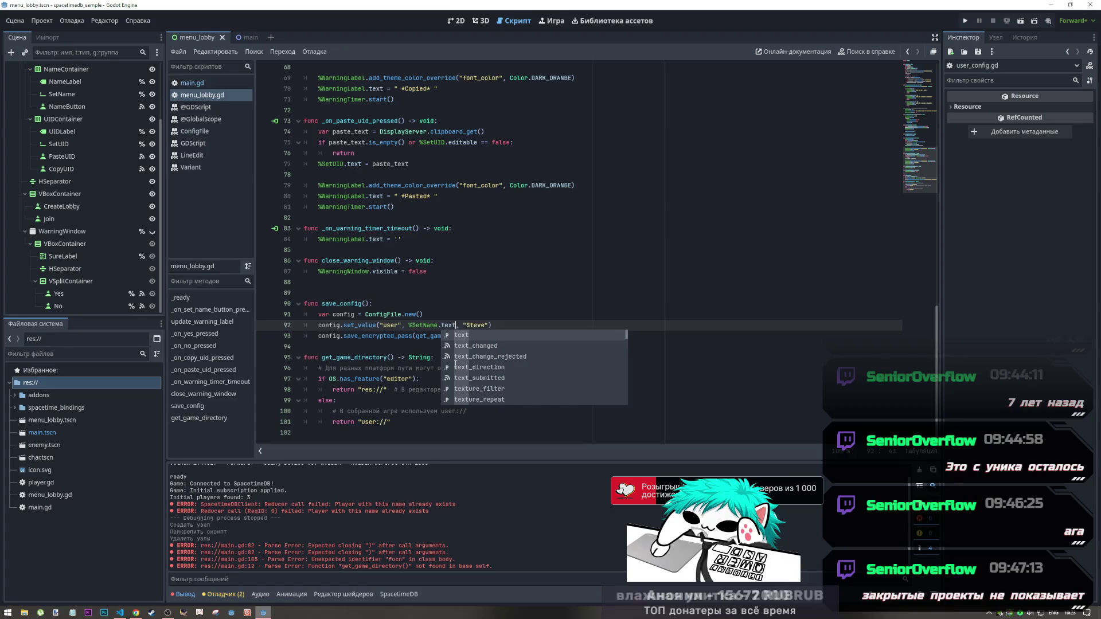
{"action": "left_click", "coordinate": [496, 325]}
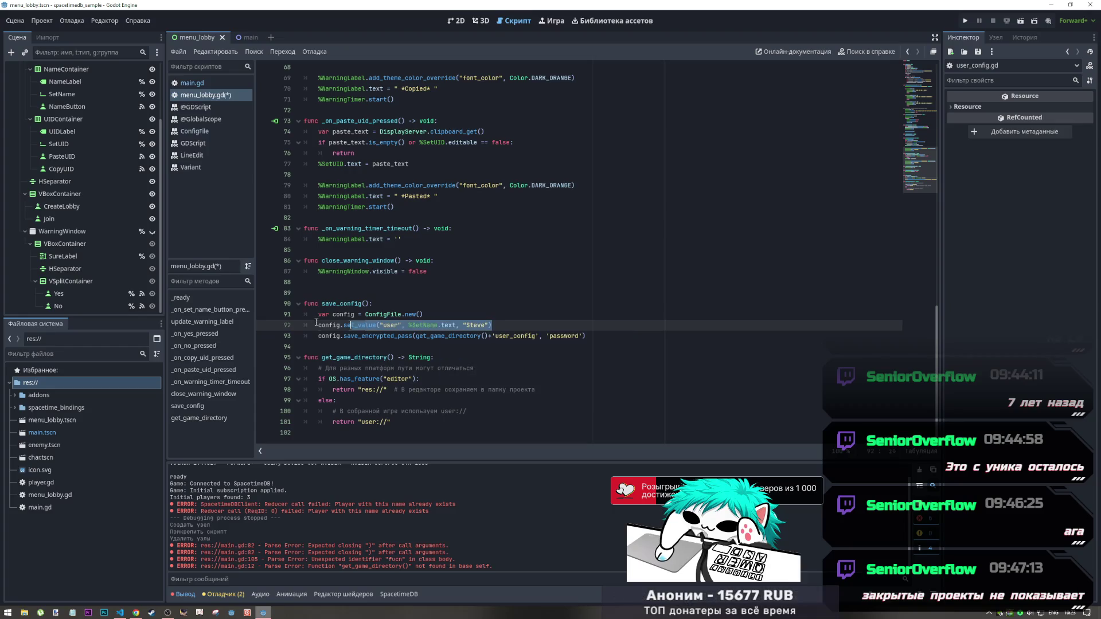
{"action": "left_click", "coordinate": [473, 325]}
Make line 92 store %SetName.text under key 'name', then copy it for a new line 93
{"action": "left_click_drag", "start_coordinate": [456, 325], "coordinate": [411, 325]}
{"action": "key", "text": "ctrl+x"}
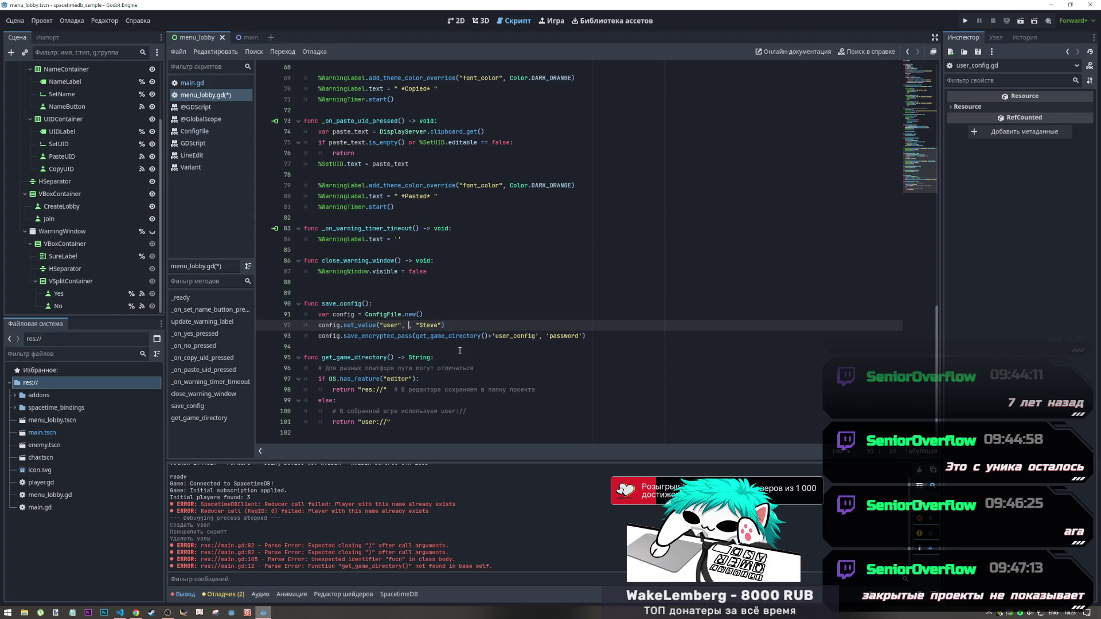
{"action": "type", "text": "name"}
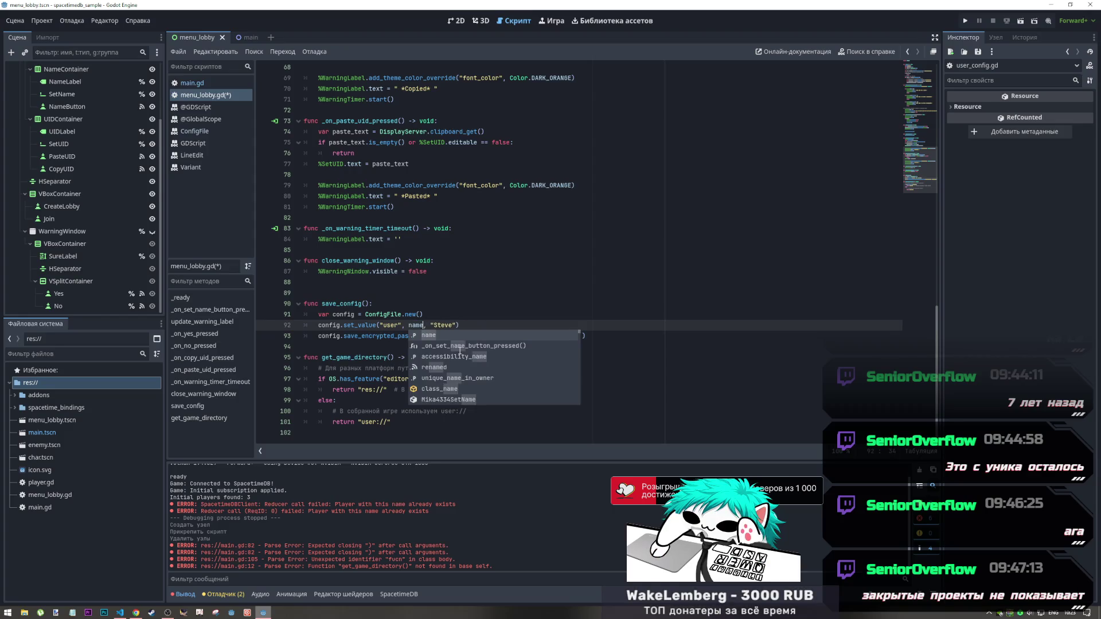
{"action": "key", "text": "BackSpace"}
{"action": "key", "text": "BackSpace"}
{"action": "key", "text": "BackSpace"}
{"action": "type", "text": "'name'"}
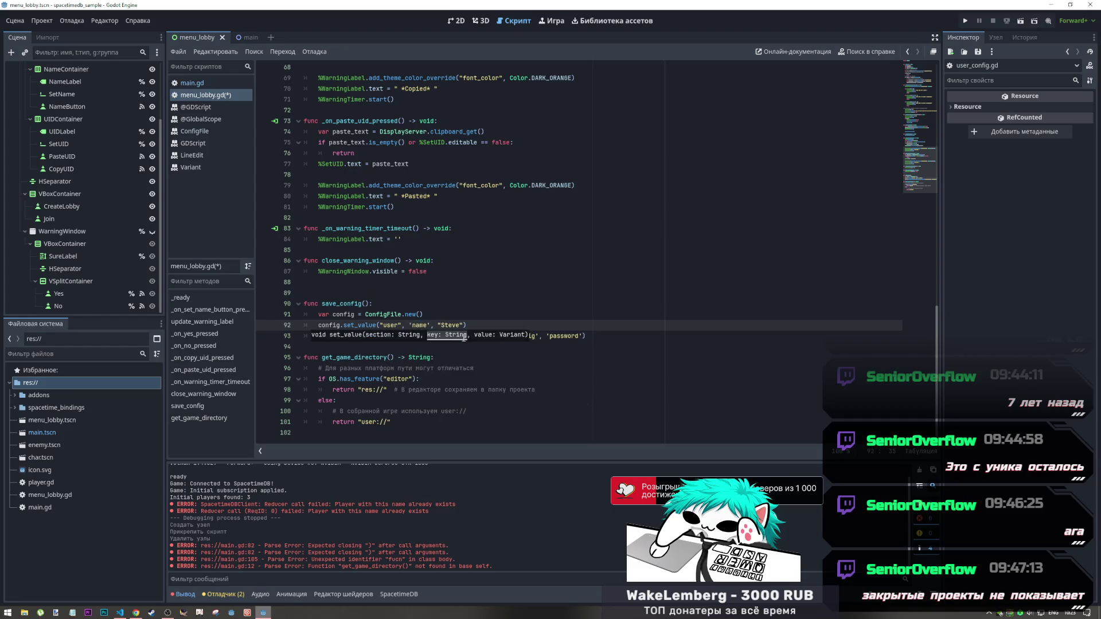
{"action": "left_click_drag", "start_coordinate": [463, 325], "coordinate": [438, 324]}
{"action": "key", "text": "ctrl+v"}
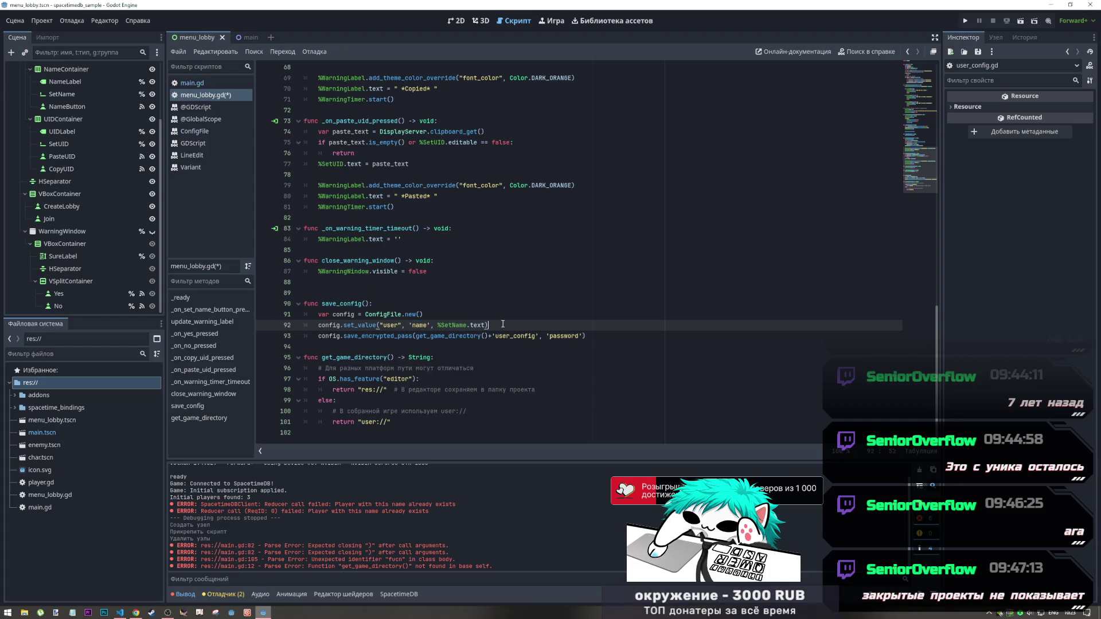
{"action": "key", "text": "Return"}
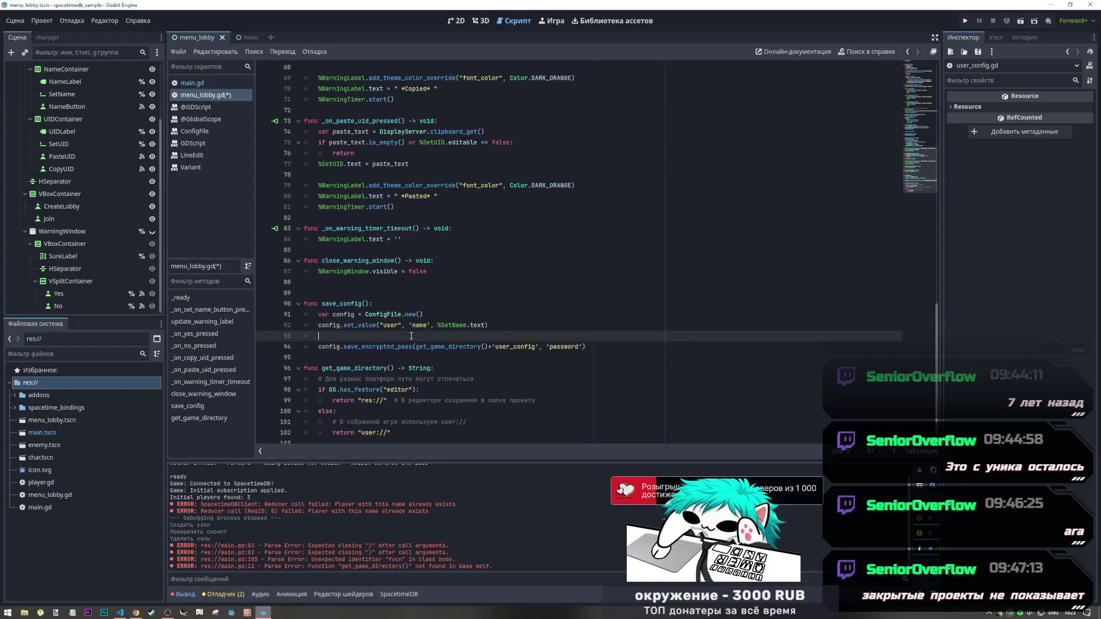
{"action": "left_click_drag", "start_coordinate": [488, 325], "coordinate": [319, 326]}
{"action": "key", "text": "ctrl+c"}
{"action": "left_click", "coordinate": [321, 335]}
Paste the set_value line onto line 93 with key 'UID', and rename both sections to USER
{"action": "key", "text": "ctrl+v"}
{"action": "double_click", "coordinate": [419, 335]}
{"action": "type", "text": "UID"}
{"action": "double_click", "coordinate": [417, 325]}
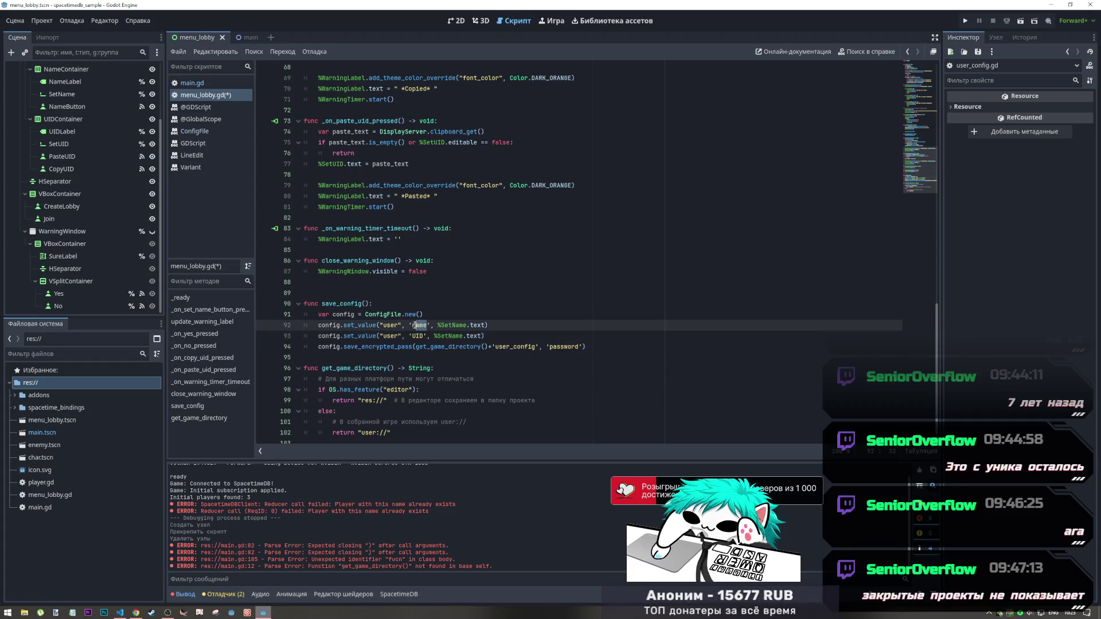
{"action": "type", "text": "NAME"}
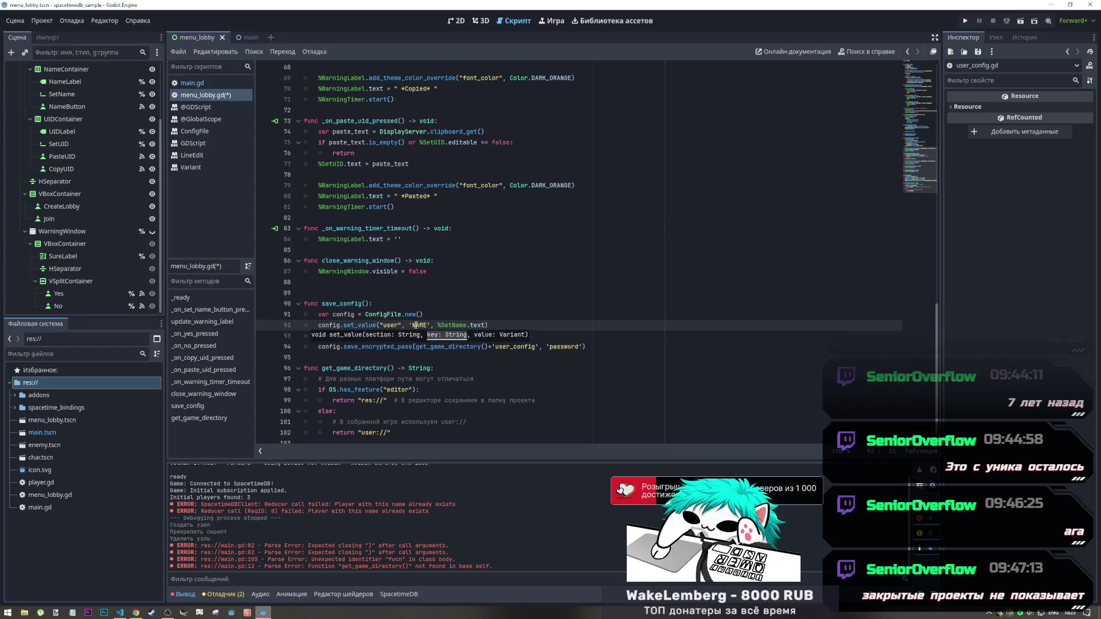
{"action": "double_click", "coordinate": [390, 325]}
{"action": "left_click_drag", "start_coordinate": [384, 325], "coordinate": [382, 325]}
{"action": "key", "text": "ctrl+d"}
{"action": "type", "text": "USER"}
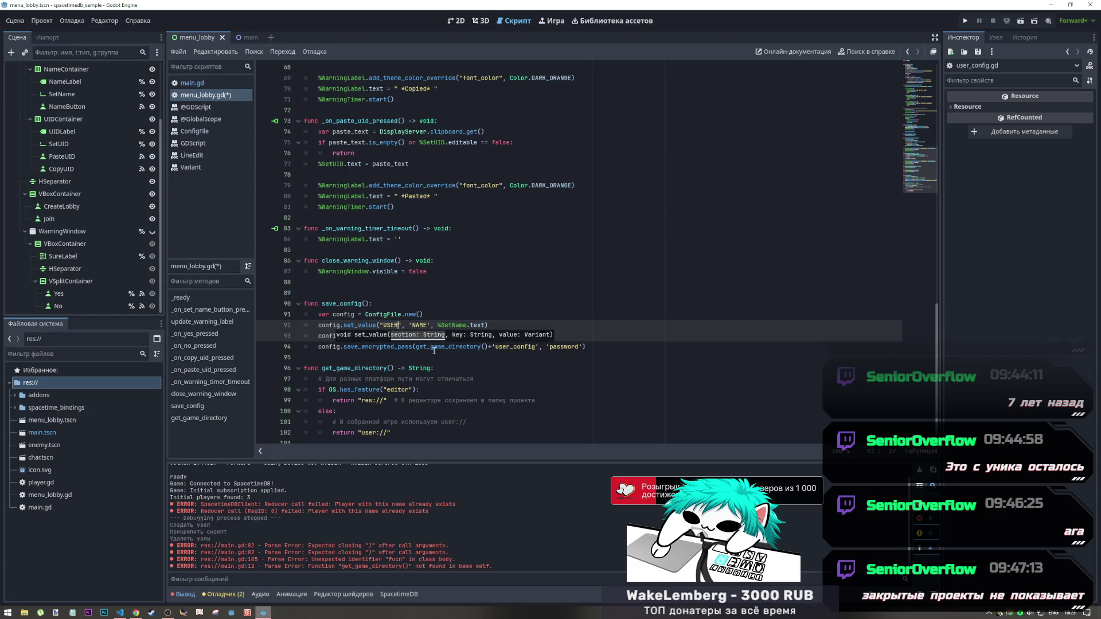
Set line 92's key to 'Name', point line 93 at %SetUID.text, and save
{"action": "left_click_drag", "start_coordinate": [428, 325], "coordinate": [412, 325]}
{"action": "key", "text": "ctrl+z"}
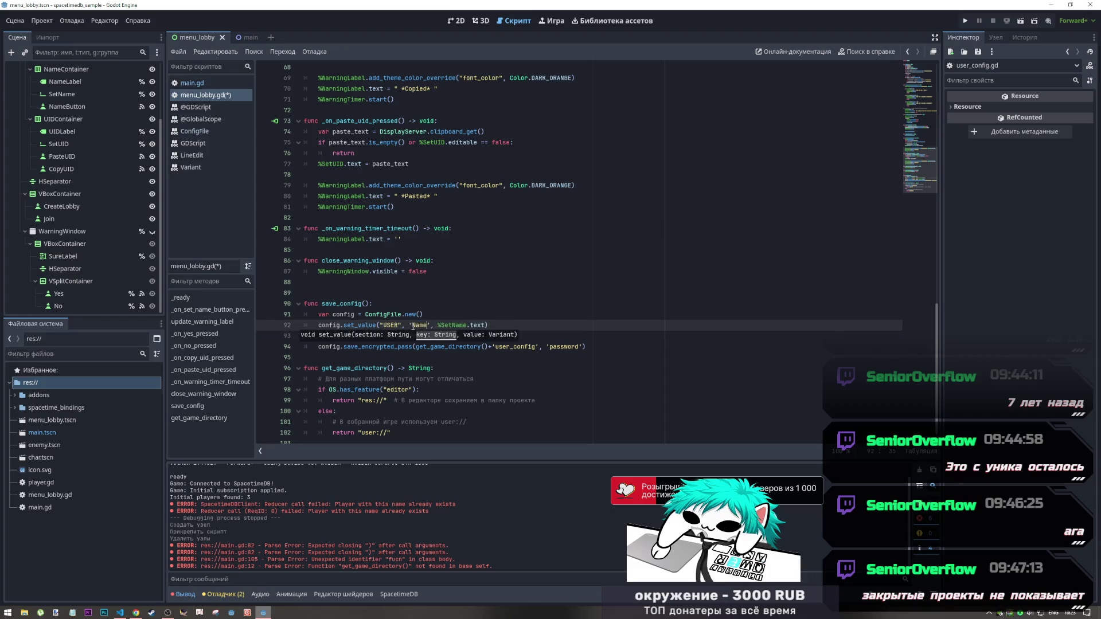
{"action": "key", "text": "Right"}
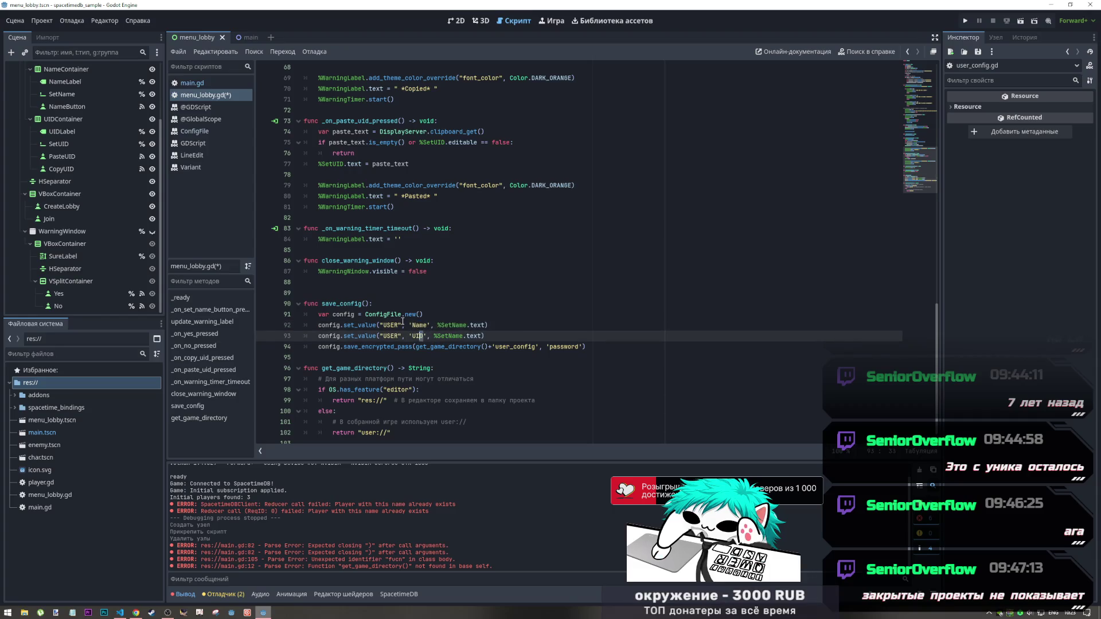
{"action": "left_click", "coordinate": [486, 336]}
{"action": "double_click", "coordinate": [448, 336]}
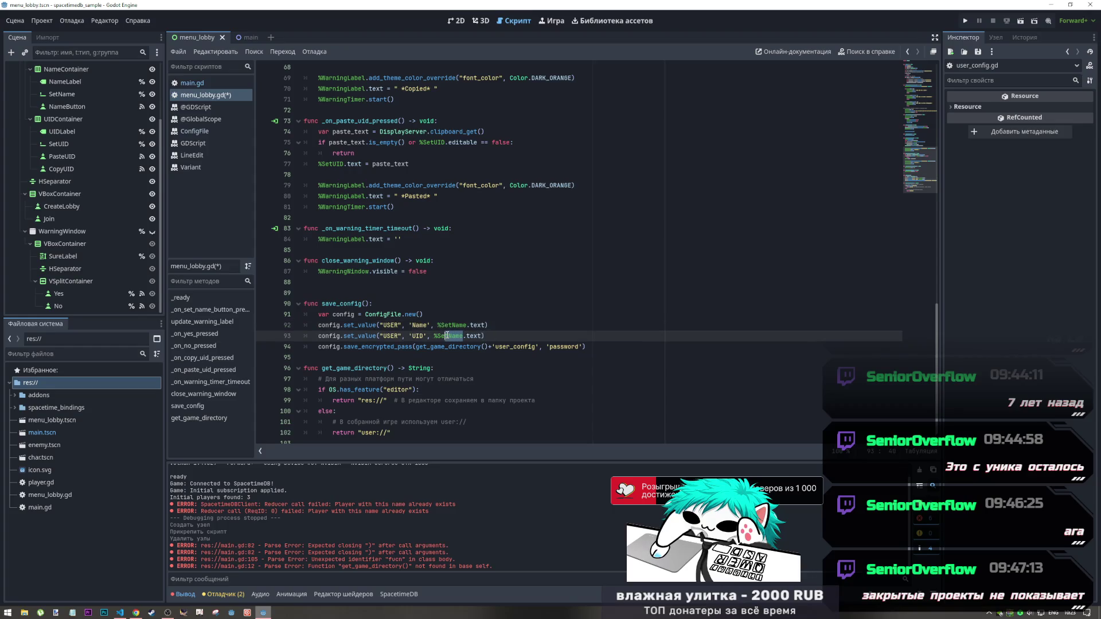
{"action": "type", "text": "UID"}
{"action": "key", "text": "ctrl+s"}
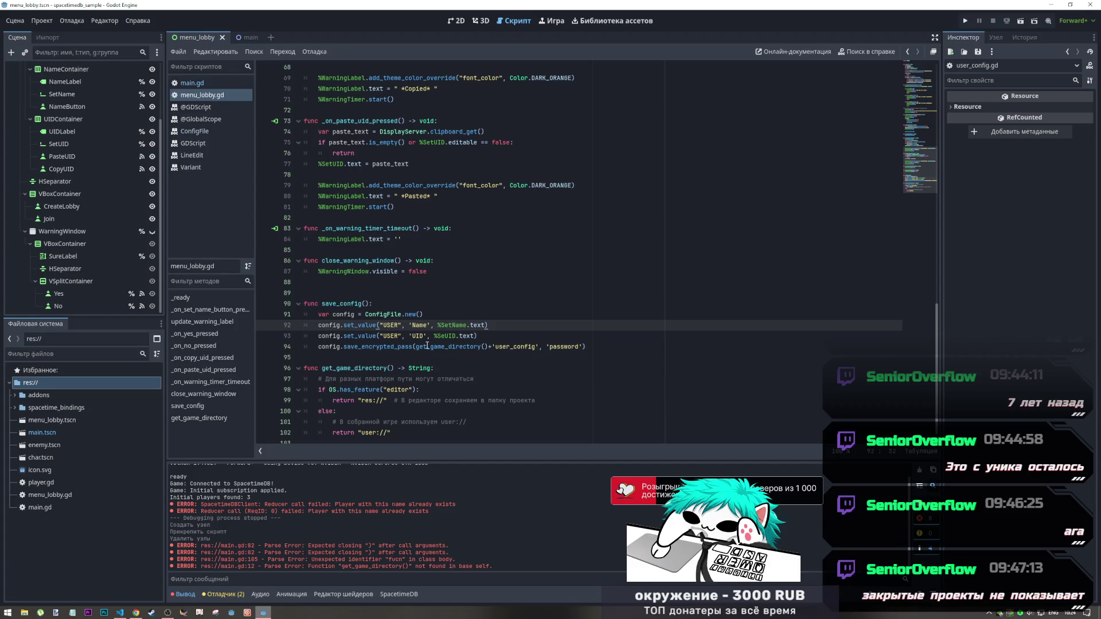
{"action": "scroll", "coordinate": [544, 338], "scroll_direction": "down", "scroll_amount": 1}
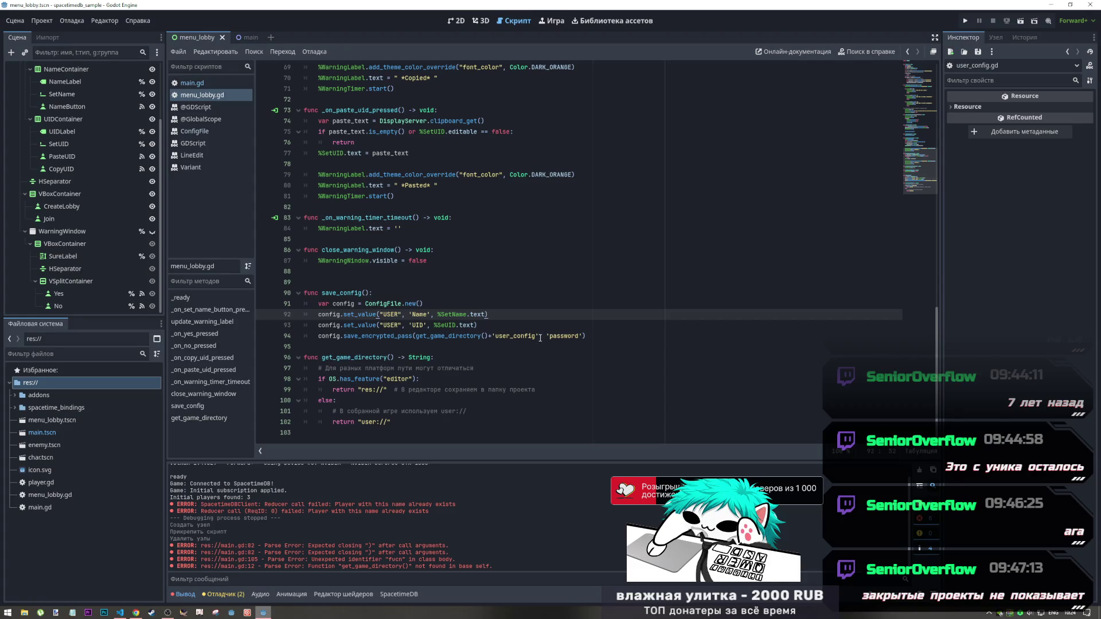
{"action": "scroll", "coordinate": [540, 337], "scroll_direction": "up", "scroll_amount": 3}
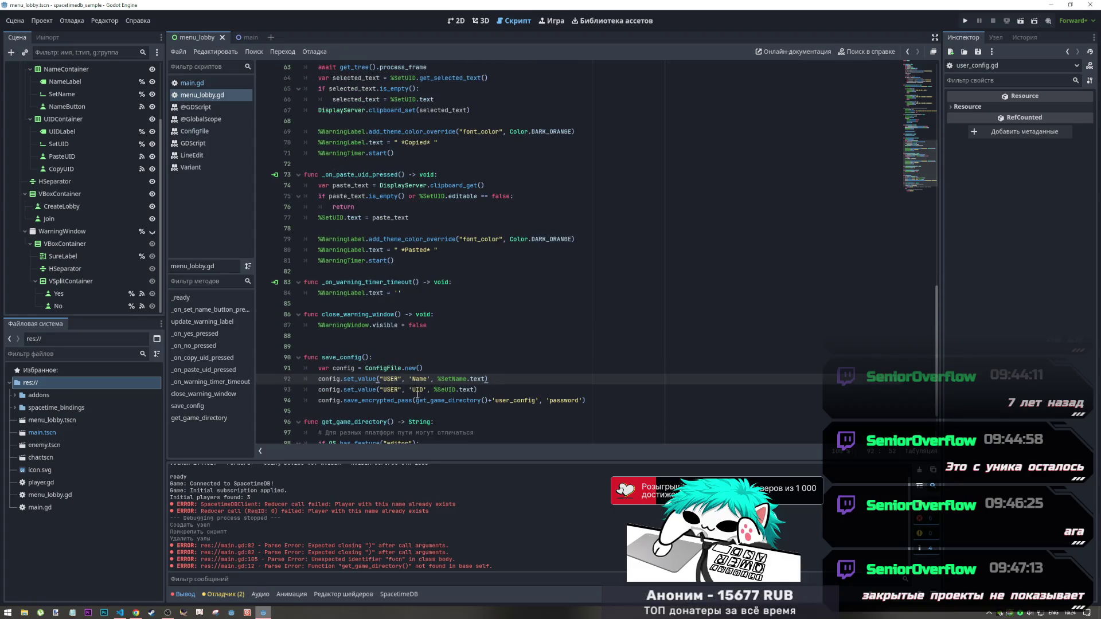
{"action": "scroll", "coordinate": [415, 395], "scroll_direction": "down", "scroll_amount": 2}
{"action": "left_click", "coordinate": [586, 335]}
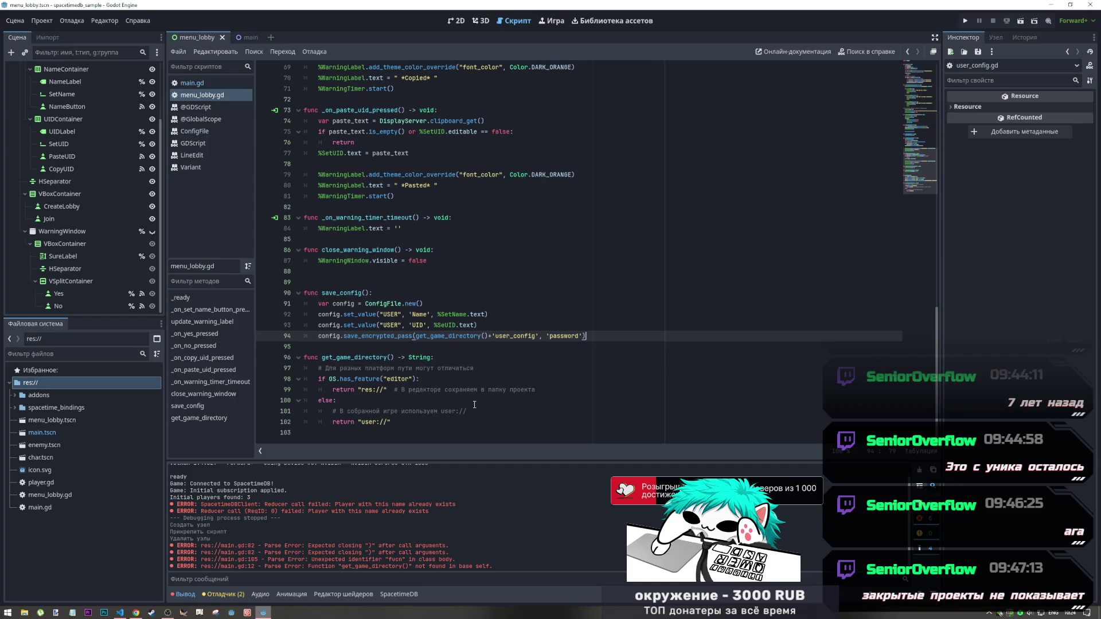
{"action": "scroll", "coordinate": [467, 406], "scroll_direction": "up", "scroll_amount": 4}
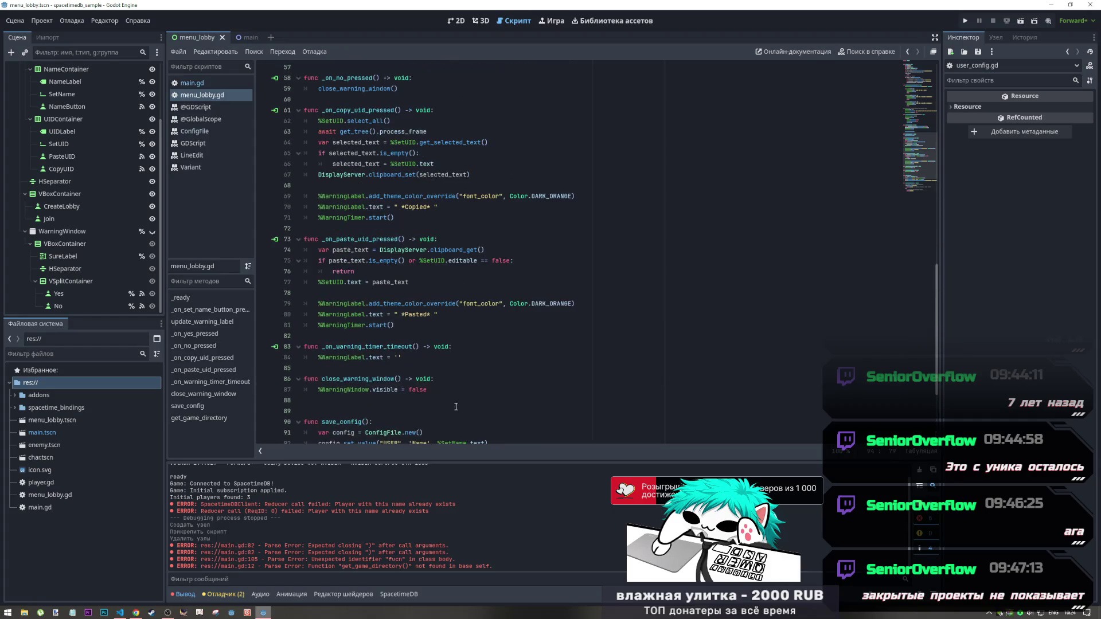
{"action": "scroll", "coordinate": [533, 386], "scroll_direction": "down", "scroll_amount": 4}
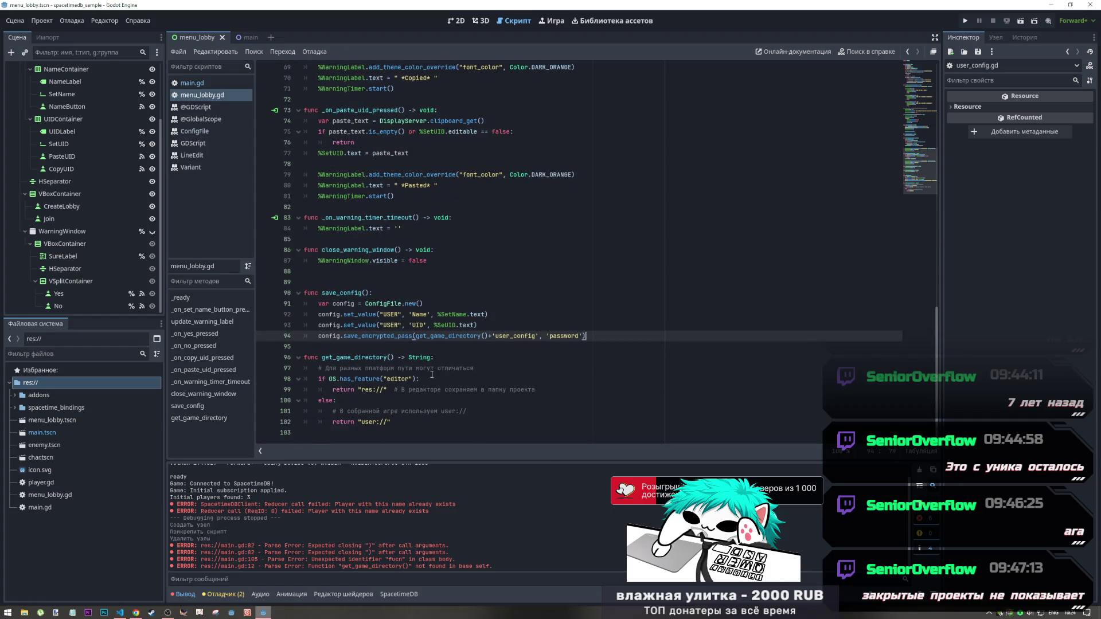
{"action": "scroll", "coordinate": [513, 323], "scroll_direction": "up", "scroll_amount": 1}
{"action": "scroll", "coordinate": [513, 325], "scroll_direction": "down", "scroll_amount": 2}
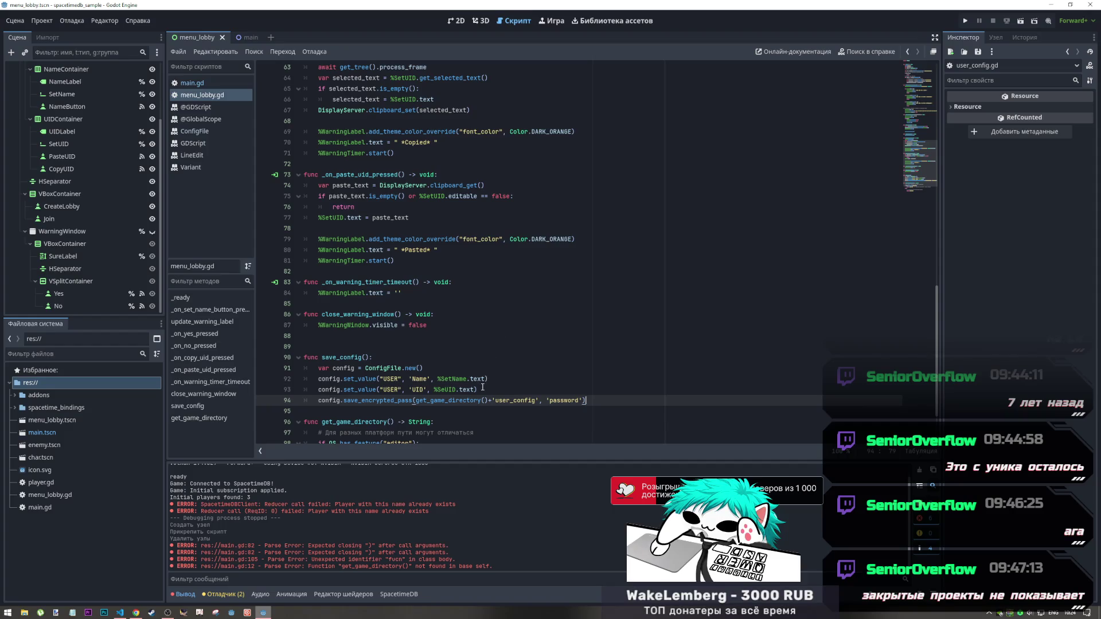
{"action": "left_click_drag", "start_coordinate": [476, 390], "coordinate": [318, 389]}
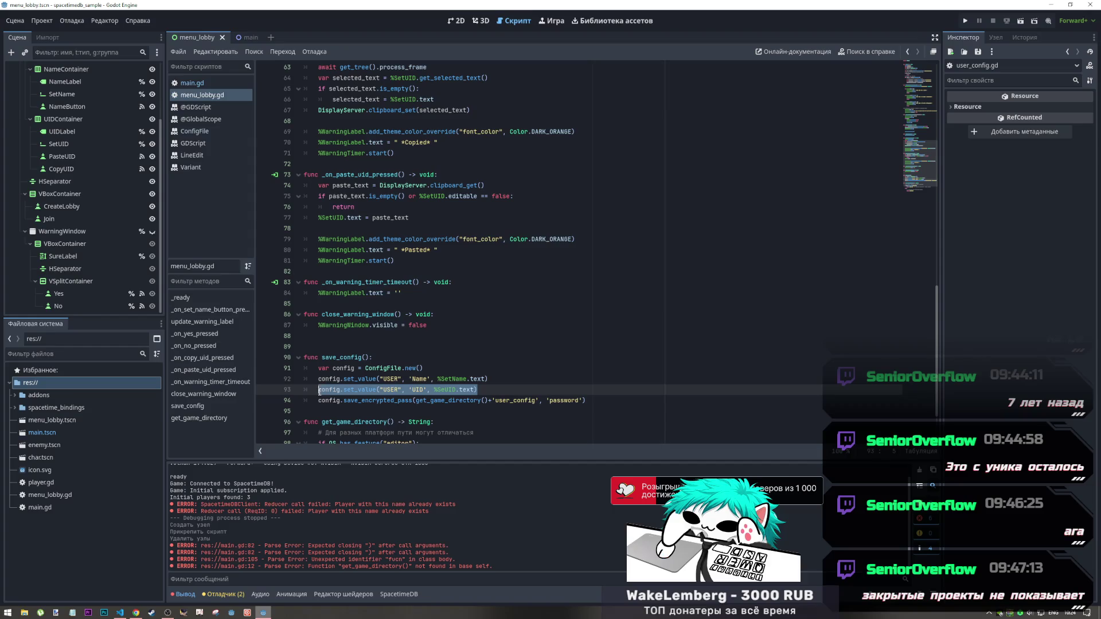
Duplicate the UID line as line 94 with key 'register' and value true
{"action": "left_click", "coordinate": [497, 391]}
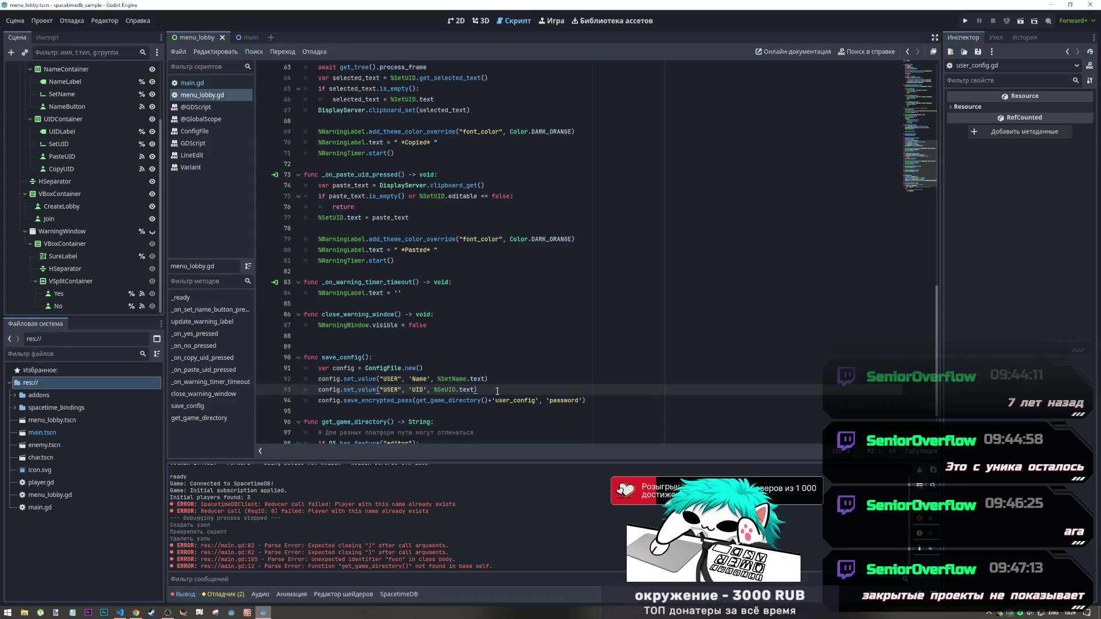
{"action": "key", "text": "ctrl+shift+d"}
{"action": "left_click", "coordinate": [411, 390]}
{"action": "left_click", "coordinate": [424, 400]}
{"action": "double_click", "coordinate": [412, 400]}
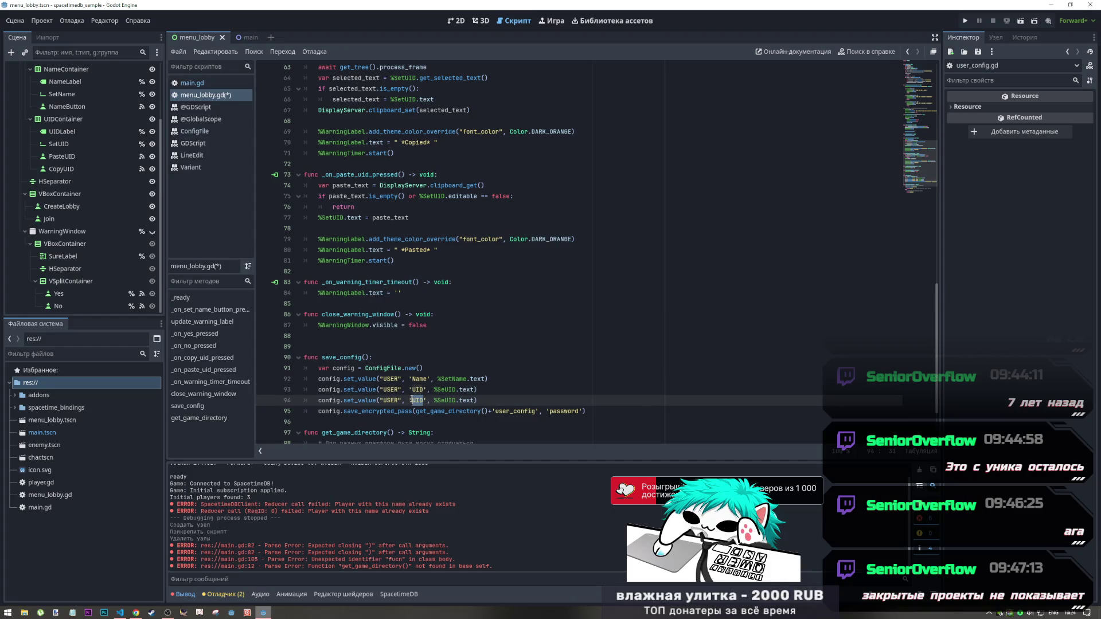
{"action": "type", "text": "re"}
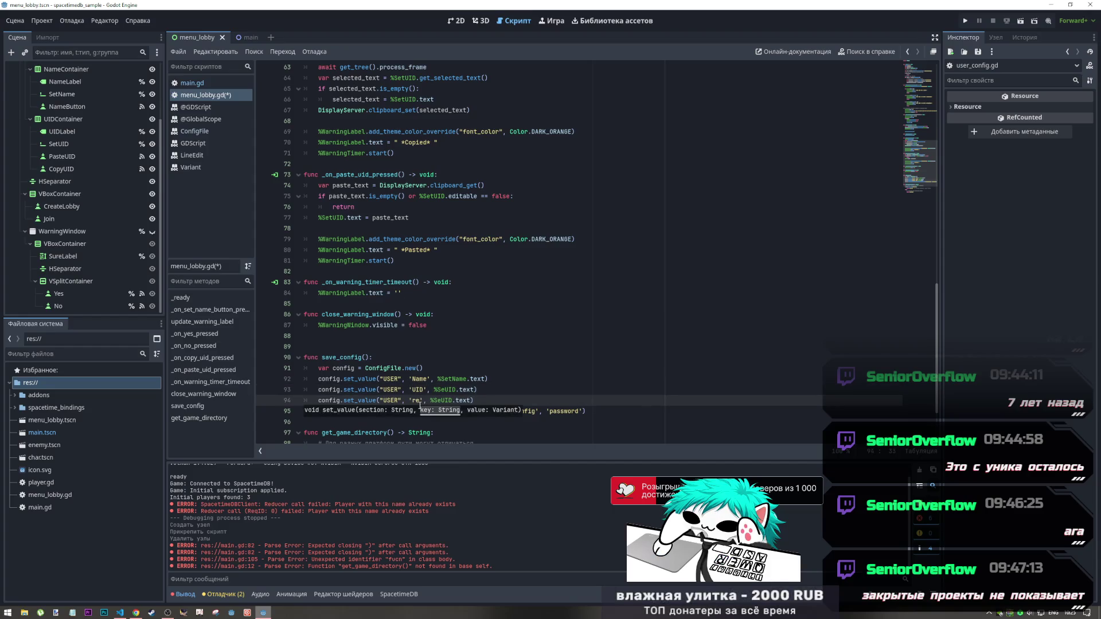
{"action": "type", "text": "gist"}
{"action": "type", "text": "er"}
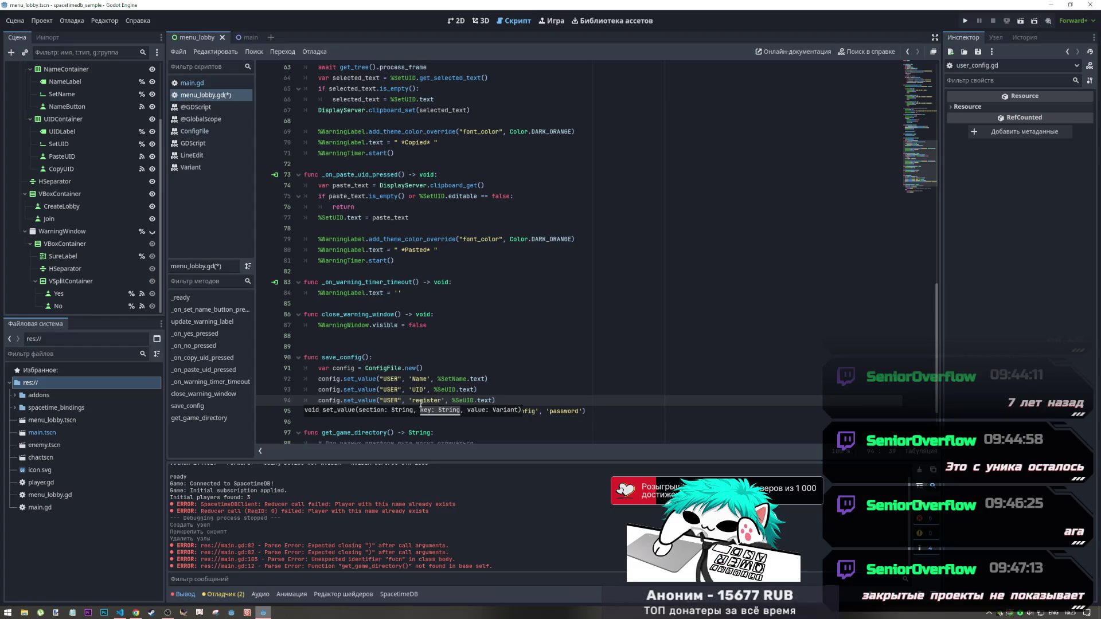
{"action": "left_click", "coordinate": [491, 400]}
{"action": "left_click_drag", "start_coordinate": [491, 400], "coordinate": [455, 403]}
{"action": "type", "text": "true"}
Try a quoted "1" as the register value and save the script
{"action": "left_click", "coordinate": [488, 379]}
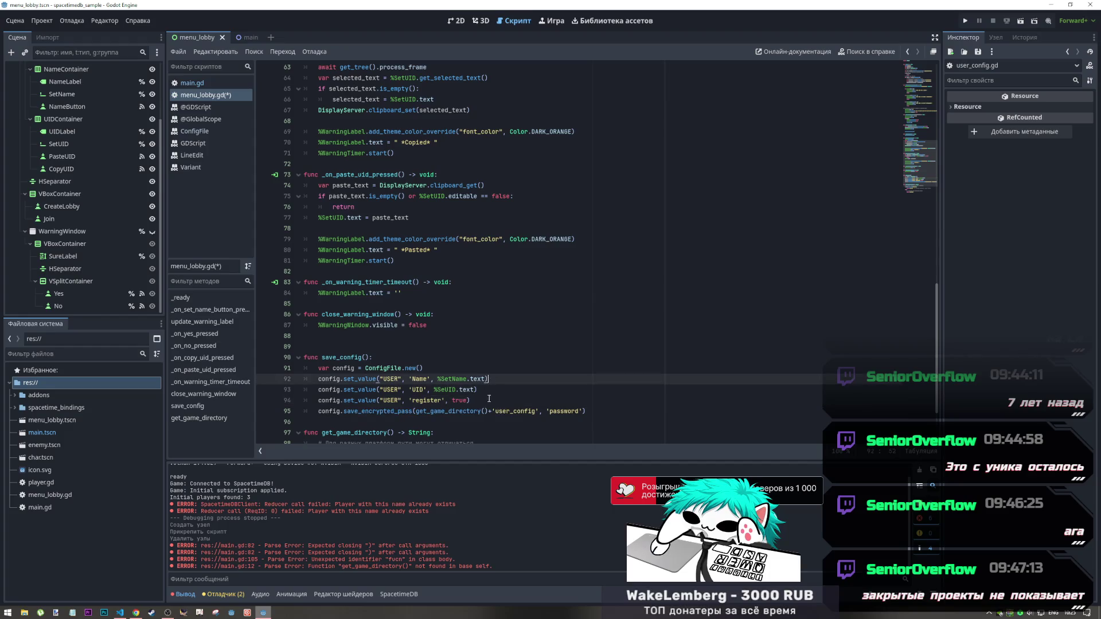
{"action": "left_click_drag", "start_coordinate": [468, 400], "coordinate": [453, 401]}
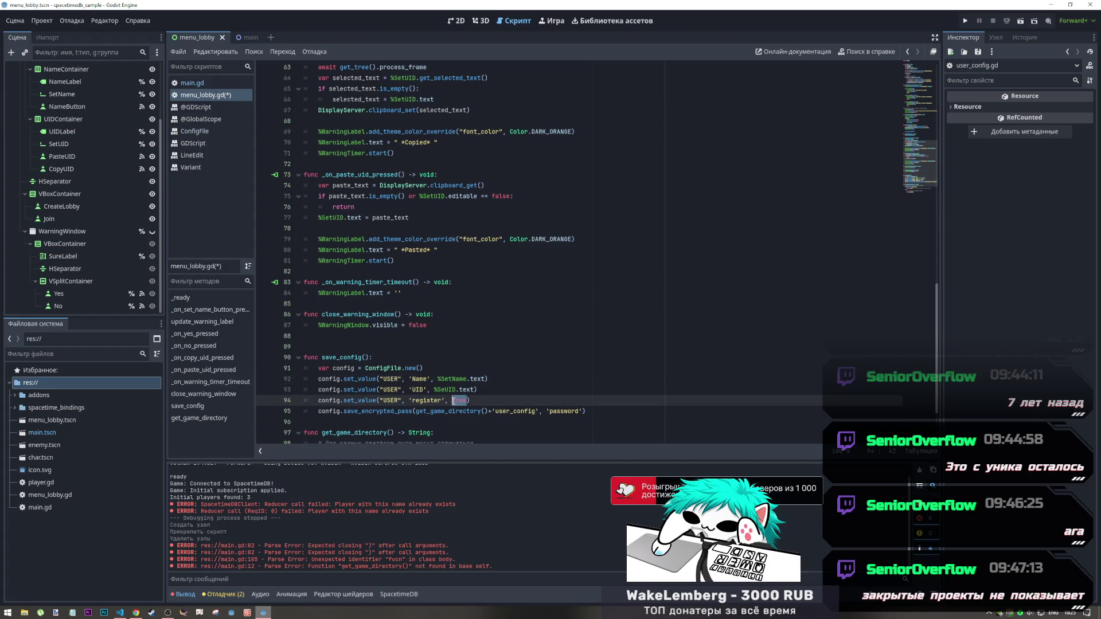
{"action": "type", "text": "\""}
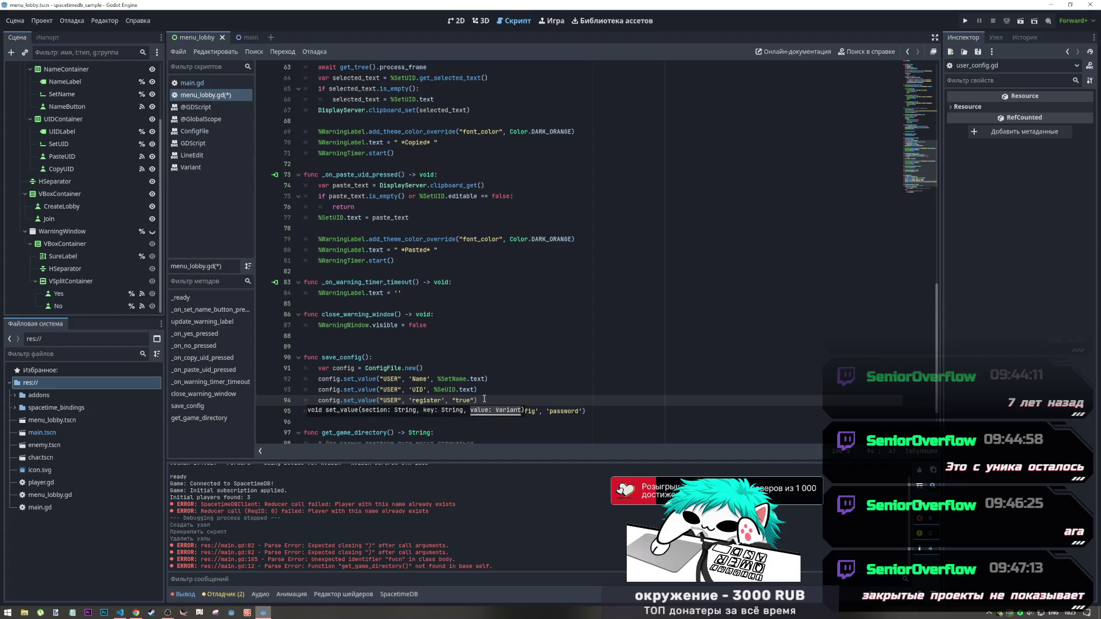
{"action": "left_click", "coordinate": [485, 401]}
{"action": "key", "text": "ctrl+s"}
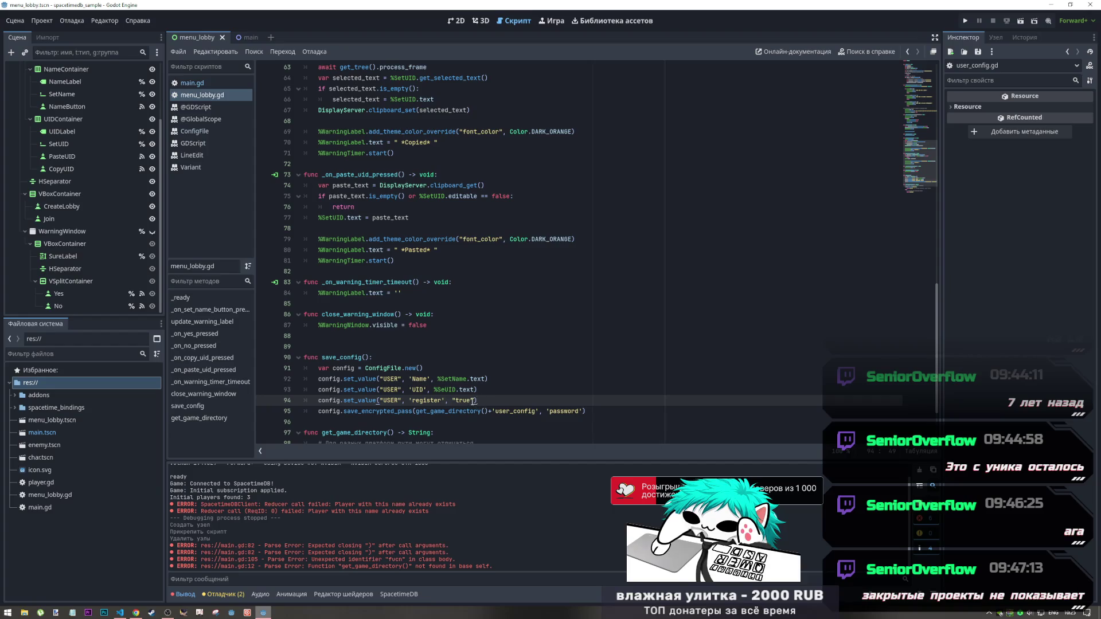
{"action": "double_click", "coordinate": [467, 400]}
{"action": "type", "text": "1"}
{"action": "left_click", "coordinate": [465, 393]}
{"action": "left_click", "coordinate": [473, 401]}
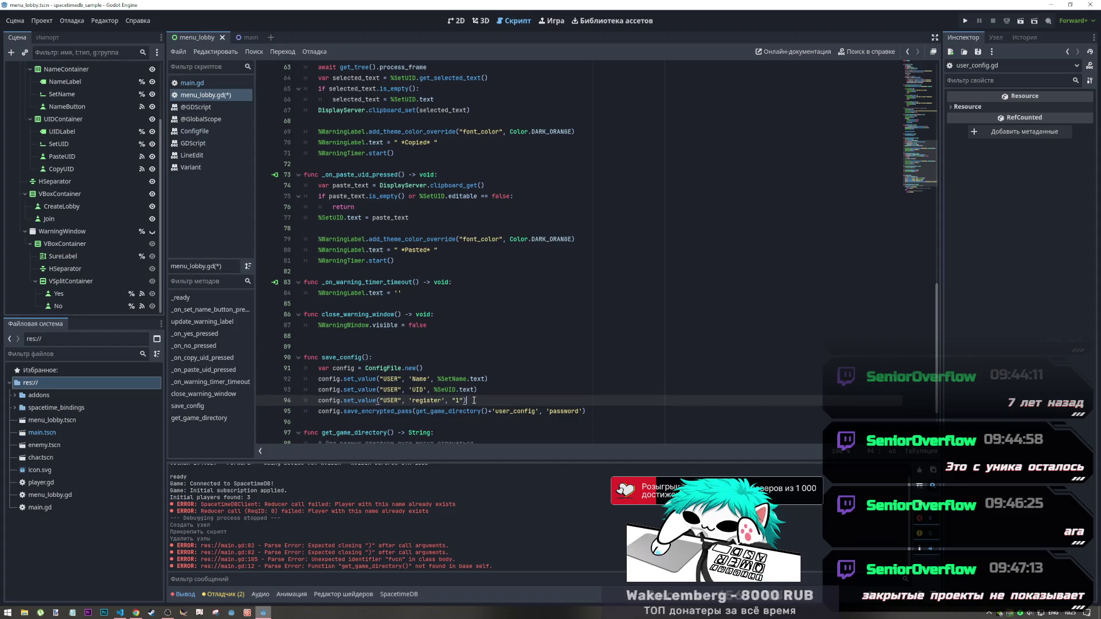
{"action": "key", "text": "ctrl+s"}
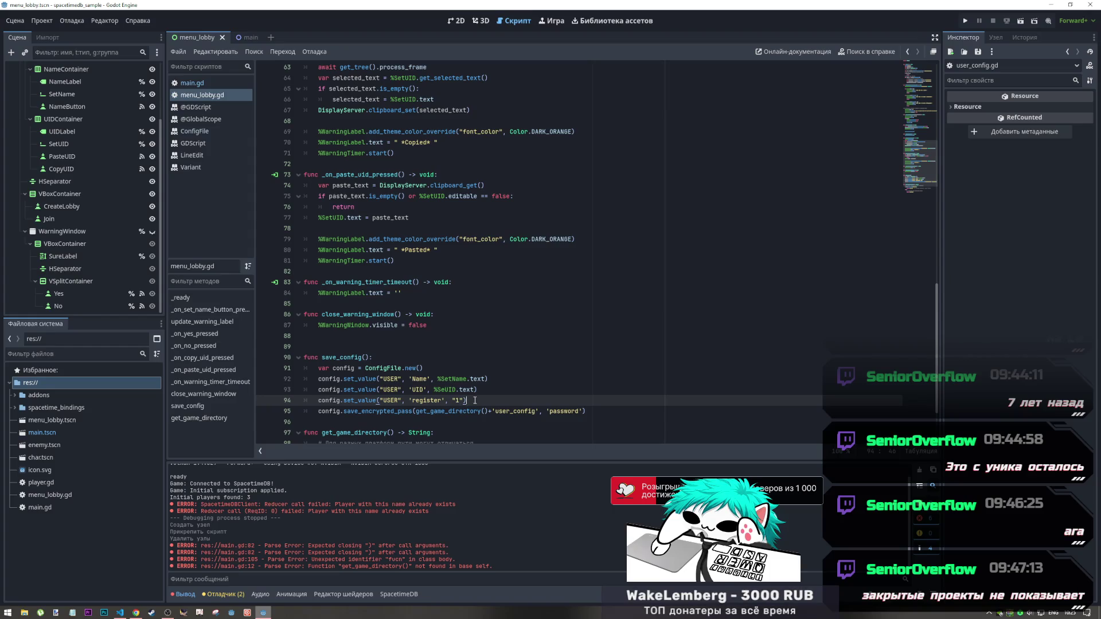
Change the register value back to true and open the ConfigFile reference
{"action": "left_click_drag", "start_coordinate": [463, 400], "coordinate": [452, 400]}
{"action": "type", "text": "true"}
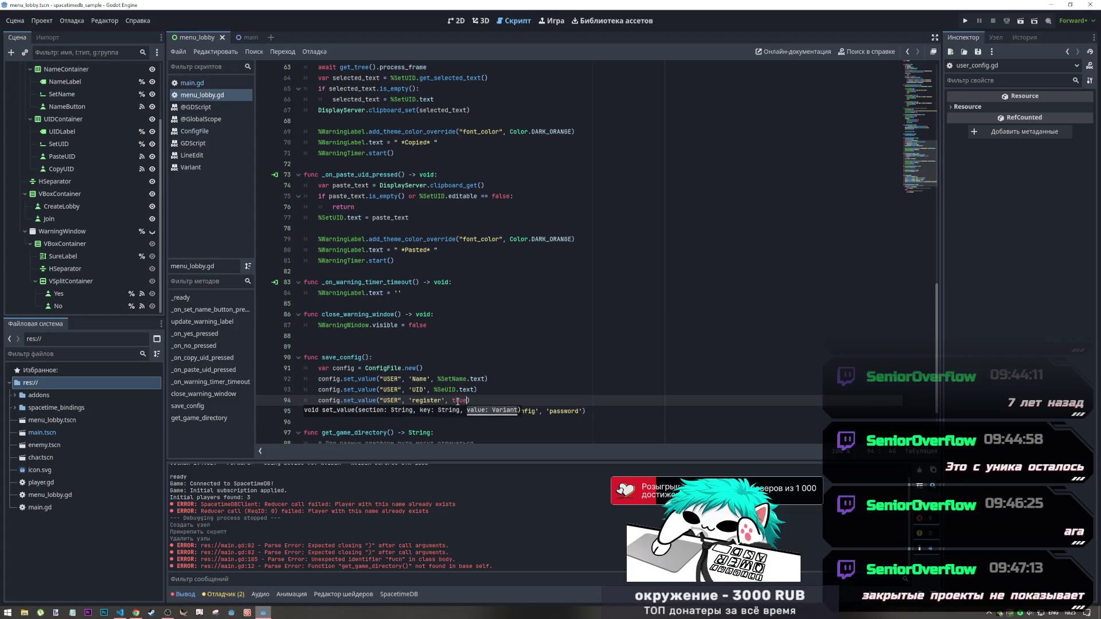
{"action": "key", "text": "Up"}
{"action": "key", "text": "Up"}
{"action": "key", "text": "Up"}
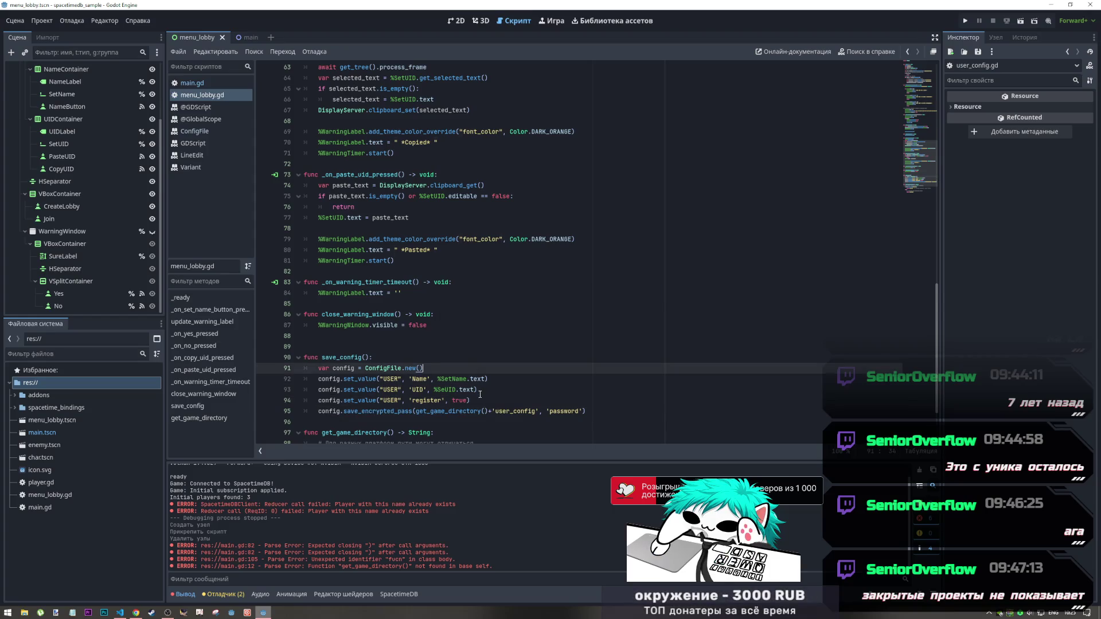
{"action": "left_click", "coordinate": [359, 400], "text": "ctrl"}
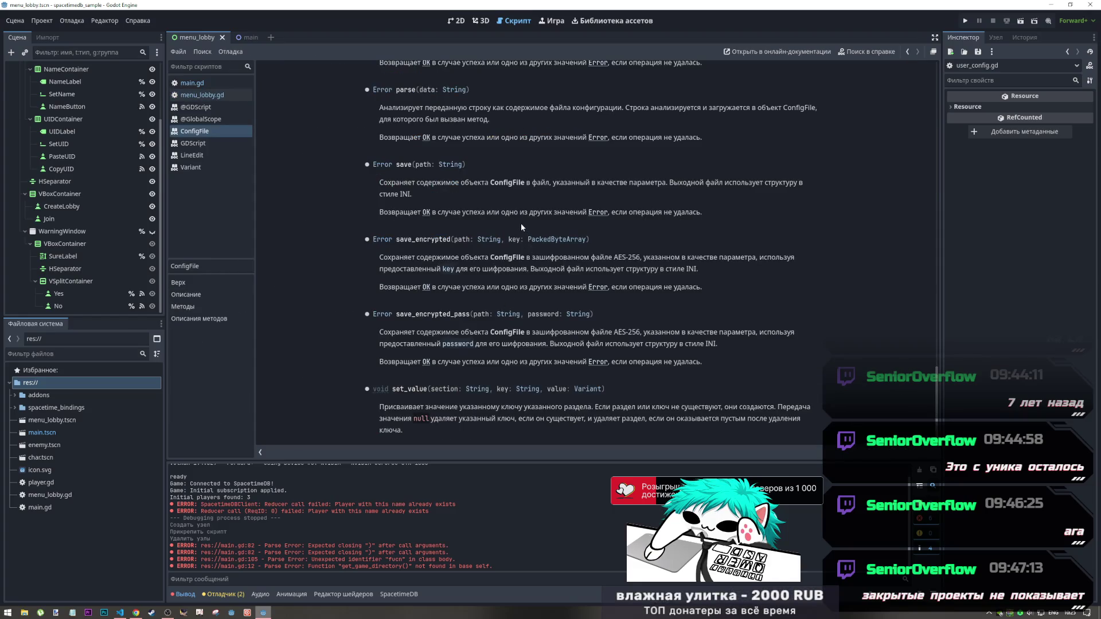
Read the set_value description in the ConfigFile docs, then return to menu_lobby.gd
{"action": "left_click_drag", "start_coordinate": [552, 406], "coordinate": [795, 411]}
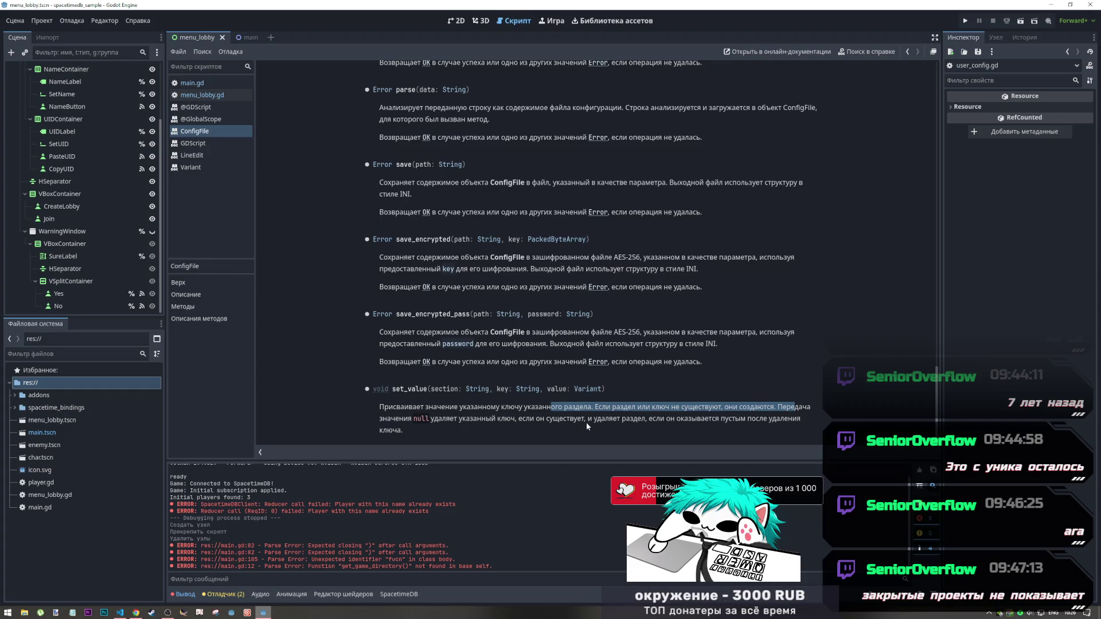
{"action": "left_click", "coordinate": [424, 422]}
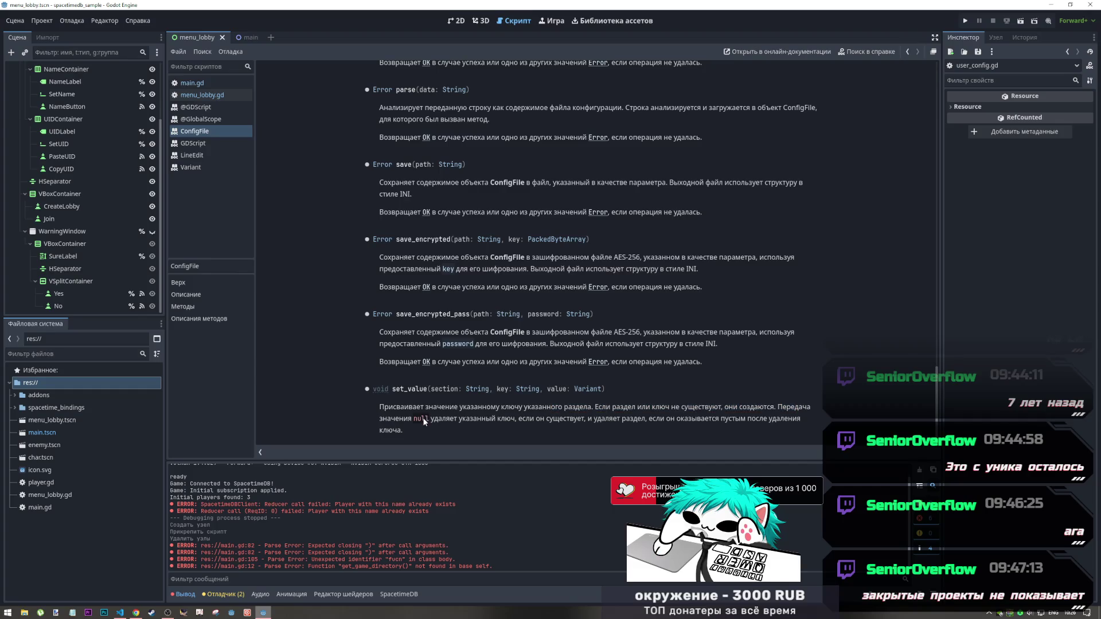
{"action": "key", "text": "alt+Tab"}
{"action": "key", "text": "alt+Tab"}
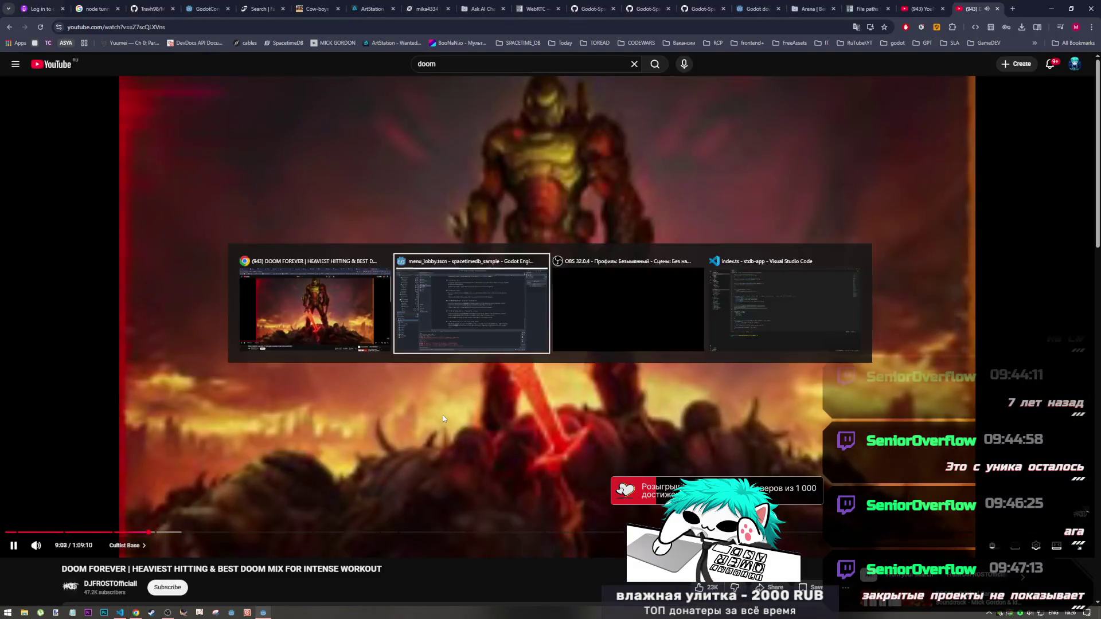
{"action": "left_click", "coordinate": [216, 85]}
{"action": "left_click", "coordinate": [218, 95]}
Try null as the register value on line 94 and recheck the set_value docs
{"action": "left_click_drag", "start_coordinate": [457, 400], "coordinate": [452, 400]}
{"action": "type", "text": "null"}
{"action": "key", "text": "Return"}
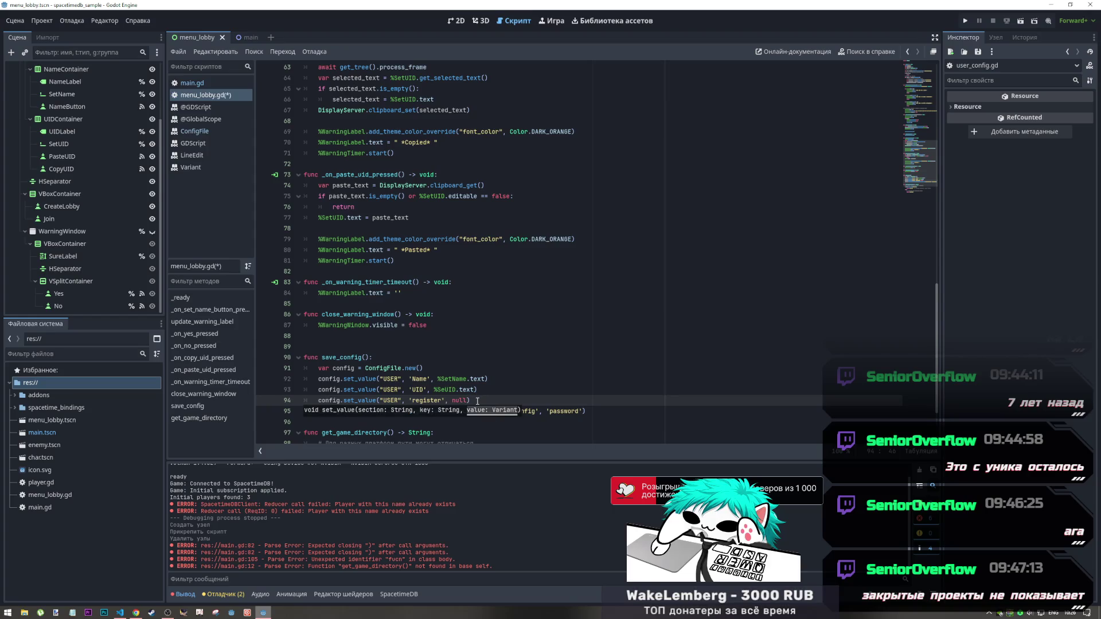
{"action": "left_click", "coordinate": [358, 400], "text": "ctrl"}
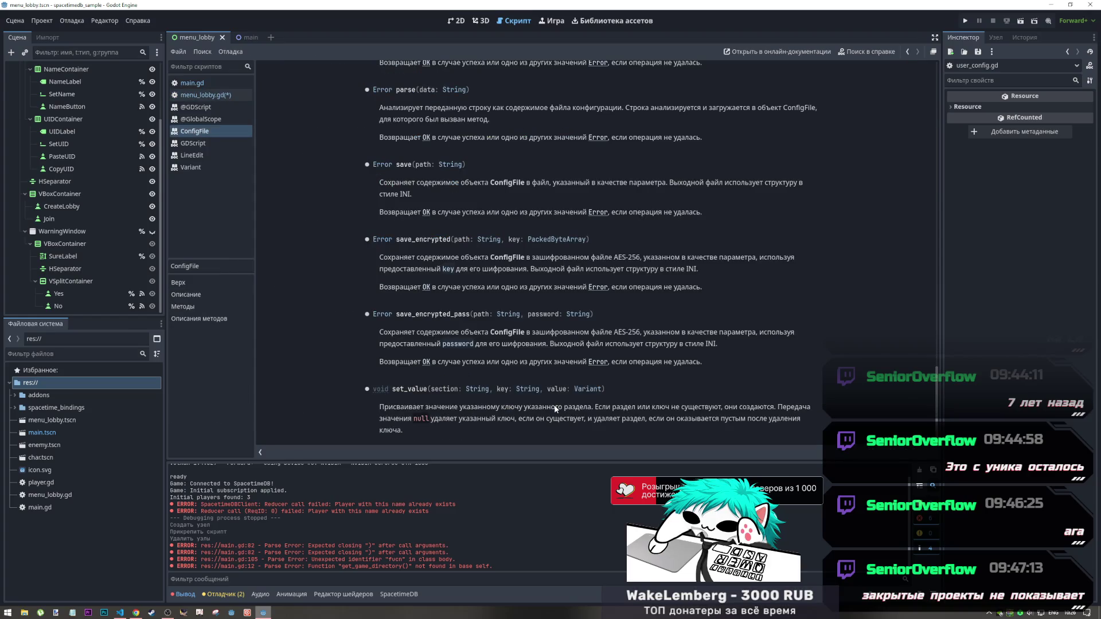
{"action": "scroll", "coordinate": [554, 407], "scroll_direction": "up", "scroll_amount": 5}
{"action": "scroll", "coordinate": [923, 118], "scroll_direction": "up", "scroll_amount": 10}
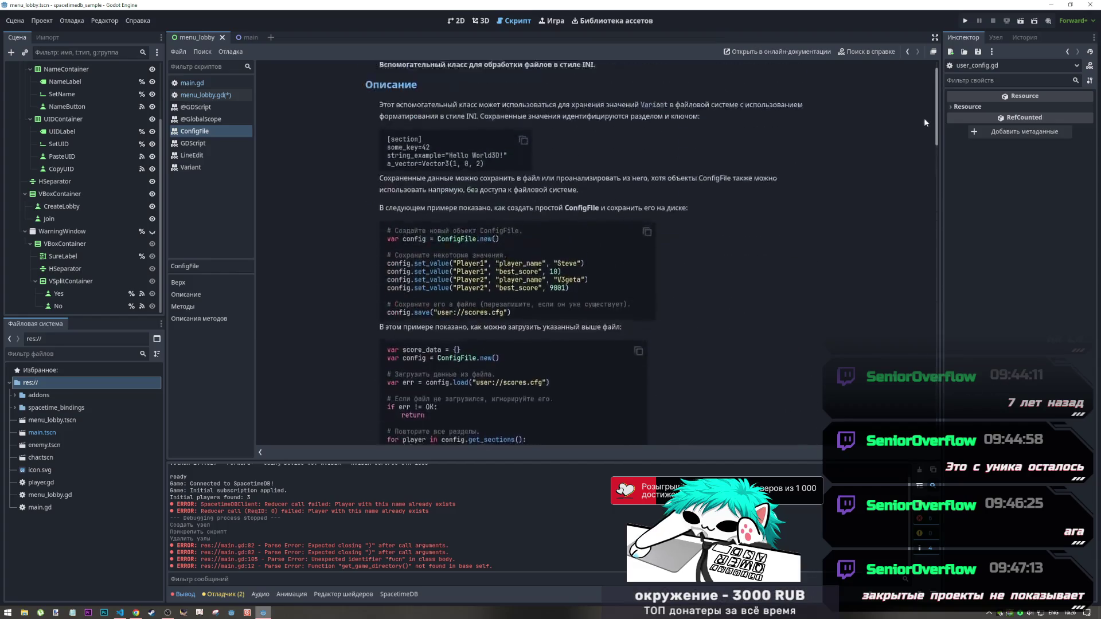
{"action": "scroll", "coordinate": [681, 225], "scroll_direction": "down", "scroll_amount": 3}
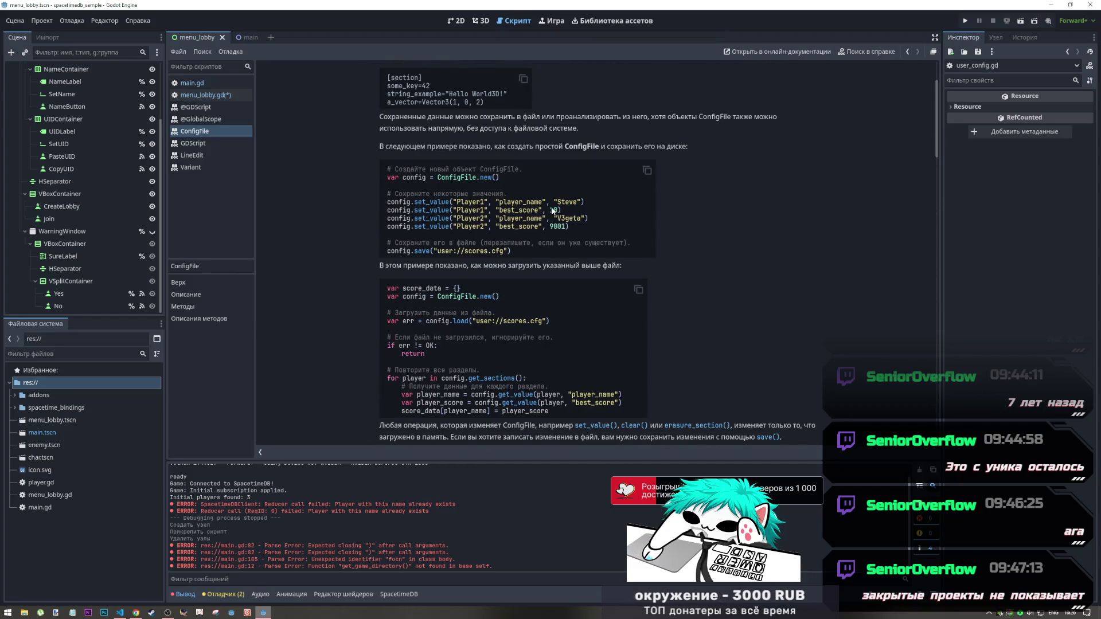
Restore true as the register value in menu_lobby.gd and save the script
{"action": "left_click", "coordinate": [200, 96]}
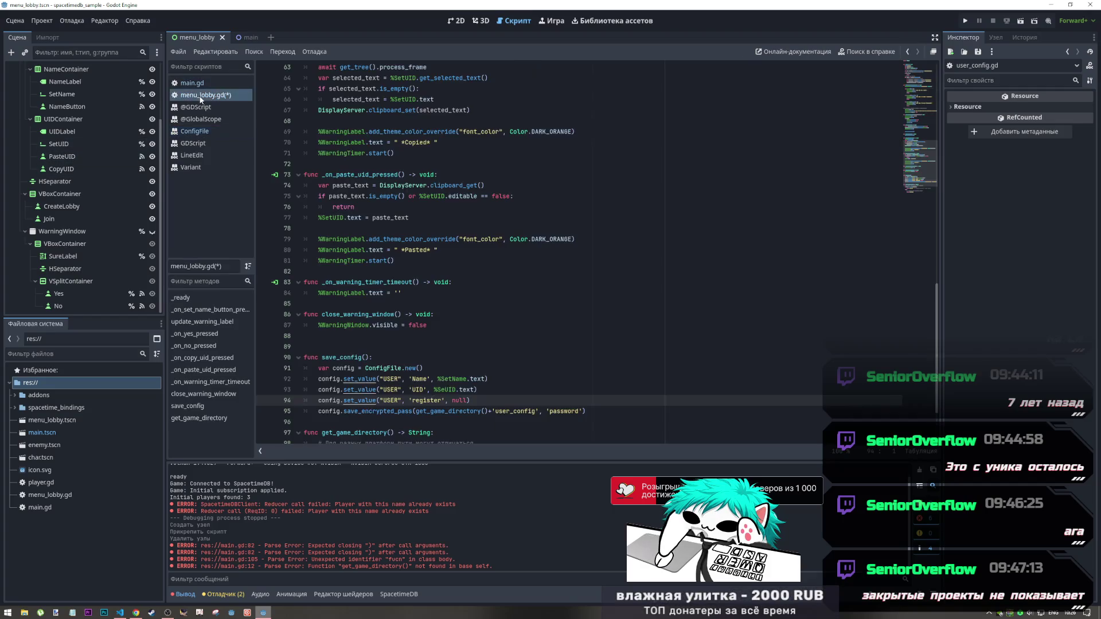
{"action": "double_click", "coordinate": [464, 400]}
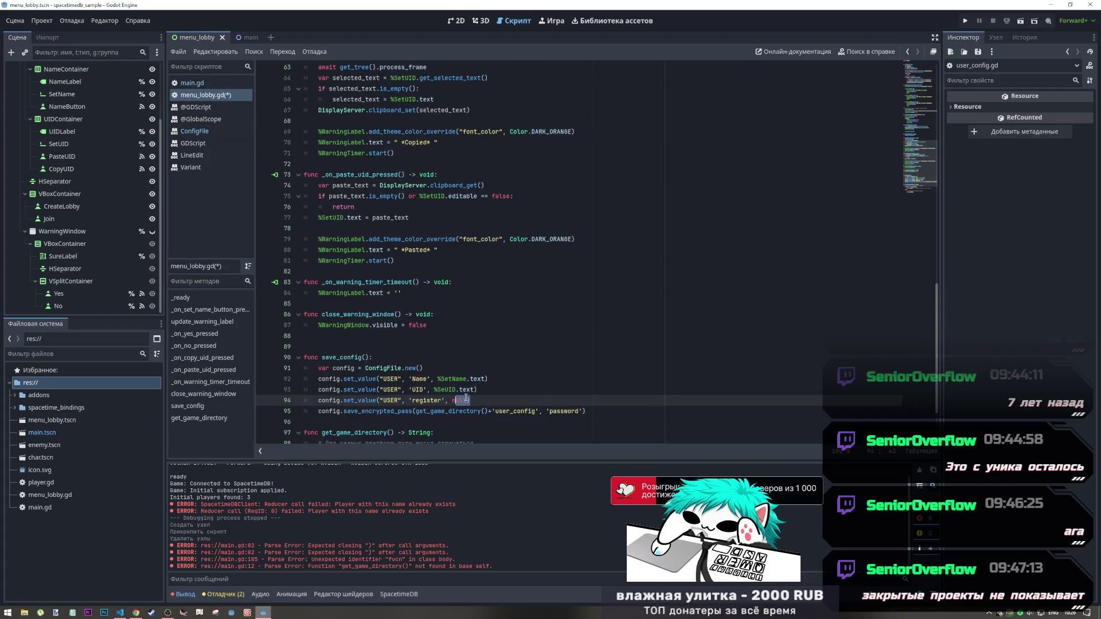
{"action": "type", "text": "t"}
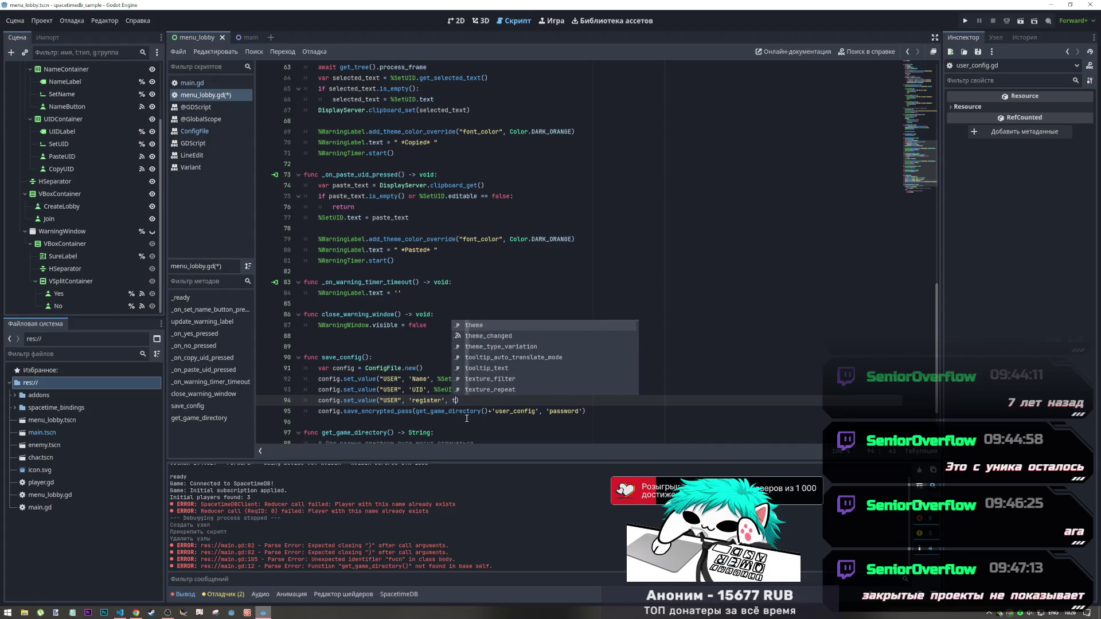
{"action": "type", "text": "rue"}
{"action": "key", "text": "ctrl+s"}
{"action": "left_click", "coordinate": [539, 390]}
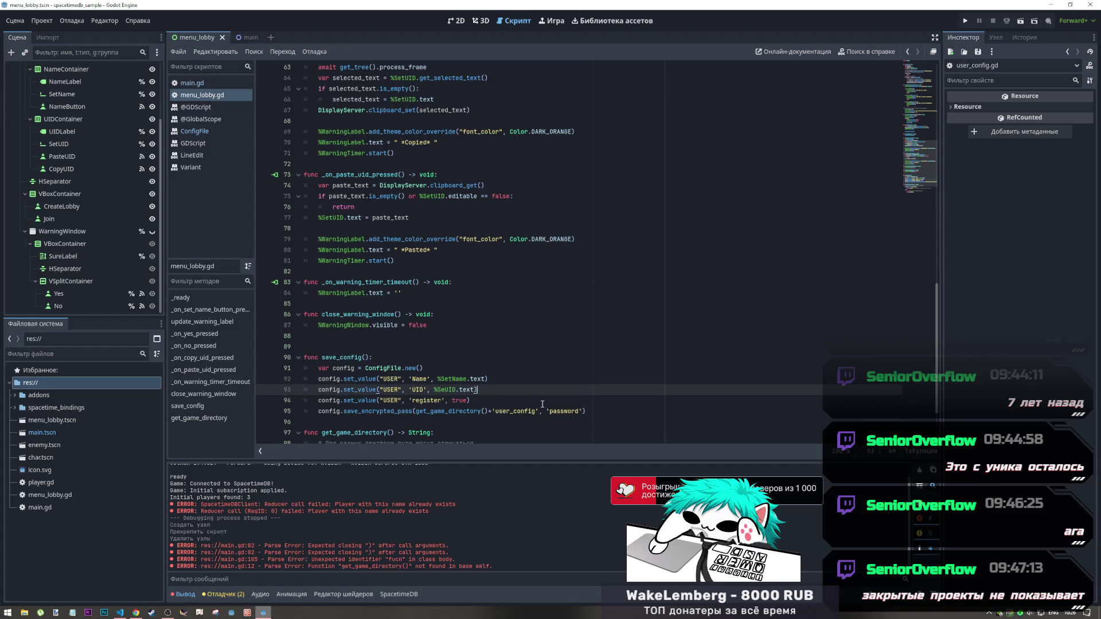
{"action": "scroll", "coordinate": [542, 403], "scroll_direction": "down", "scroll_amount": 2}
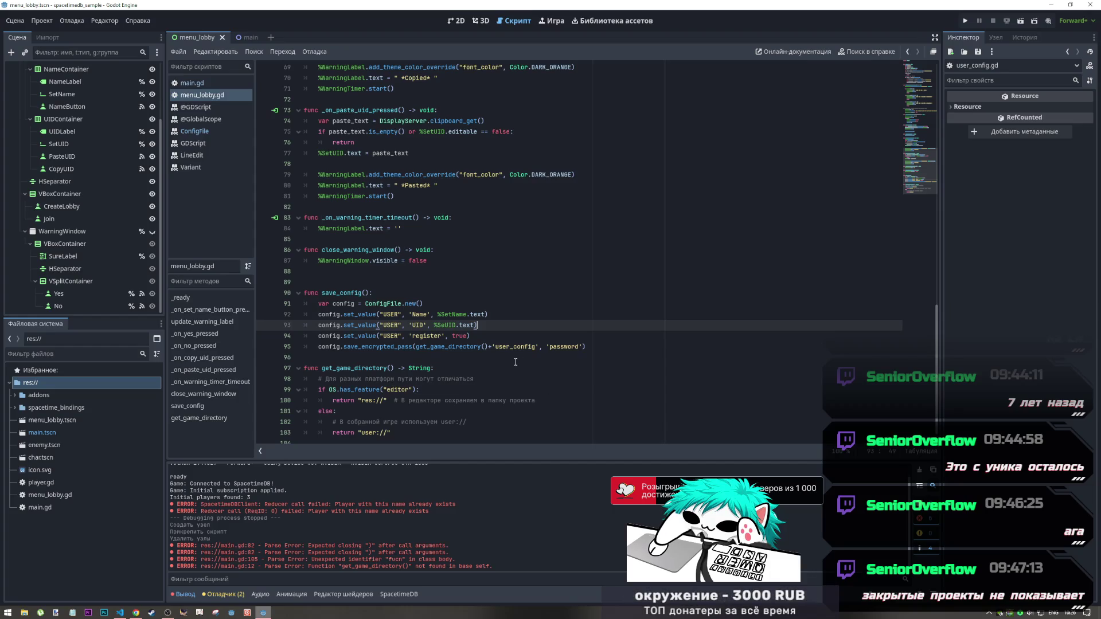
{"action": "scroll", "coordinate": [500, 347], "scroll_direction": "up", "scroll_amount": 5}
{"action": "scroll", "coordinate": [500, 348], "scroll_direction": "up", "scroll_amount": 17}
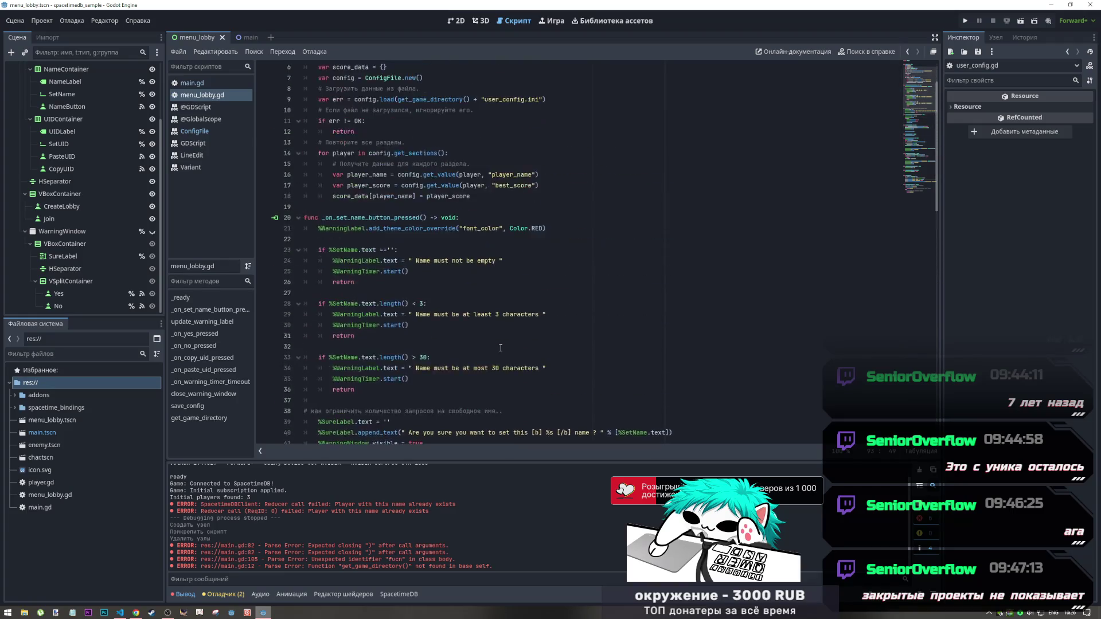
{"action": "scroll", "coordinate": [475, 310], "scroll_direction": "down", "scroll_amount": 9}
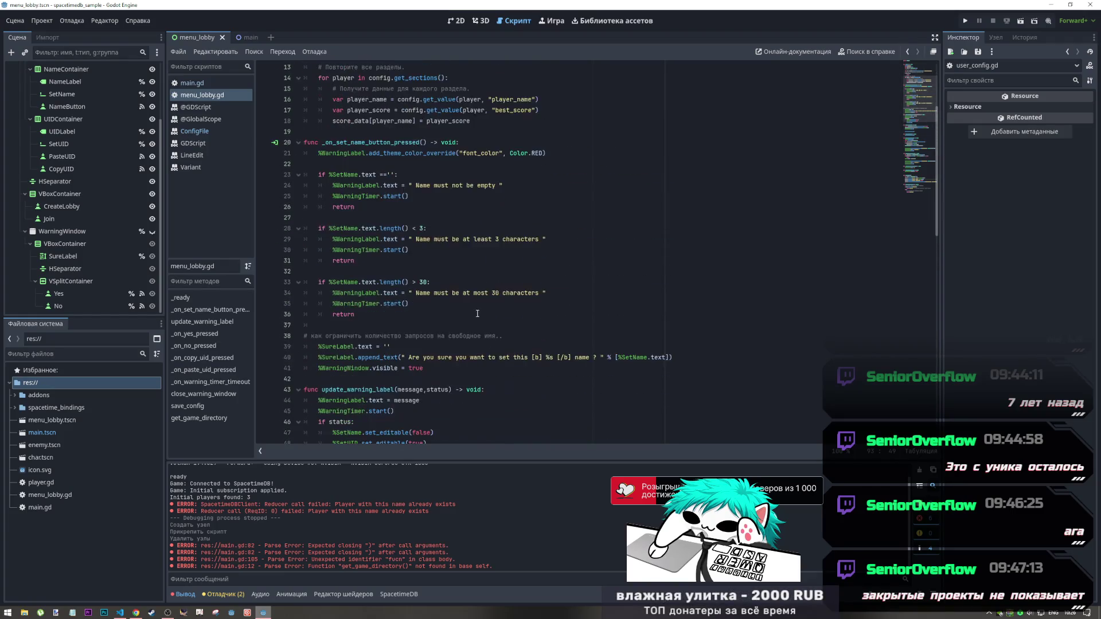
{"action": "scroll", "coordinate": [472, 305], "scroll_direction": "down", "scroll_amount": 7}
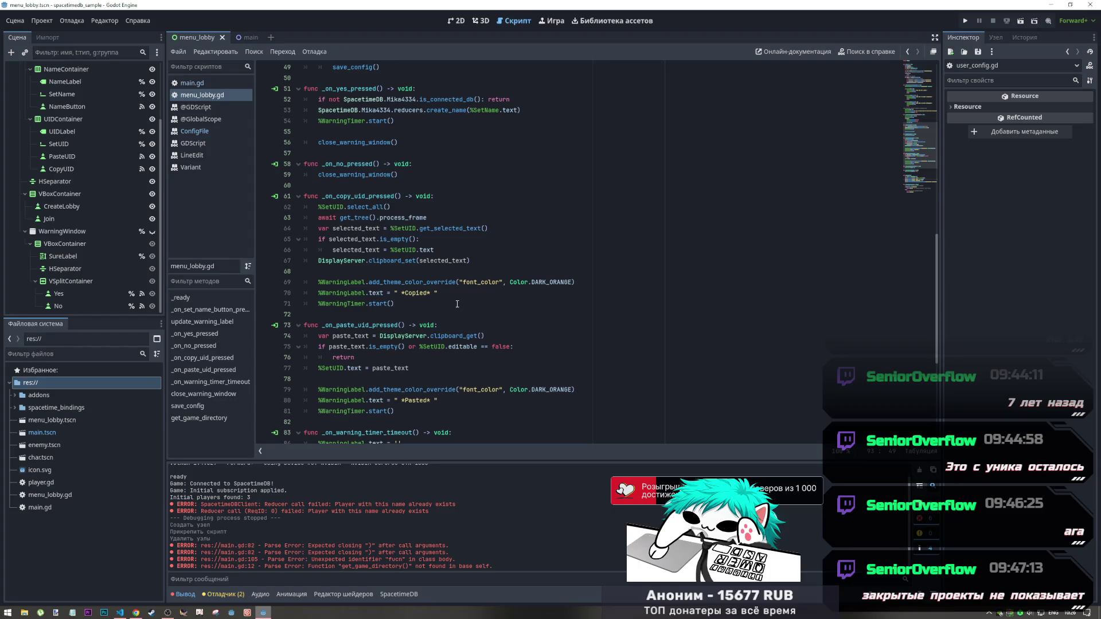
{"action": "scroll", "coordinate": [444, 295], "scroll_direction": "up", "scroll_amount": 8}
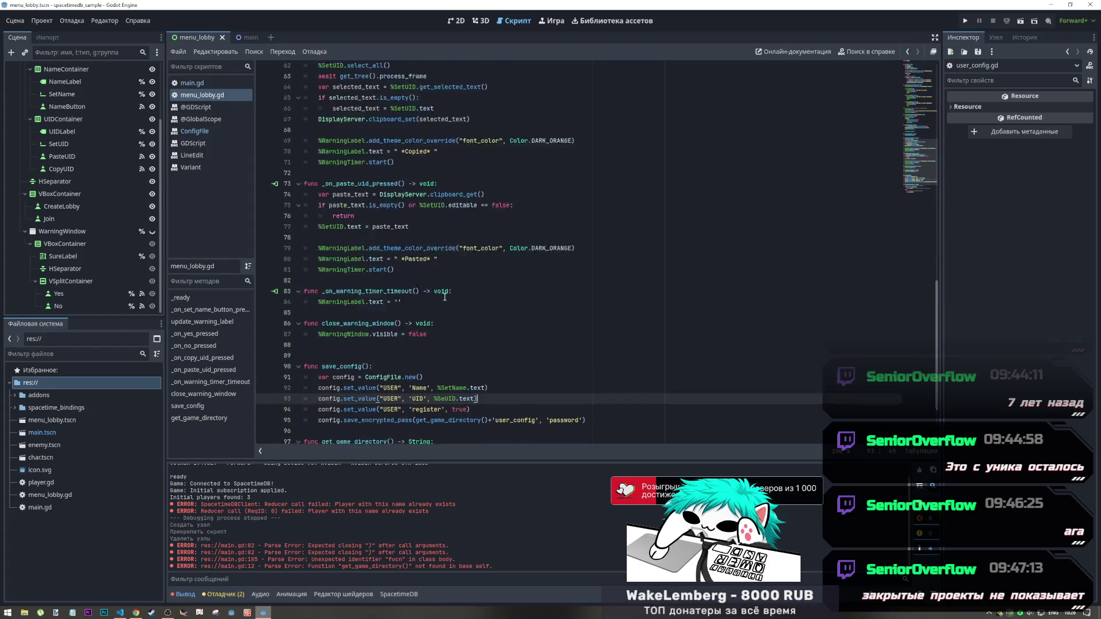
{"action": "scroll", "coordinate": [444, 296], "scroll_direction": "up", "scroll_amount": 6}
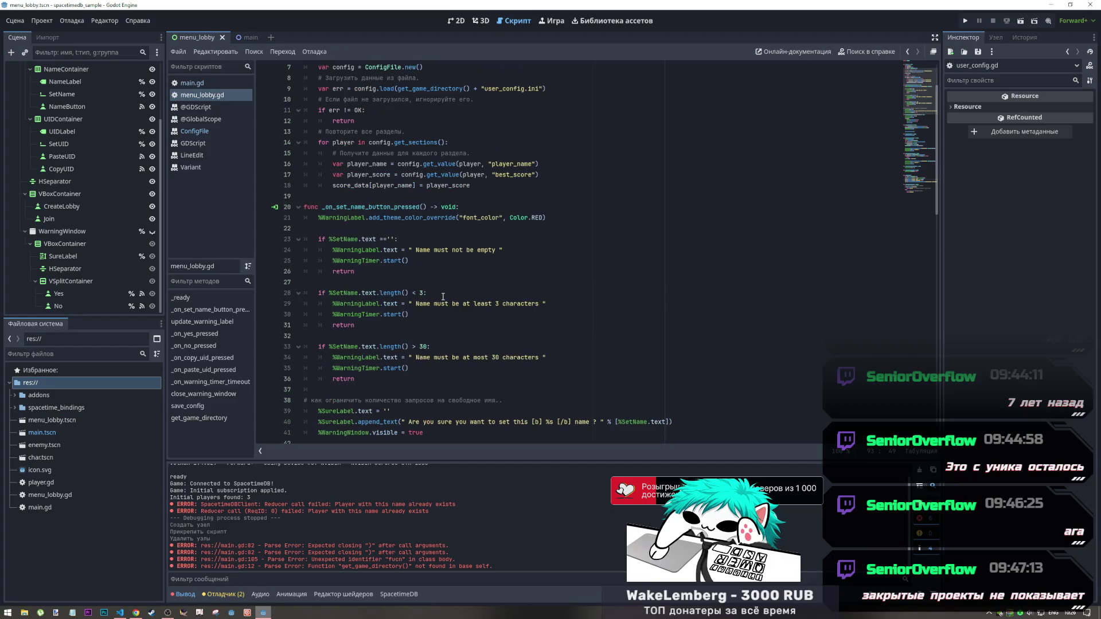
{"action": "scroll", "coordinate": [442, 296], "scroll_direction": "down", "scroll_amount": 5}
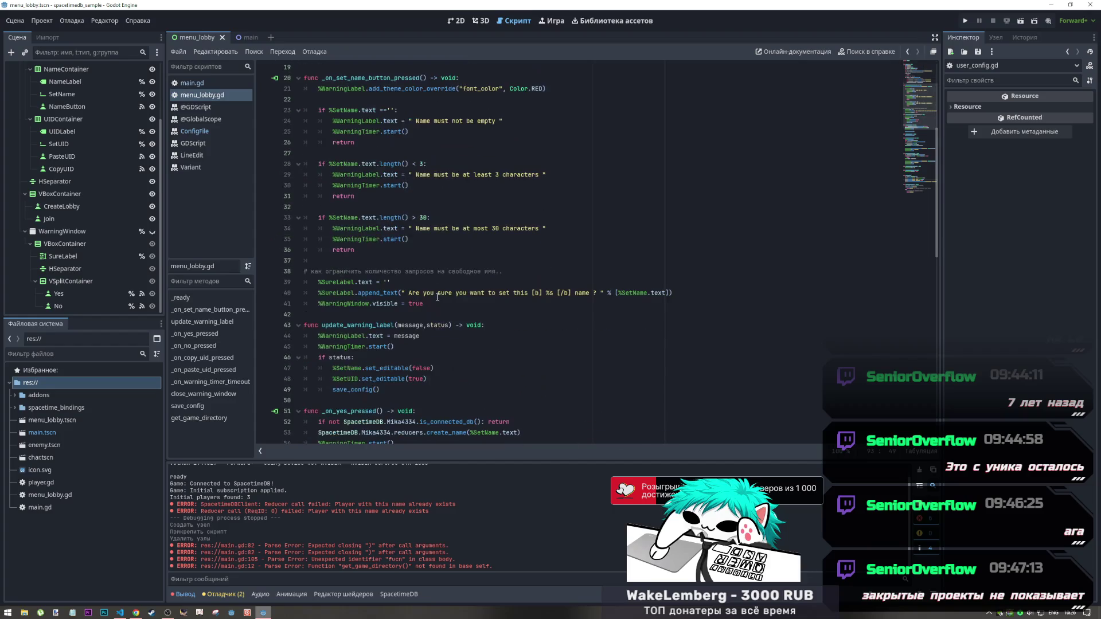
{"action": "scroll", "coordinate": [436, 297], "scroll_direction": "down", "scroll_amount": 1}
{"action": "left_click", "coordinate": [380, 272]}
{"action": "left_click", "coordinate": [385, 282]}
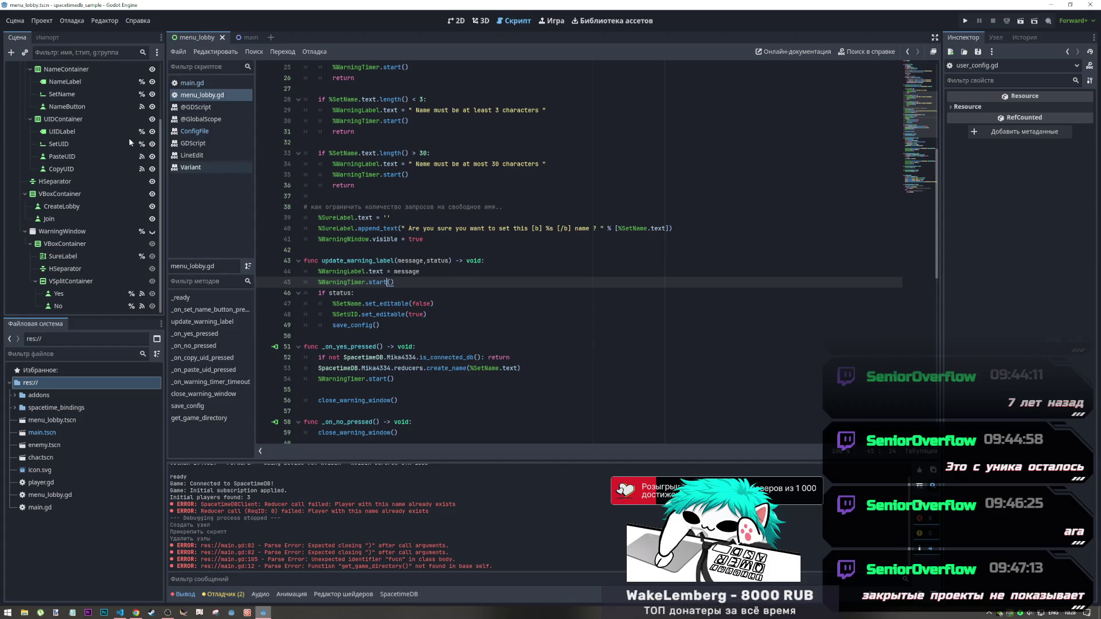
{"action": "scroll", "coordinate": [120, 140], "scroll_direction": "up", "scroll_amount": 5}
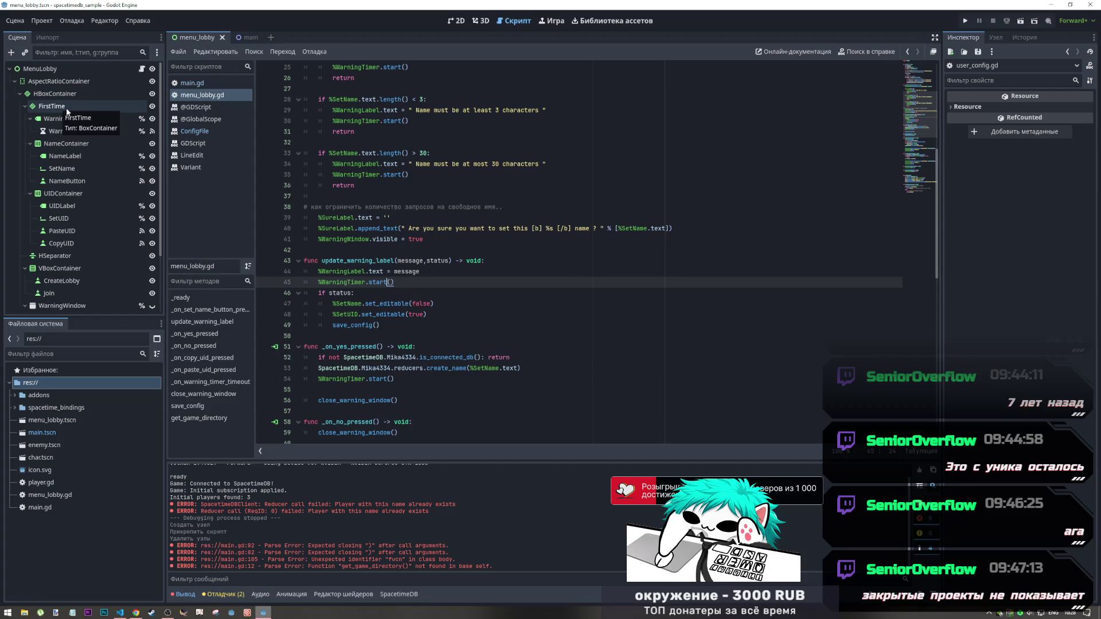
{"action": "left_click", "coordinate": [427, 346]}
{"action": "scroll", "coordinate": [427, 314], "scroll_direction": "up", "scroll_amount": 2}
{"action": "scroll", "coordinate": [427, 315], "scroll_direction": "down", "scroll_amount": 4}
{"action": "scroll", "coordinate": [498, 324], "scroll_direction": "down", "scroll_amount": 7}
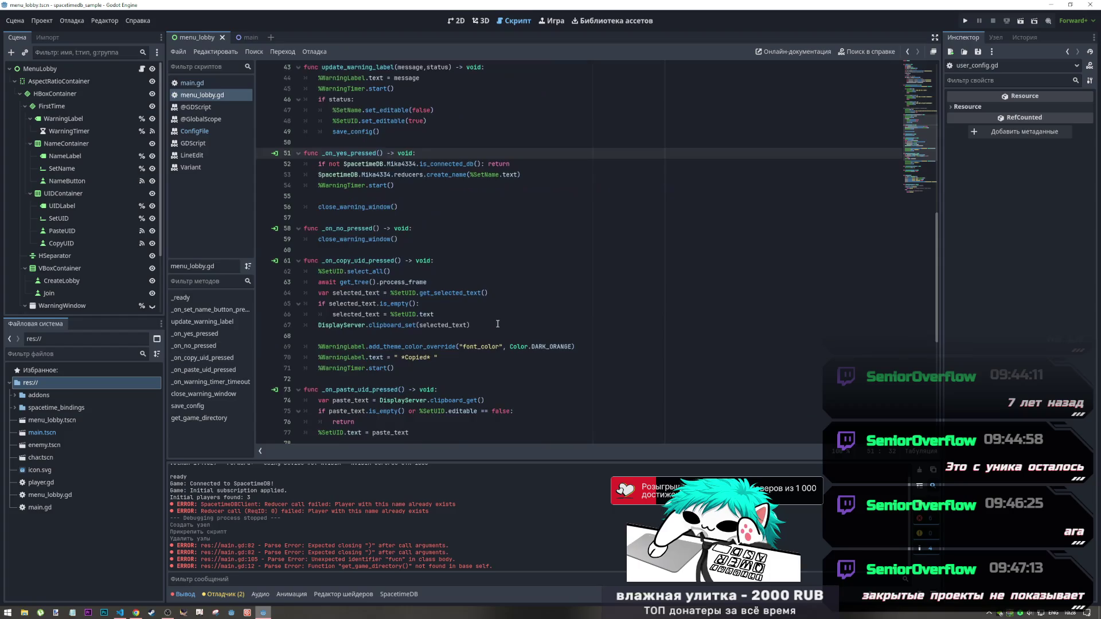
{"action": "scroll", "coordinate": [497, 324], "scroll_direction": "down", "scroll_amount": 5}
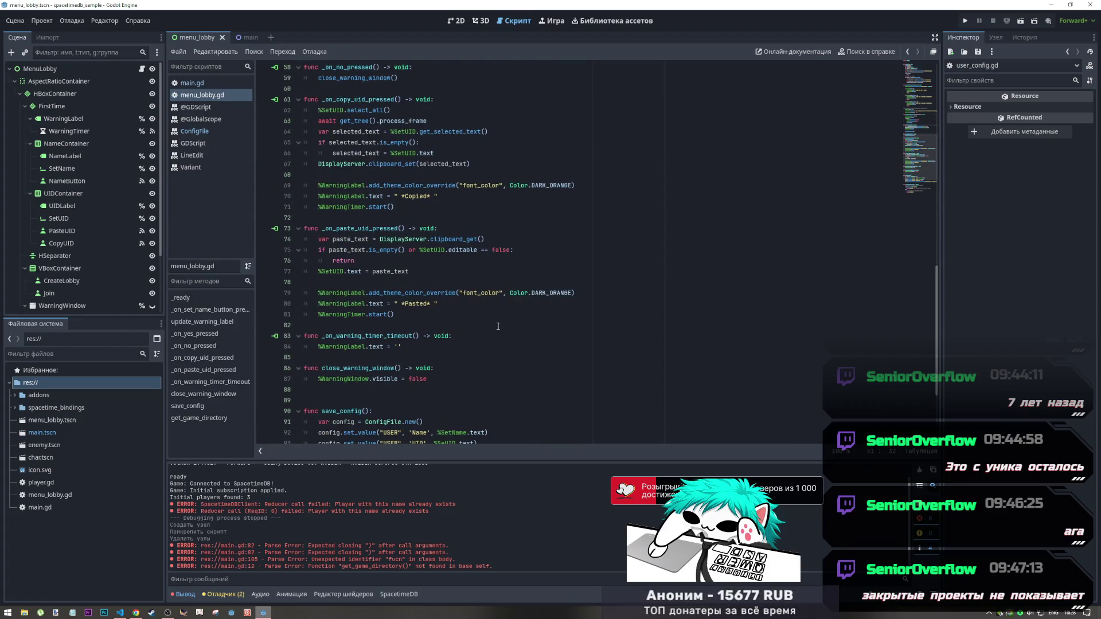
{"action": "scroll", "coordinate": [497, 327], "scroll_direction": "down", "scroll_amount": 4}
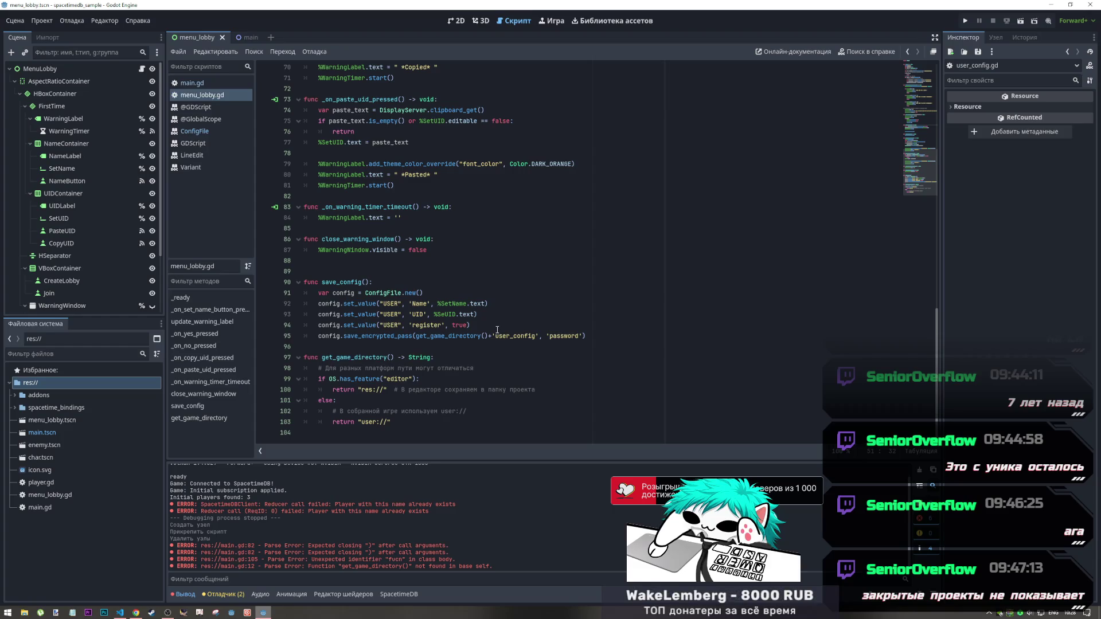
{"action": "scroll", "coordinate": [497, 330], "scroll_direction": "up", "scroll_amount": 14}
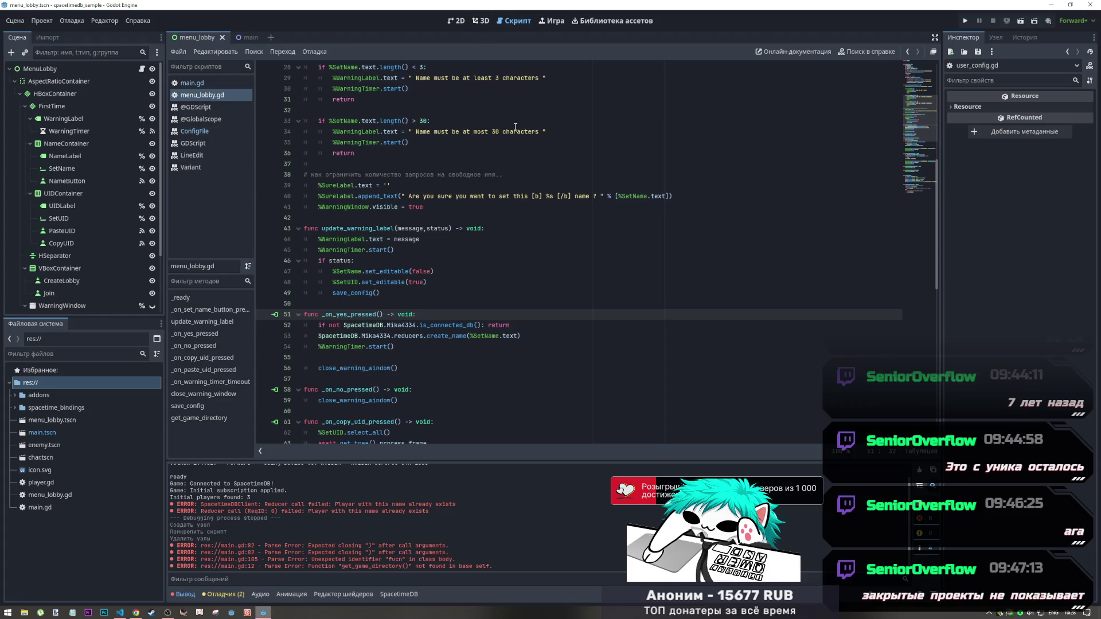
{"action": "scroll", "coordinate": [488, 207], "scroll_direction": "down", "scroll_amount": 4}
{"action": "scroll", "coordinate": [488, 207], "scroll_direction": "down", "scroll_amount": 8}
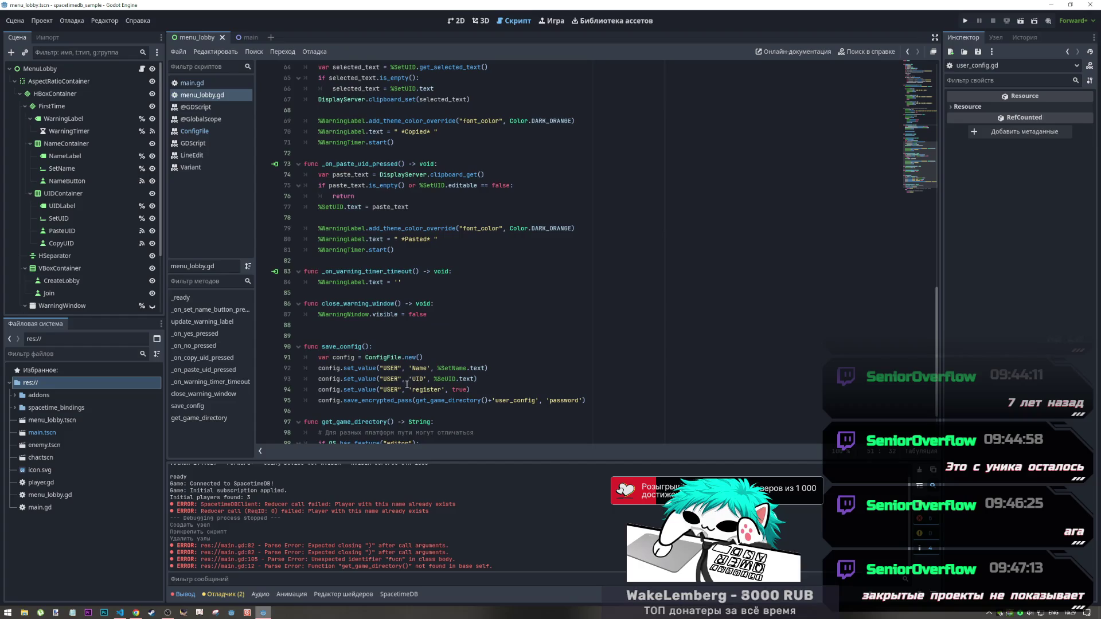
{"action": "scroll", "coordinate": [417, 389], "scroll_direction": "up", "scroll_amount": 15}
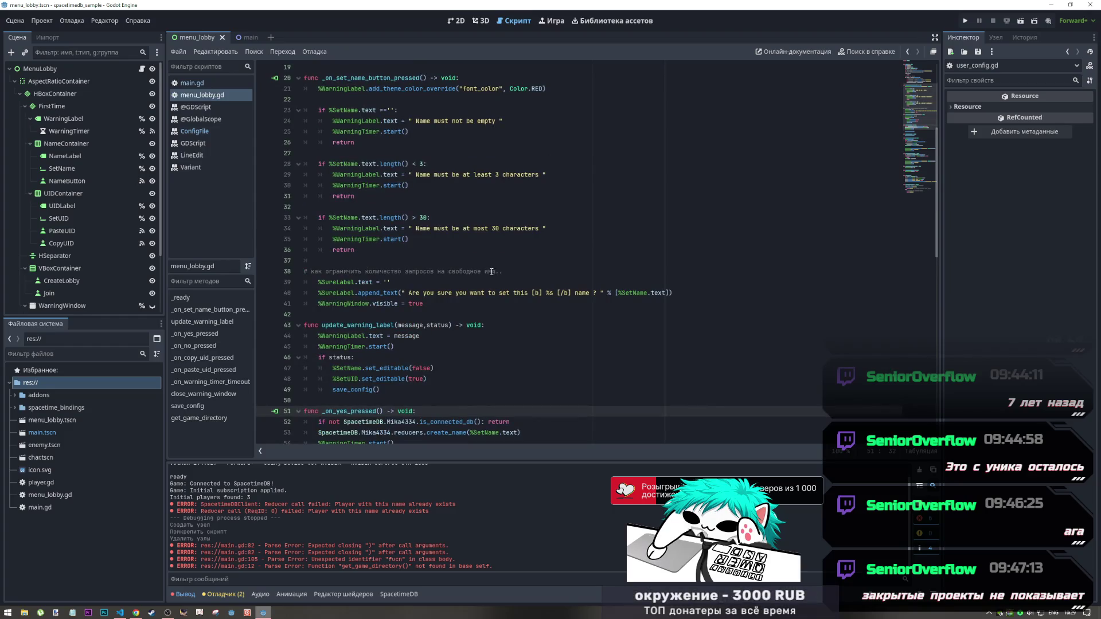
{"action": "scroll", "coordinate": [489, 273], "scroll_direction": "down", "scroll_amount": 12}
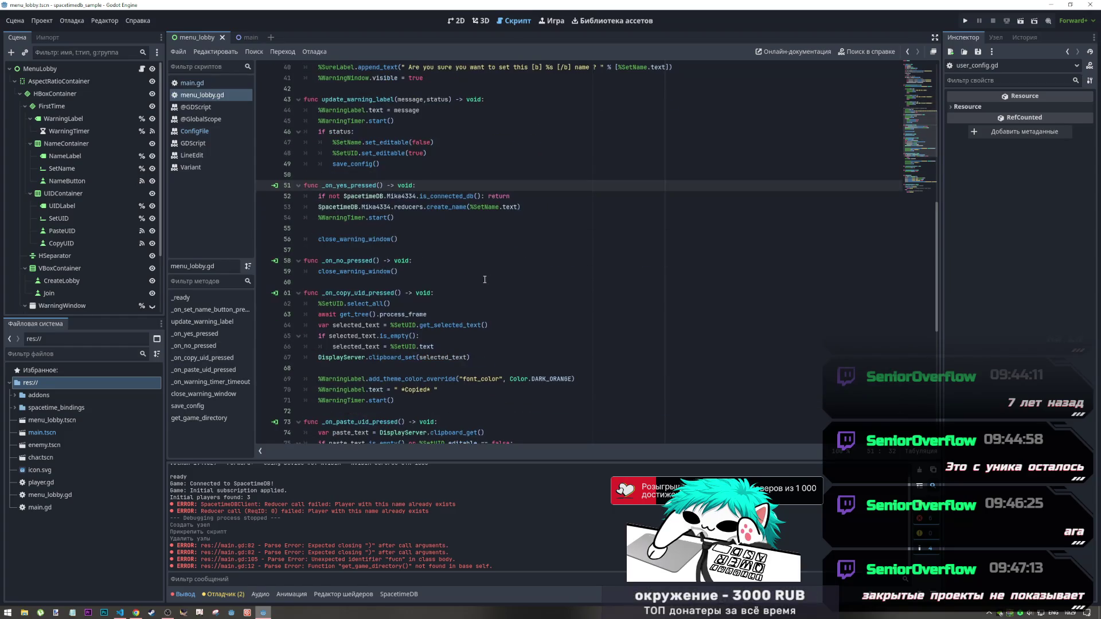
{"action": "scroll", "coordinate": [310, 293], "scroll_direction": "down", "scroll_amount": 5}
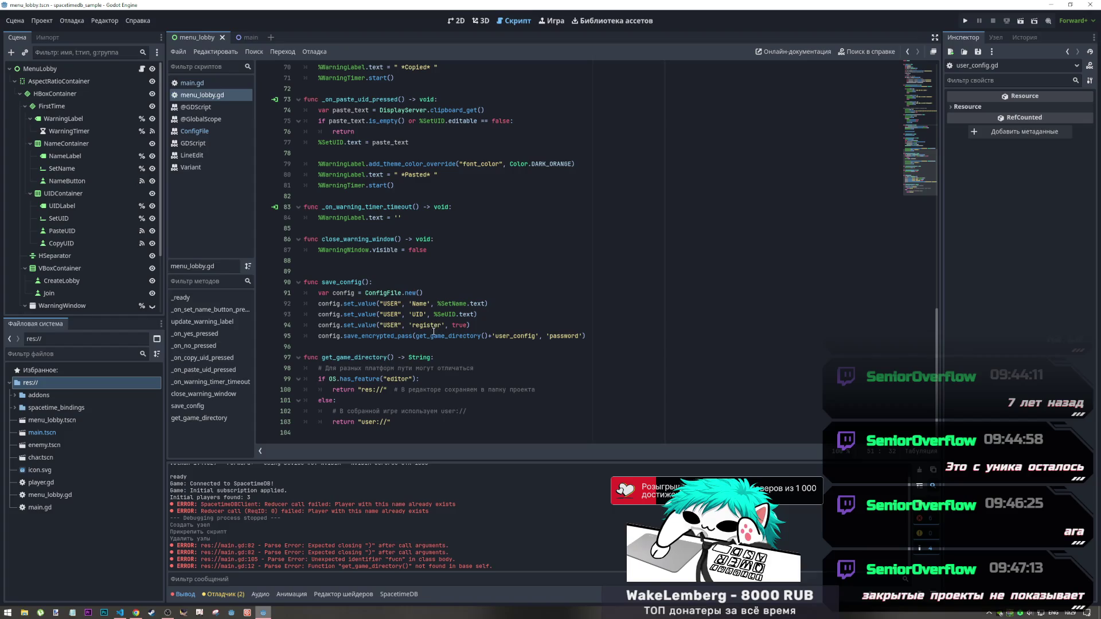
{"action": "scroll", "coordinate": [433, 331], "scroll_direction": "up", "scroll_amount": 11}
{"action": "scroll", "coordinate": [430, 338], "scroll_direction": "up", "scroll_amount": 4}
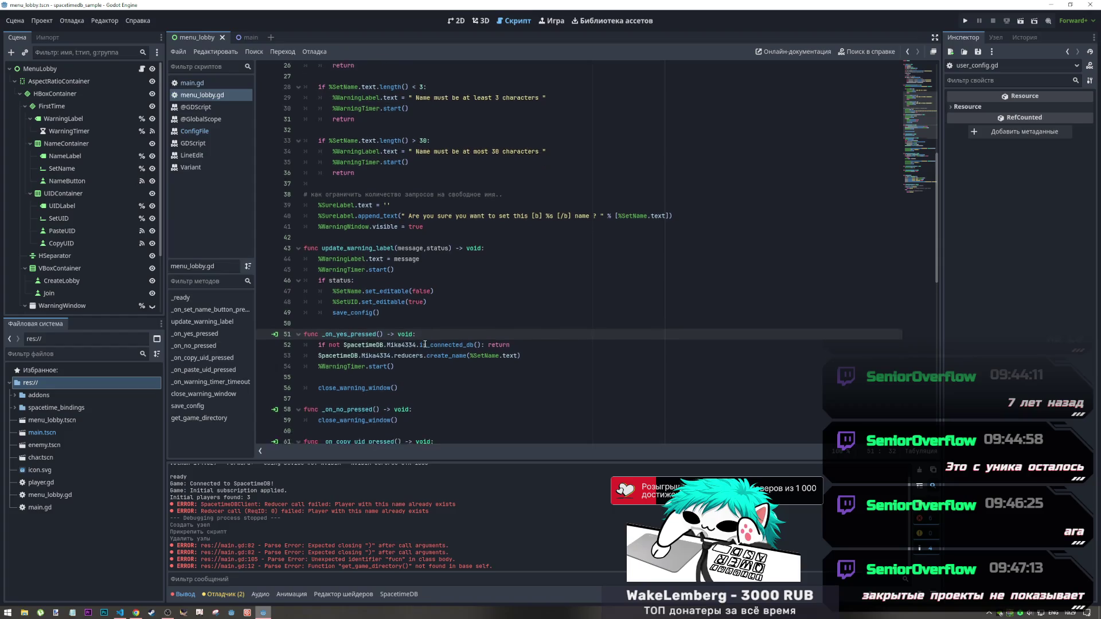
{"action": "scroll", "coordinate": [425, 344], "scroll_direction": "down", "scroll_amount": 5}
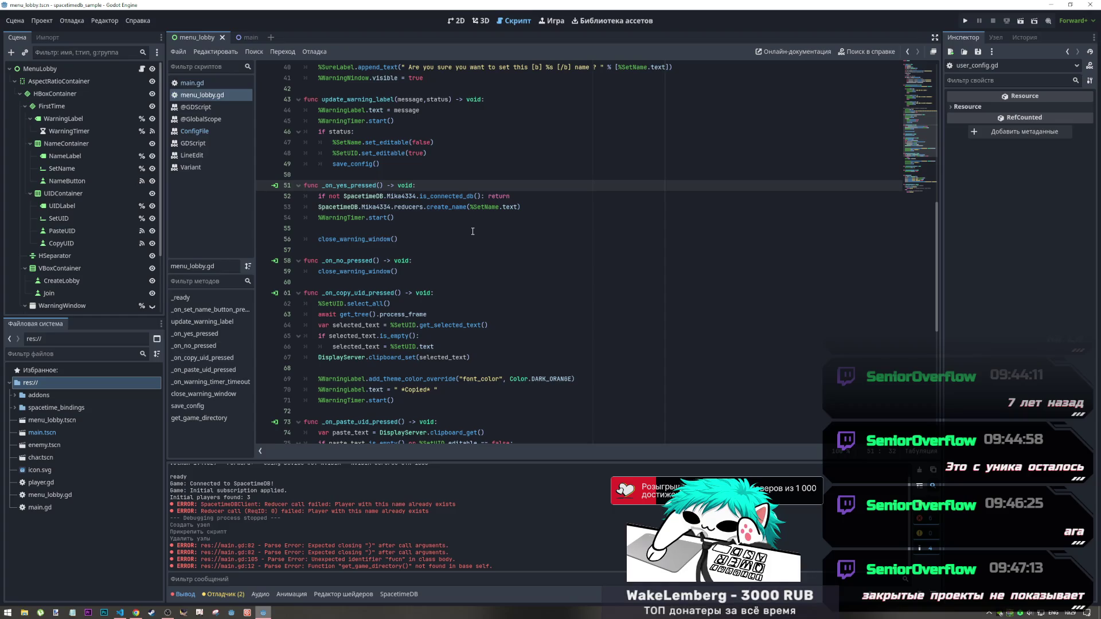
{"action": "scroll", "coordinate": [472, 231], "scroll_direction": "down", "scroll_amount": 10}
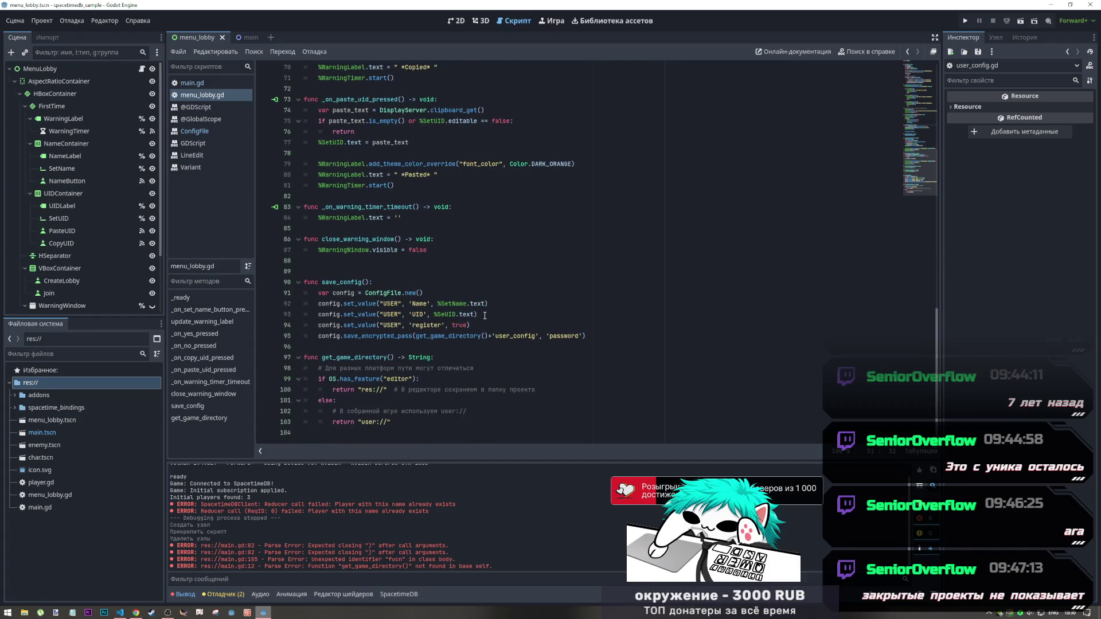
{"action": "key", "text": "alt+Tab"}
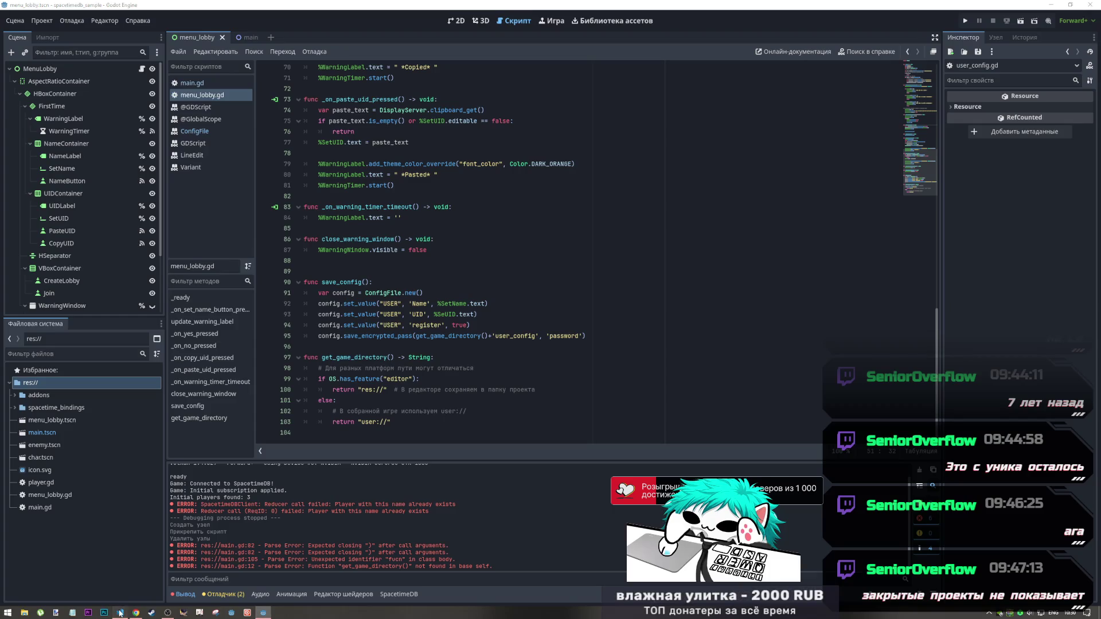
{"action": "left_click", "coordinate": [631, 204]}
Inspect the Player table's identity key, unique name and is_registered columns, then switch to the browser
{"action": "scroll", "coordinate": [331, 304], "scroll_direction": "up", "scroll_amount": 7}
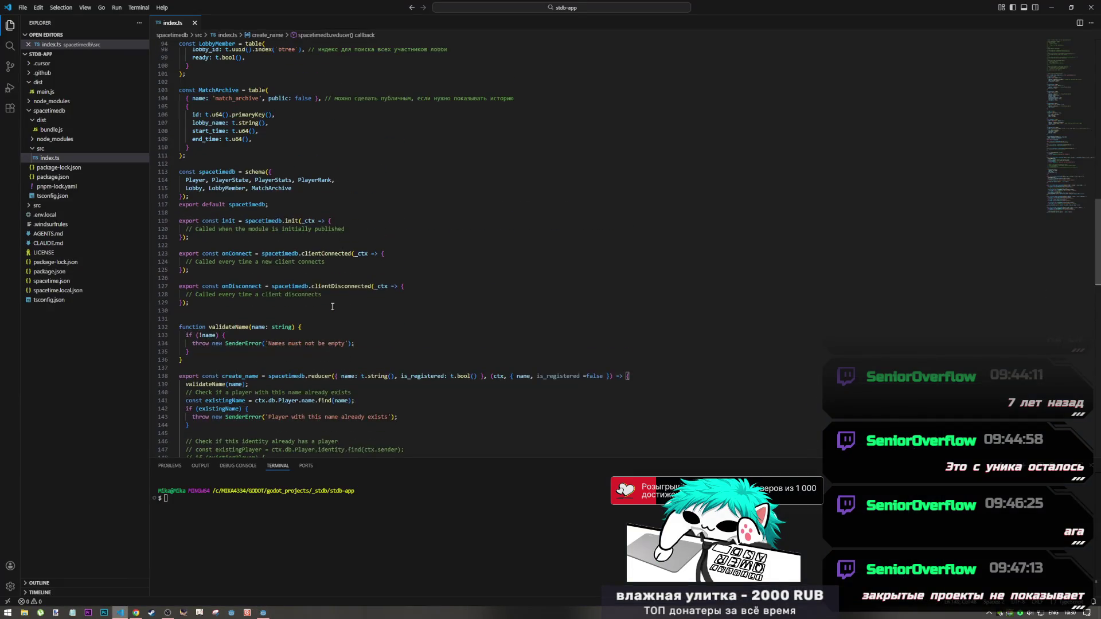
{"action": "scroll", "coordinate": [332, 304], "scroll_direction": "up", "scroll_amount": 2}
{"action": "scroll", "coordinate": [236, 191], "scroll_direction": "up", "scroll_amount": 3}
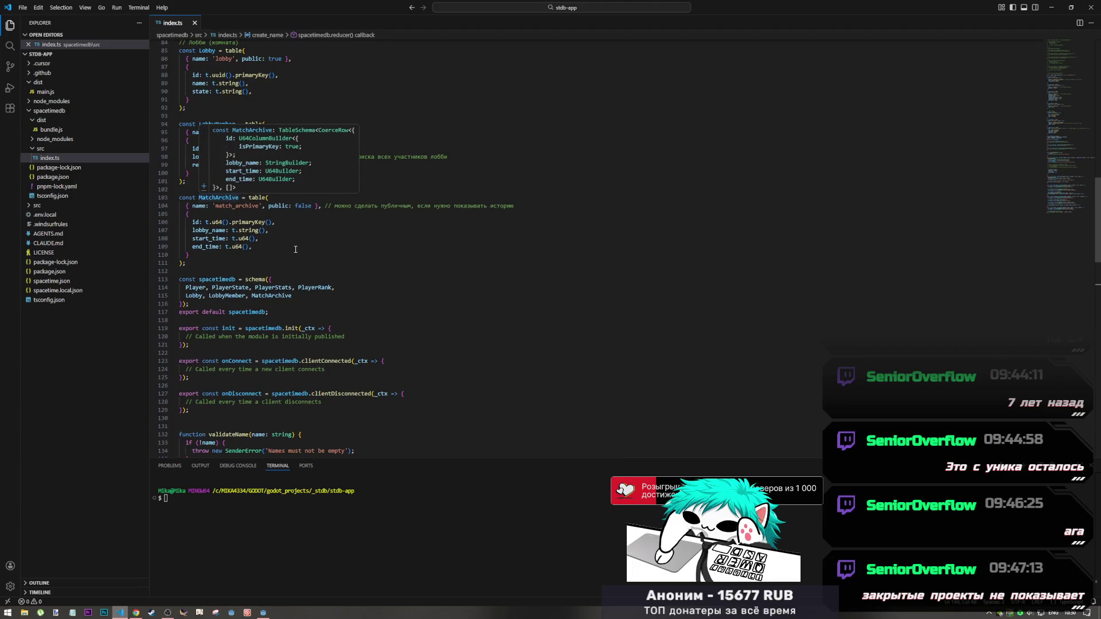
{"action": "scroll", "coordinate": [302, 248], "scroll_direction": "up", "scroll_amount": 2}
{"action": "scroll", "coordinate": [302, 248], "scroll_direction": "up", "scroll_amount": 10}
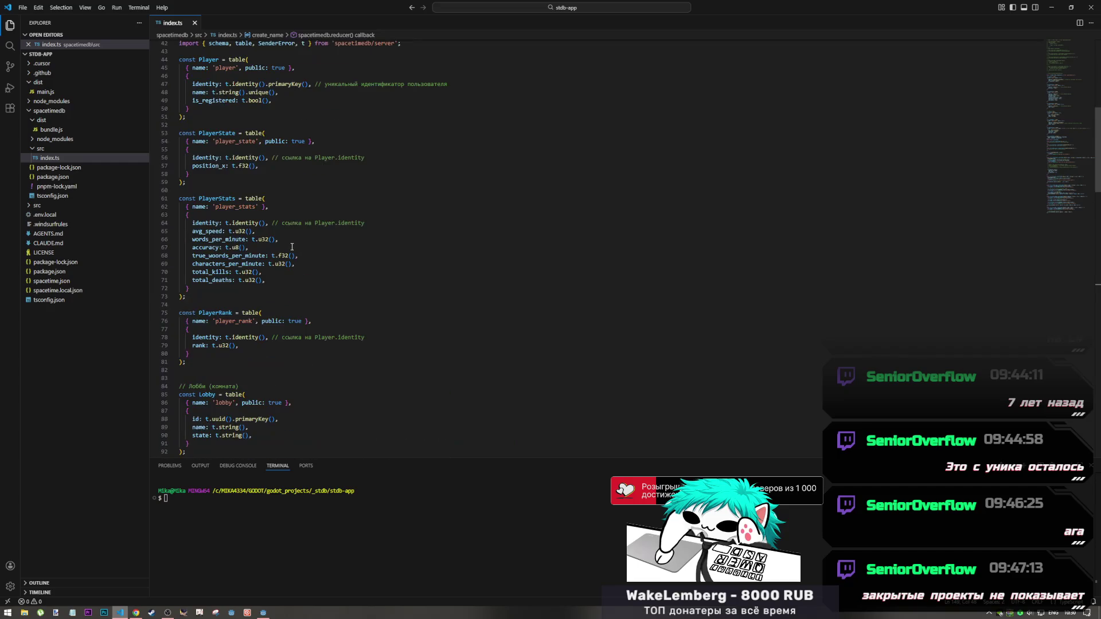
{"action": "scroll", "coordinate": [270, 265], "scroll_direction": "up", "scroll_amount": 1}
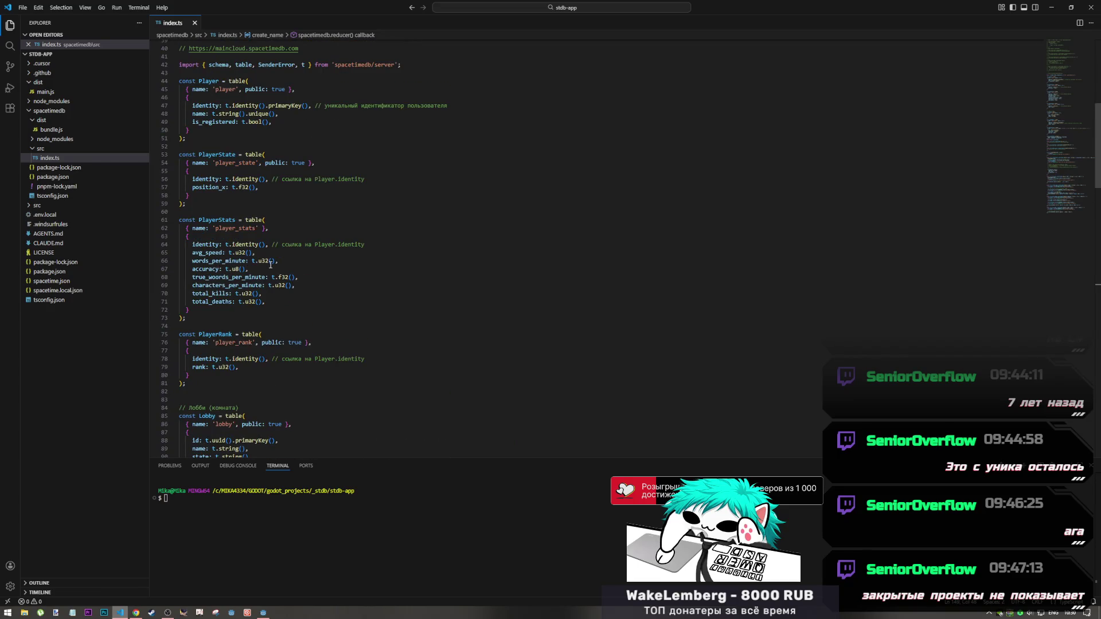
{"action": "scroll", "coordinate": [270, 264], "scroll_direction": "up", "scroll_amount": 5}
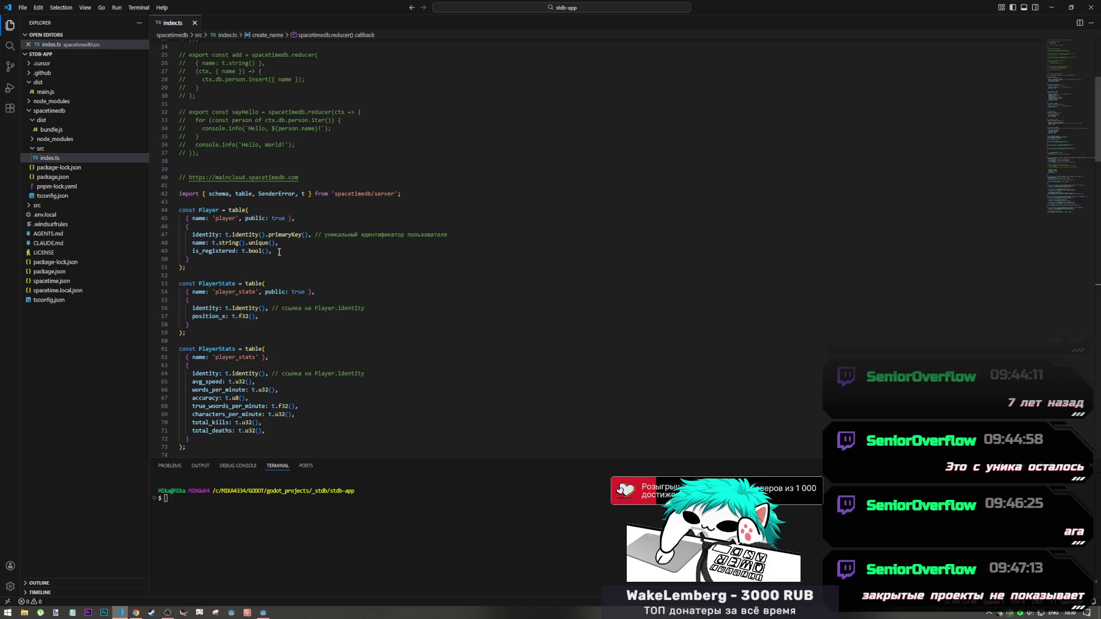
{"action": "left_click", "coordinate": [283, 247]}
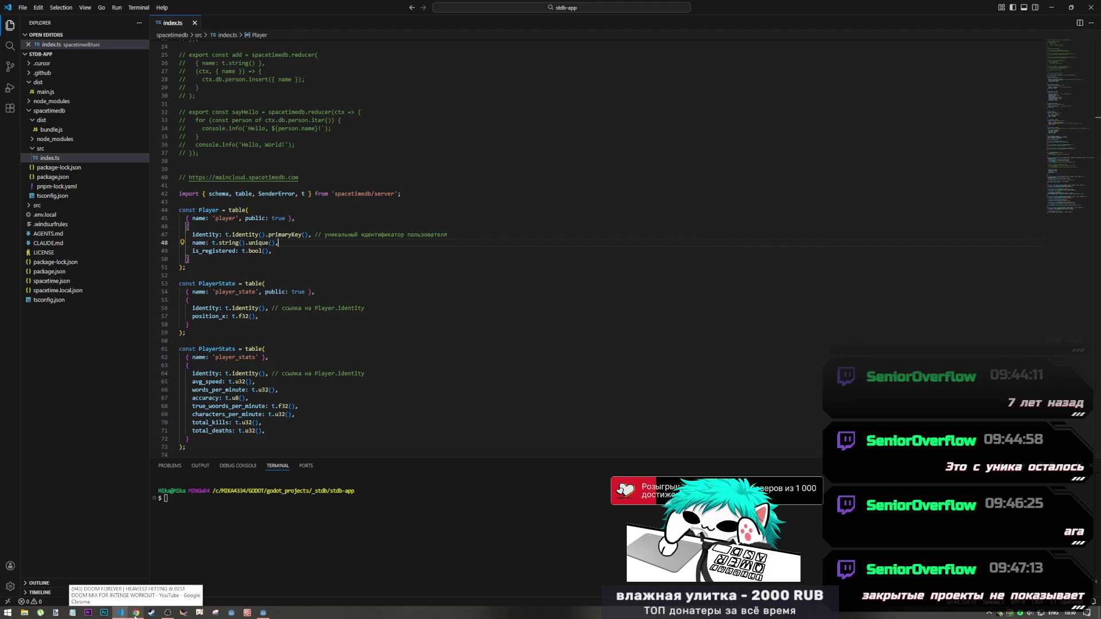
{"action": "left_click", "coordinate": [136, 597]}
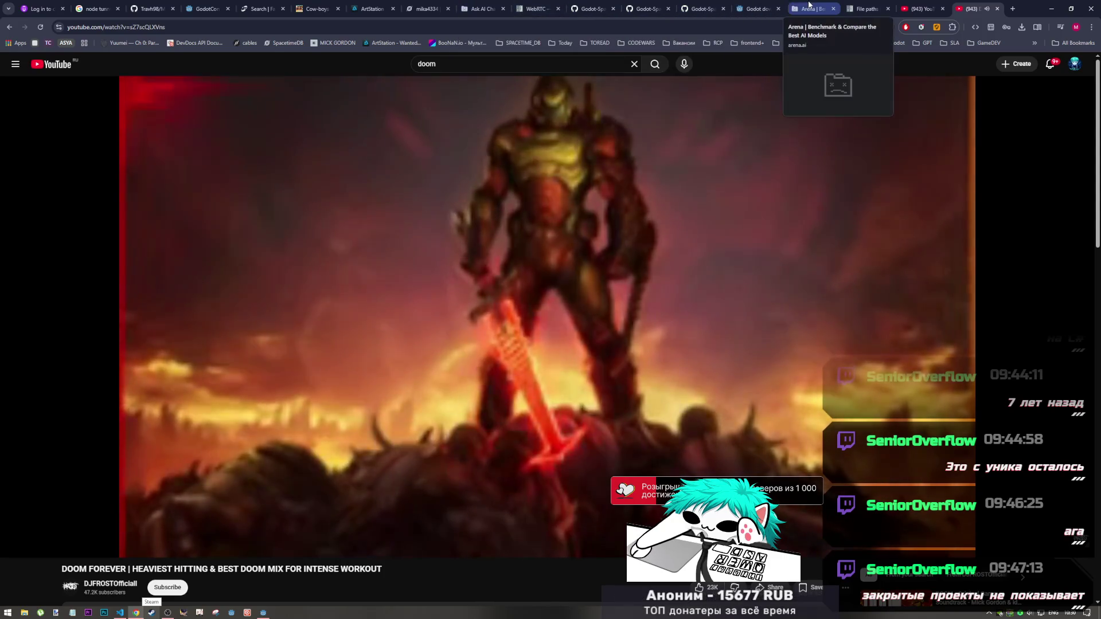
Reload the Arena chat and scroll to the 'Решение 1' Device ID answer with MAX_ACCOUNTS_PER_DEVICE = 10
{"action": "left_click", "coordinate": [811, 9]}
{"action": "left_click", "coordinate": [40, 26]}
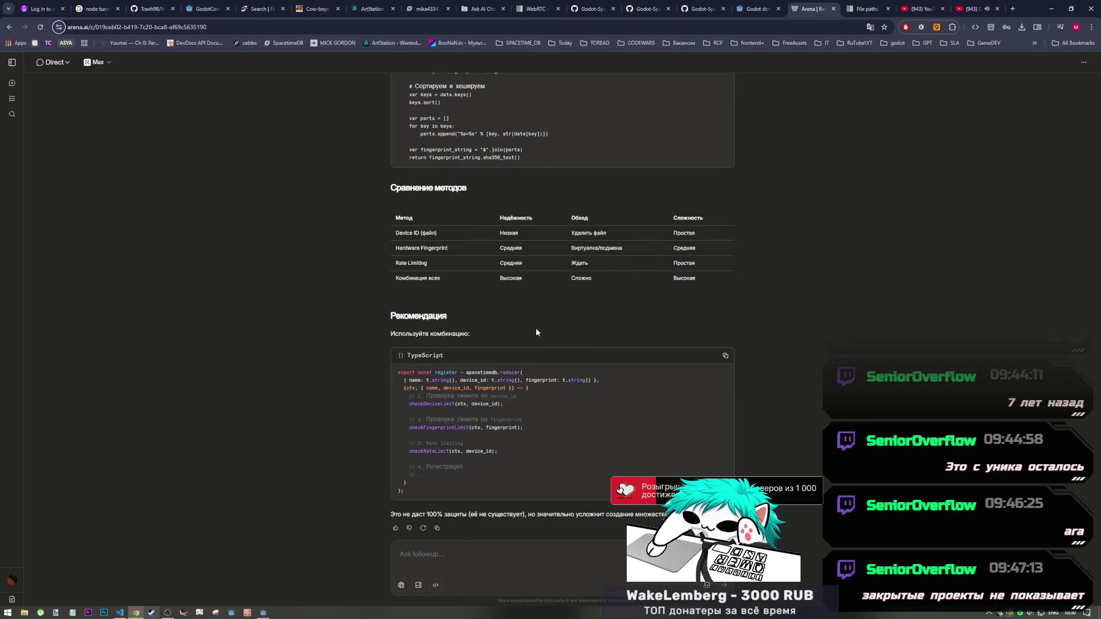
{"action": "scroll", "coordinate": [535, 328], "scroll_direction": "up", "scroll_amount": 5}
{"action": "scroll", "coordinate": [535, 331], "scroll_direction": "up", "scroll_amount": 5}
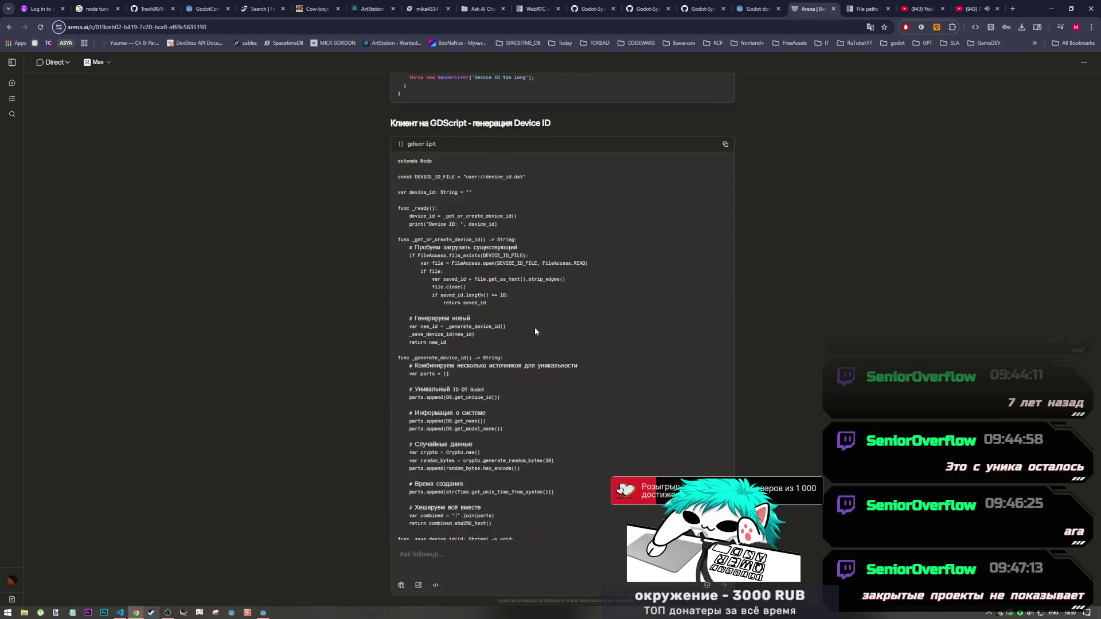
{"action": "scroll", "coordinate": [533, 331], "scroll_direction": "down", "scroll_amount": 10}
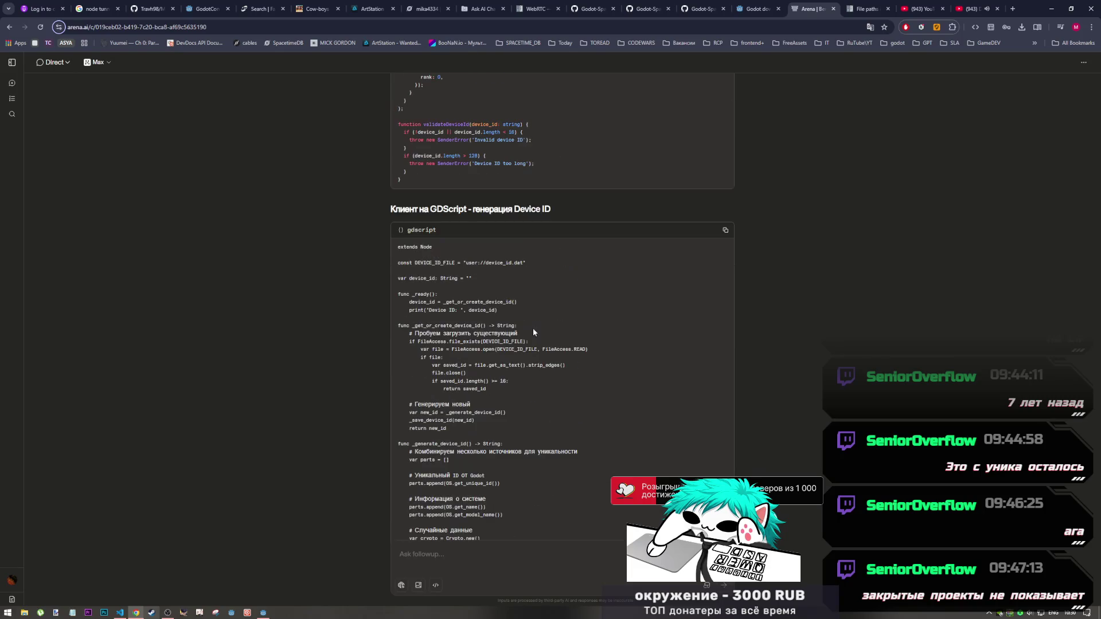
{"action": "scroll", "coordinate": [531, 330], "scroll_direction": "up", "scroll_amount": 7}
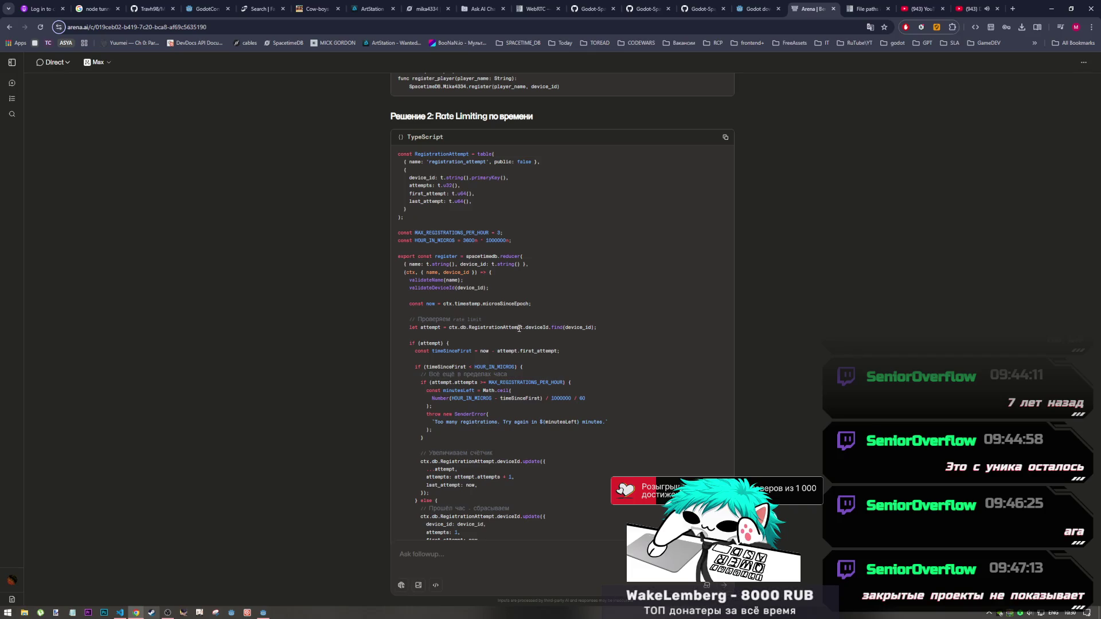
{"action": "scroll", "coordinate": [516, 327], "scroll_direction": "down", "scroll_amount": 2}
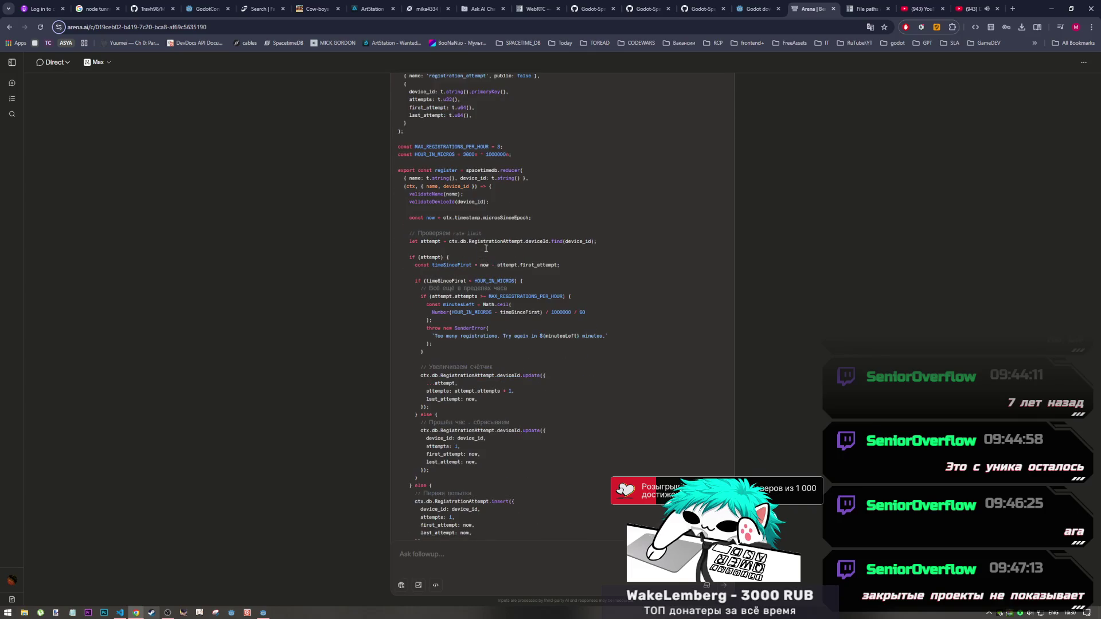
{"action": "scroll", "coordinate": [487, 252], "scroll_direction": "down", "scroll_amount": 2}
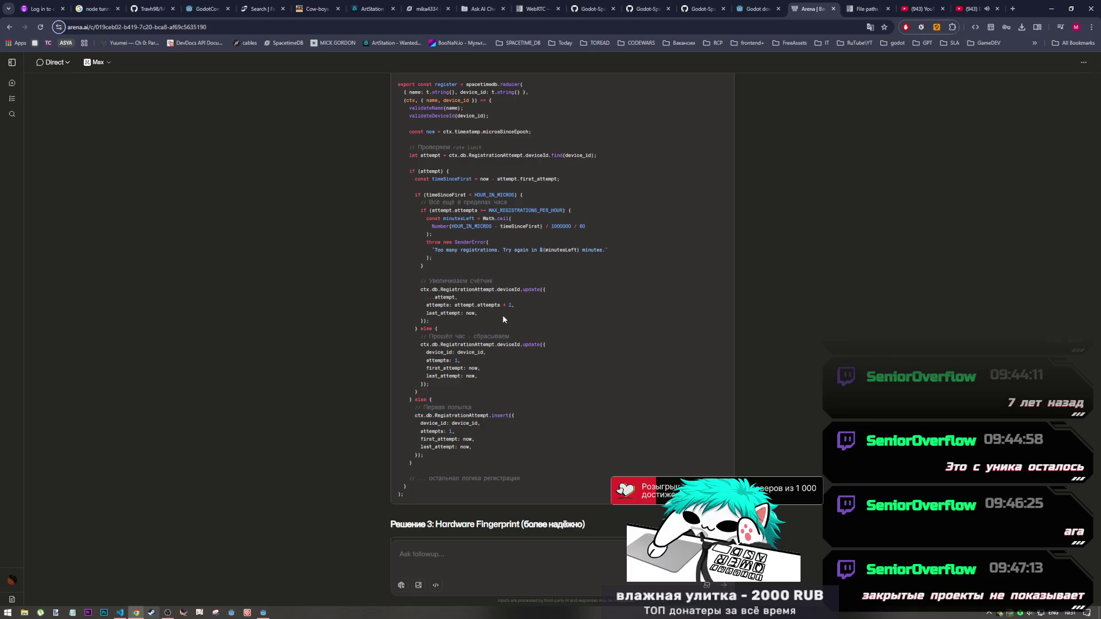
{"action": "scroll", "coordinate": [502, 319], "scroll_direction": "up", "scroll_amount": 15}
{"action": "scroll", "coordinate": [502, 319], "scroll_direction": "up", "scroll_amount": 6}
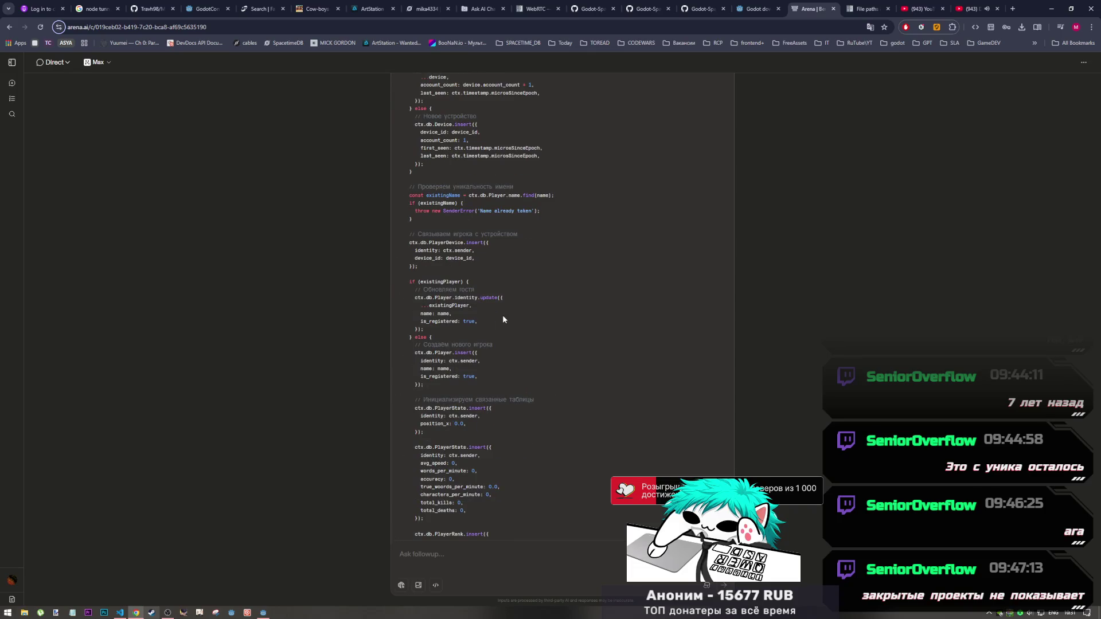
{"action": "scroll", "coordinate": [503, 320], "scroll_direction": "up", "scroll_amount": 5}
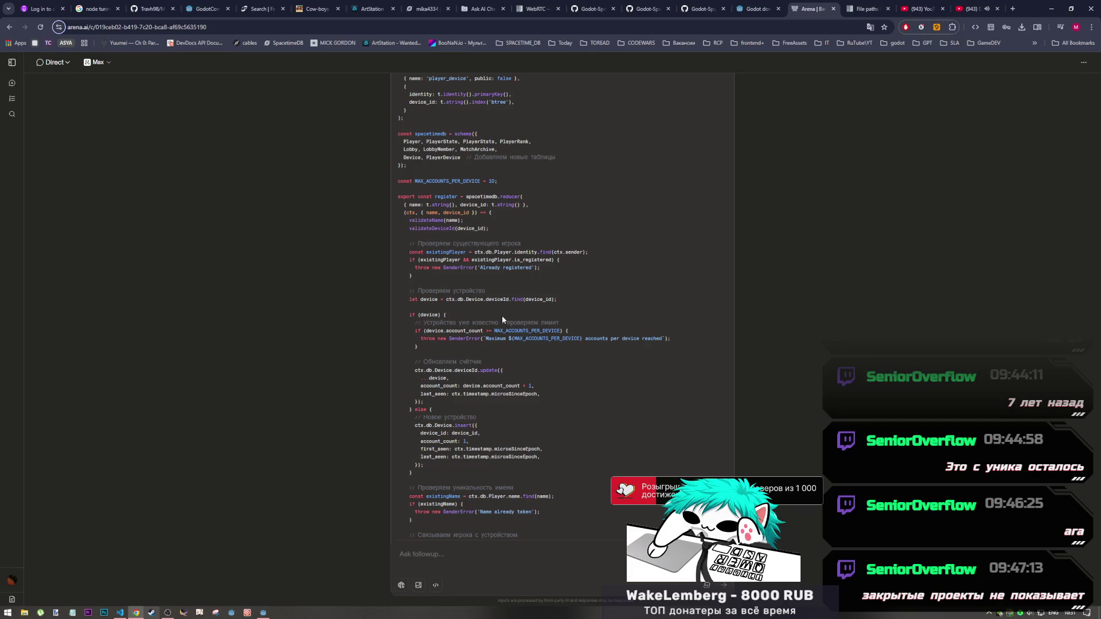
{"action": "scroll", "coordinate": [504, 331], "scroll_direction": "up", "scroll_amount": 1}
{"action": "scroll", "coordinate": [504, 331], "scroll_direction": "up", "scroll_amount": 13}
{"action": "scroll", "coordinate": [497, 329], "scroll_direction": "down", "scroll_amount": 10}
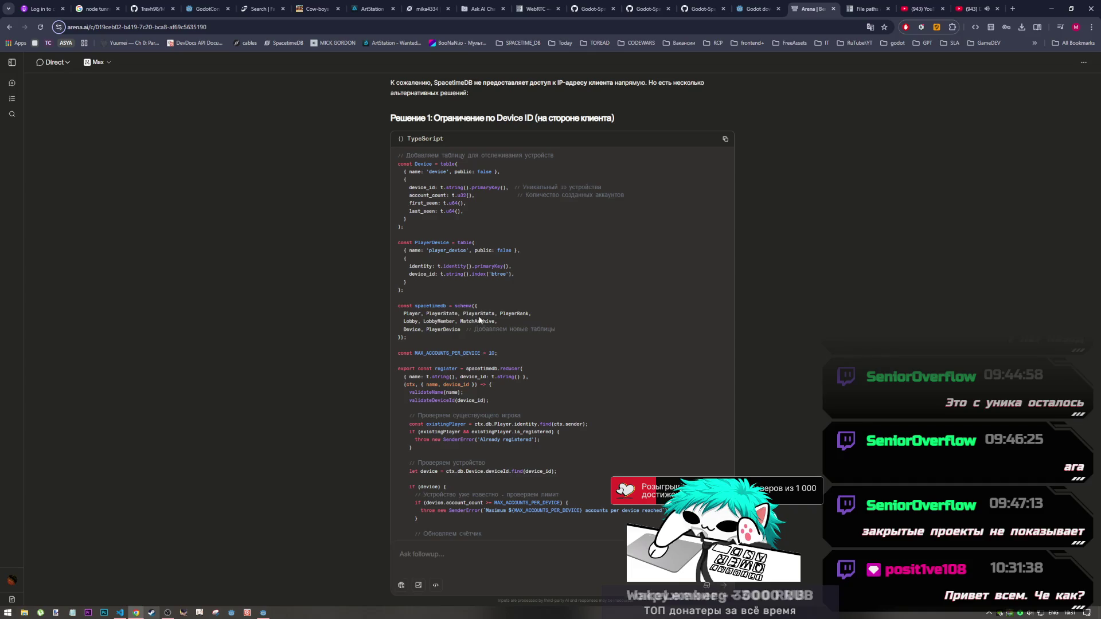
Scroll the LMArena chat back to the 'Обновлённая схема на TypeScript' reply showing the Player table
{"action": "scroll", "coordinate": [478, 319], "scroll_direction": "up", "scroll_amount": 10}
{"action": "scroll", "coordinate": [476, 321], "scroll_direction": "up", "scroll_amount": 6}
{"action": "scroll", "coordinate": [474, 321], "scroll_direction": "down", "scroll_amount": 1}
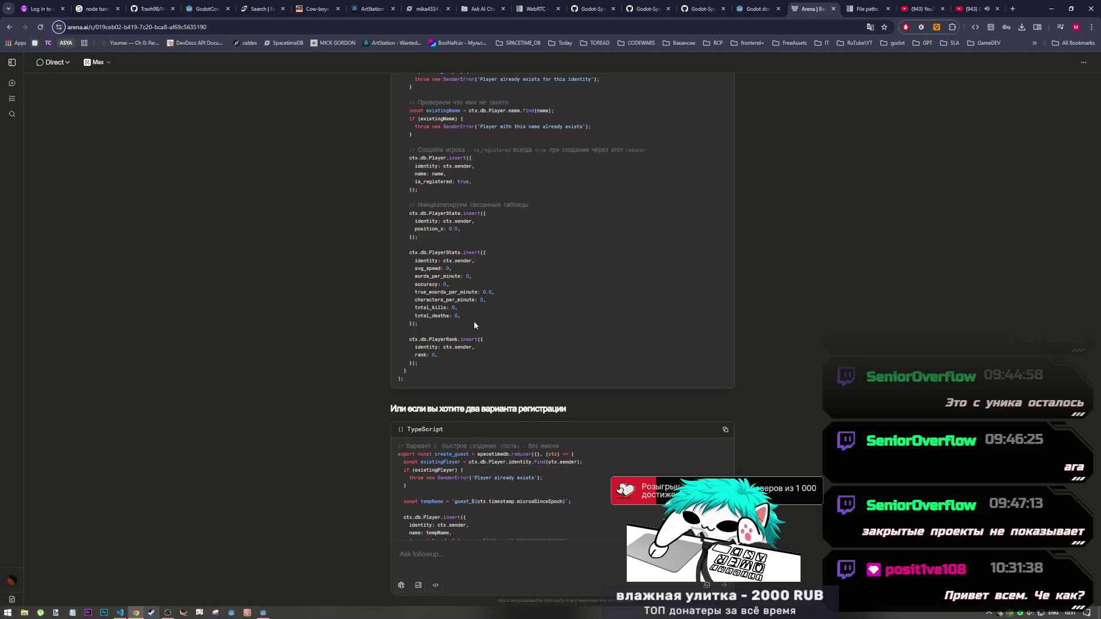
{"action": "scroll", "coordinate": [474, 324], "scroll_direction": "up", "scroll_amount": 3}
{"action": "scroll", "coordinate": [473, 324], "scroll_direction": "down", "scroll_amount": 5}
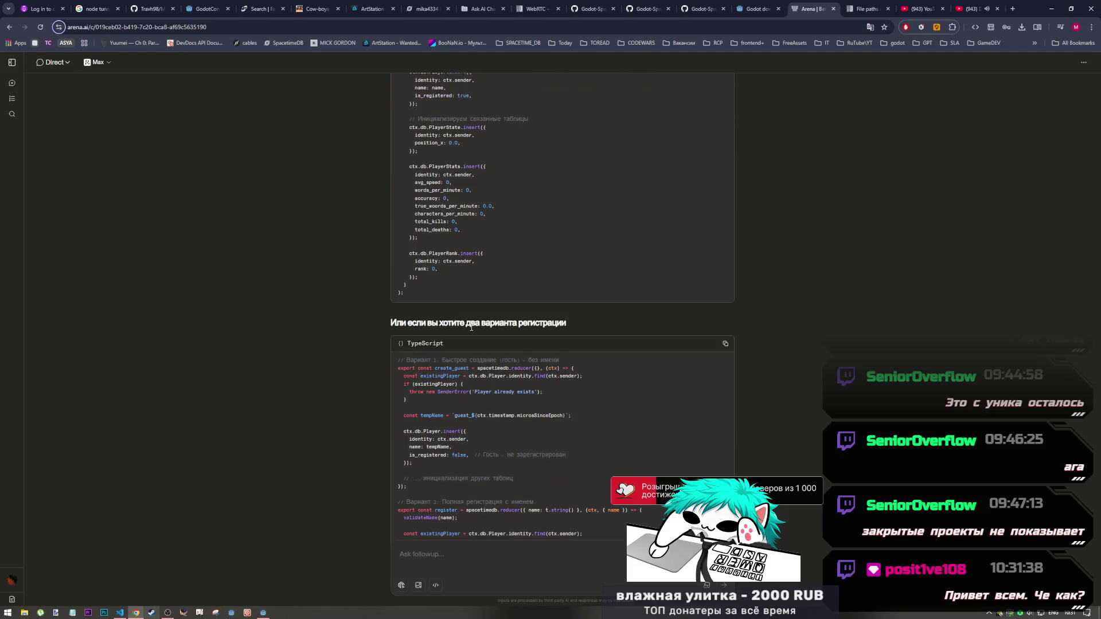
{"action": "scroll", "coordinate": [469, 330], "scroll_direction": "down", "scroll_amount": 2}
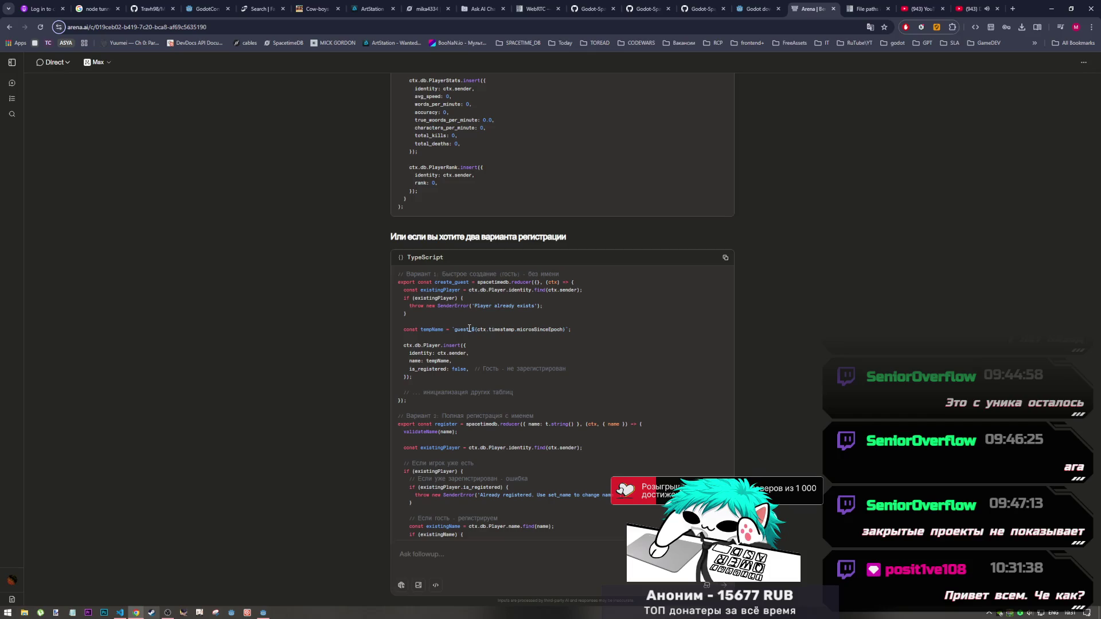
{"action": "scroll", "coordinate": [468, 331], "scroll_direction": "down", "scroll_amount": 1}
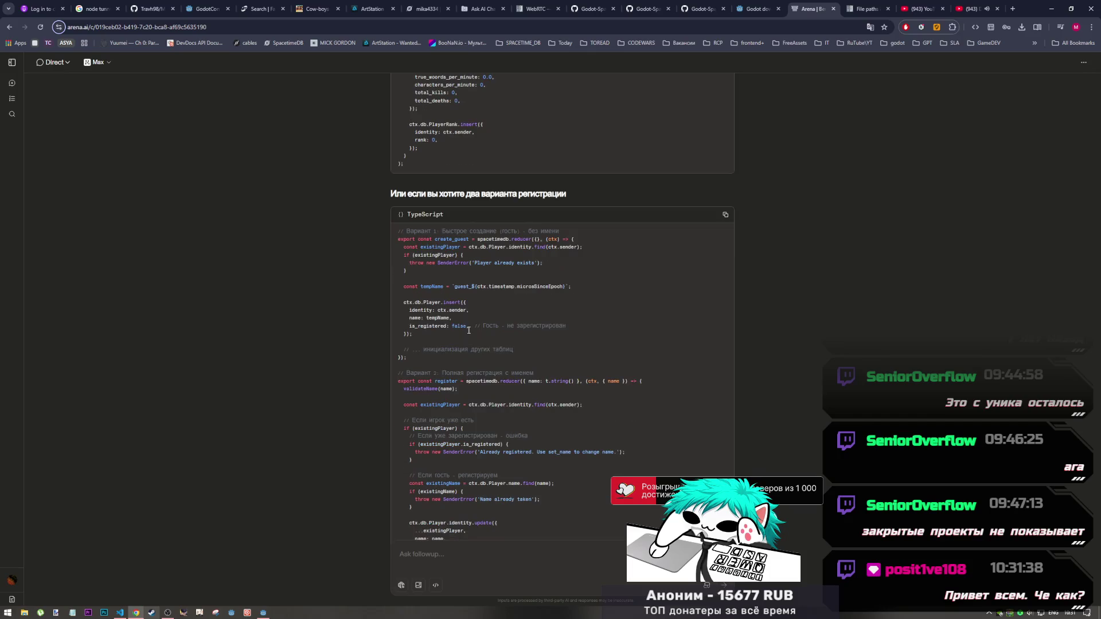
{"action": "scroll", "coordinate": [467, 331], "scroll_direction": "down", "scroll_amount": 2}
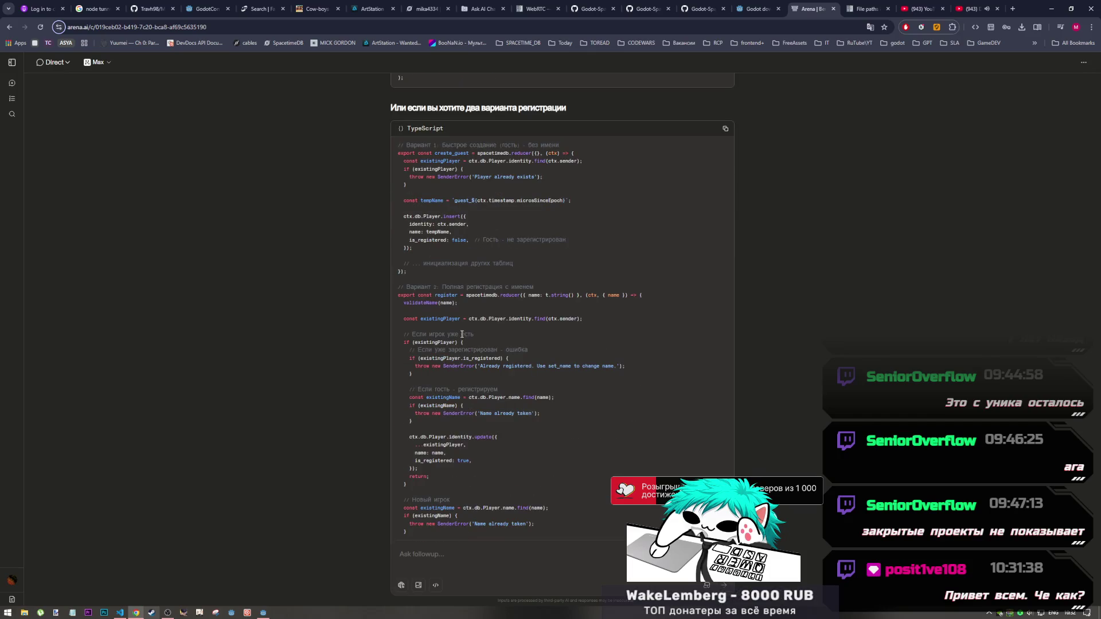
{"action": "scroll", "coordinate": [462, 334], "scroll_direction": "up", "scroll_amount": 10}
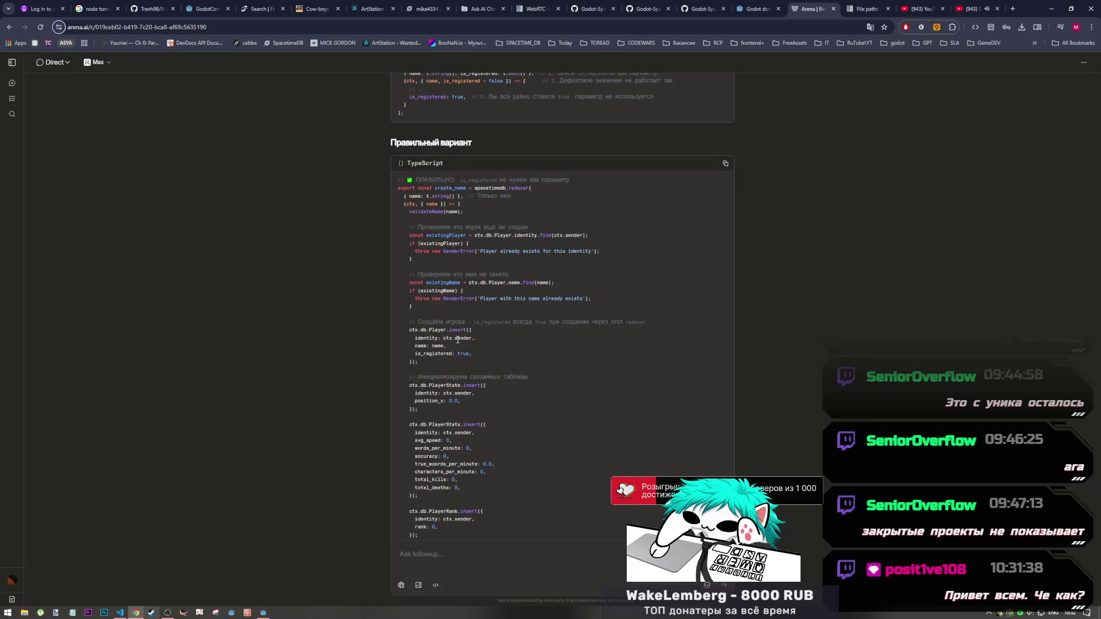
{"action": "scroll", "coordinate": [457, 340], "scroll_direction": "up", "scroll_amount": 5}
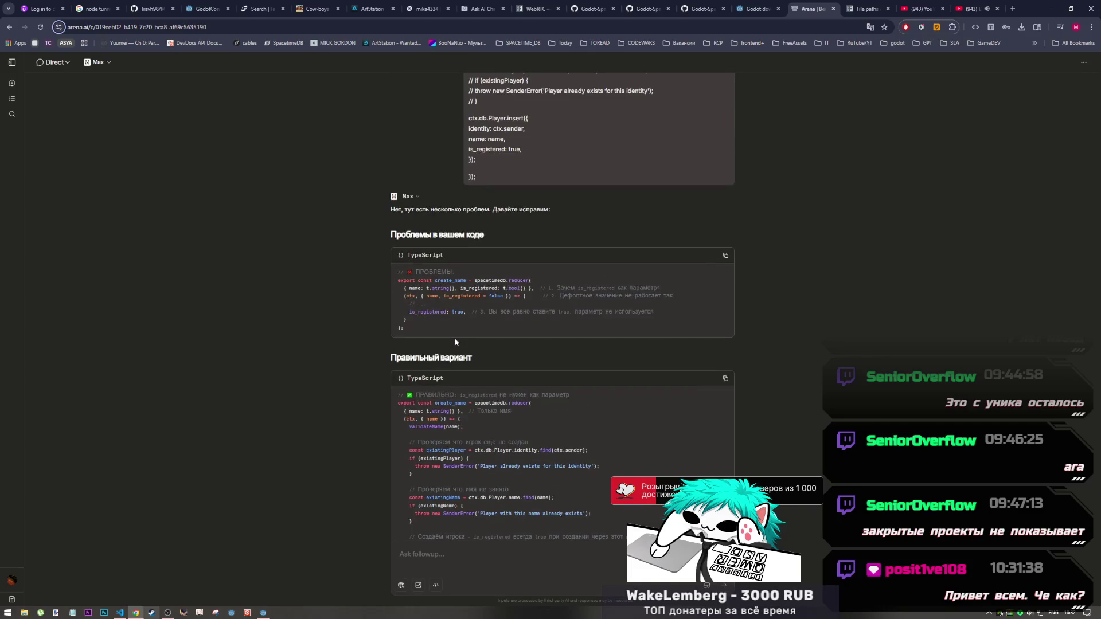
{"action": "scroll", "coordinate": [454, 342], "scroll_direction": "down", "scroll_amount": 6}
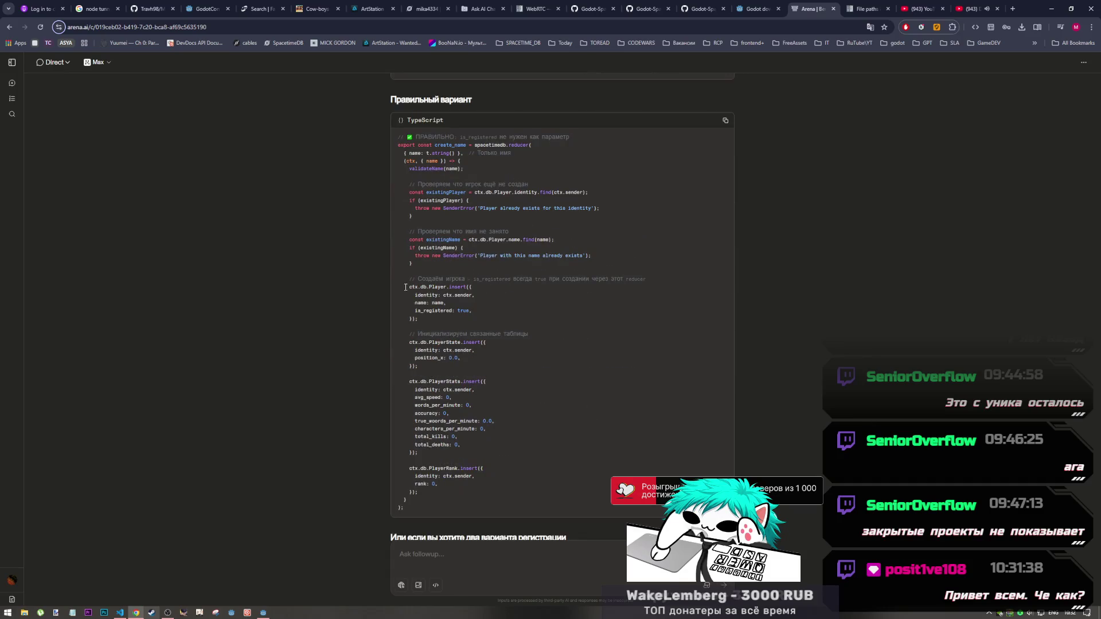
{"action": "scroll", "coordinate": [474, 273], "scroll_direction": "up", "scroll_amount": 15}
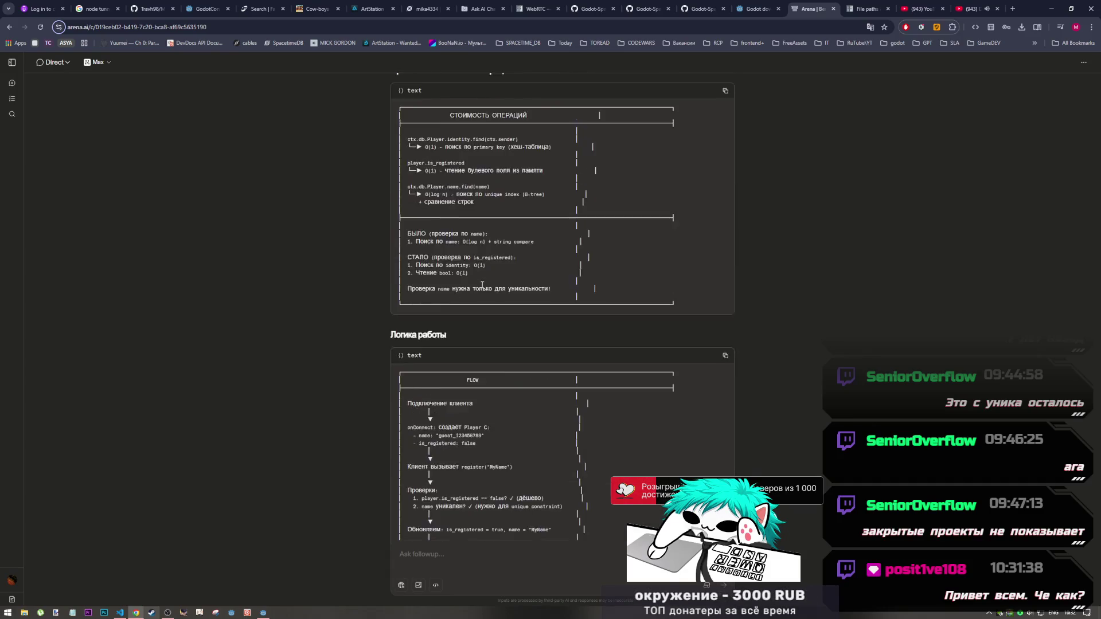
{"action": "scroll", "coordinate": [480, 286], "scroll_direction": "up", "scroll_amount": 15}
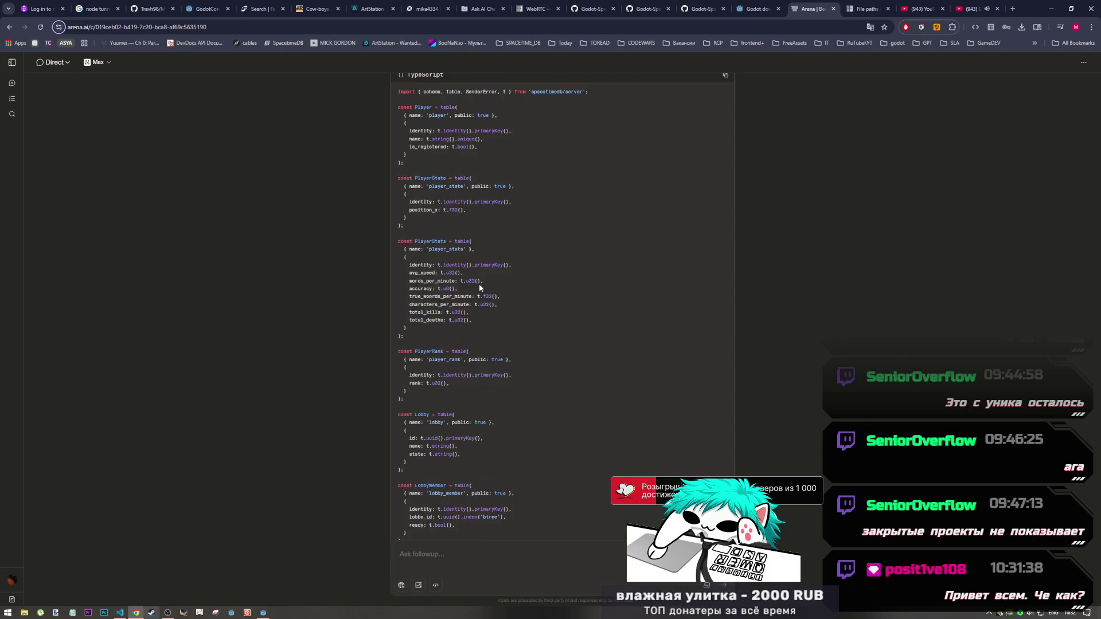
{"action": "scroll", "coordinate": [479, 286], "scroll_direction": "down", "scroll_amount": 3}
{"action": "scroll", "coordinate": [463, 299], "scroll_direction": "up", "scroll_amount": 3}
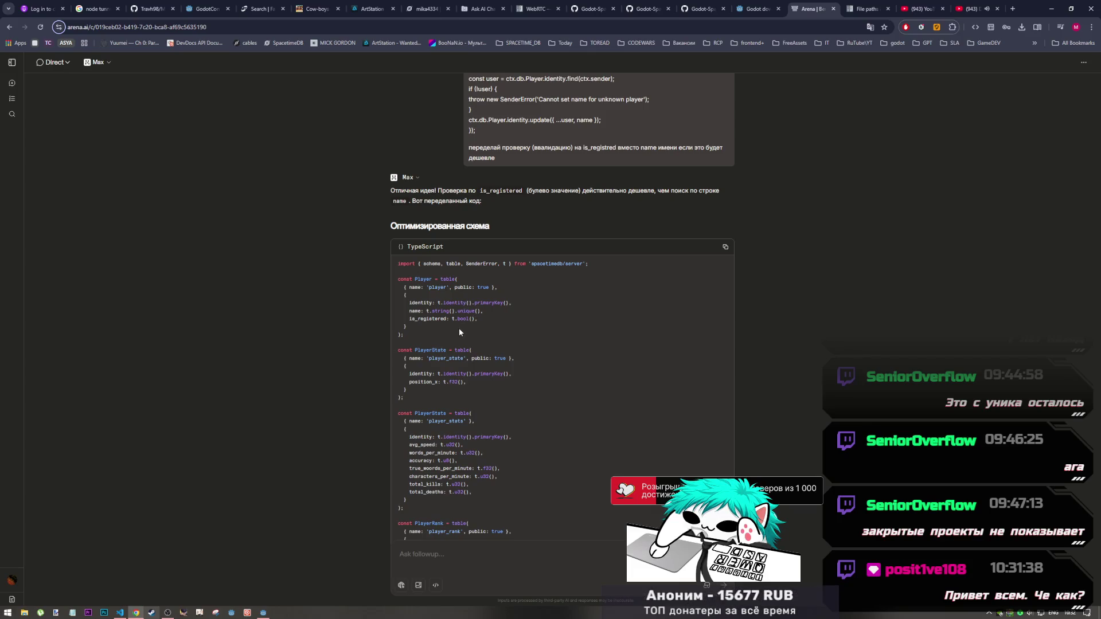
{"action": "scroll", "coordinate": [549, 337], "scroll_direction": "down", "scroll_amount": 20}
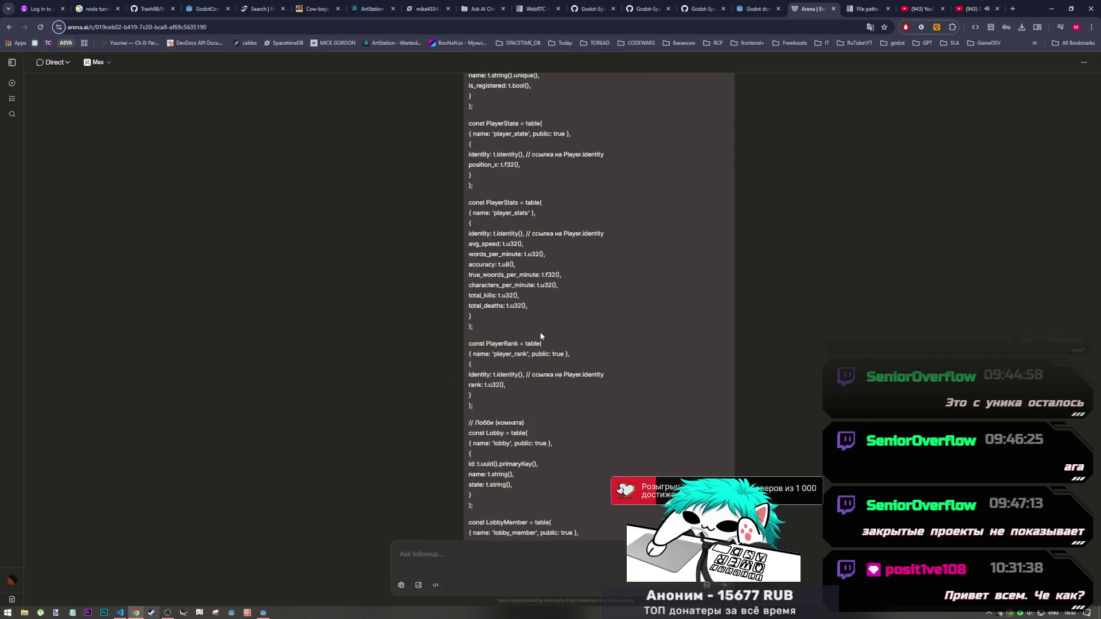
{"action": "scroll", "coordinate": [542, 328], "scroll_direction": "up", "scroll_amount": 20}
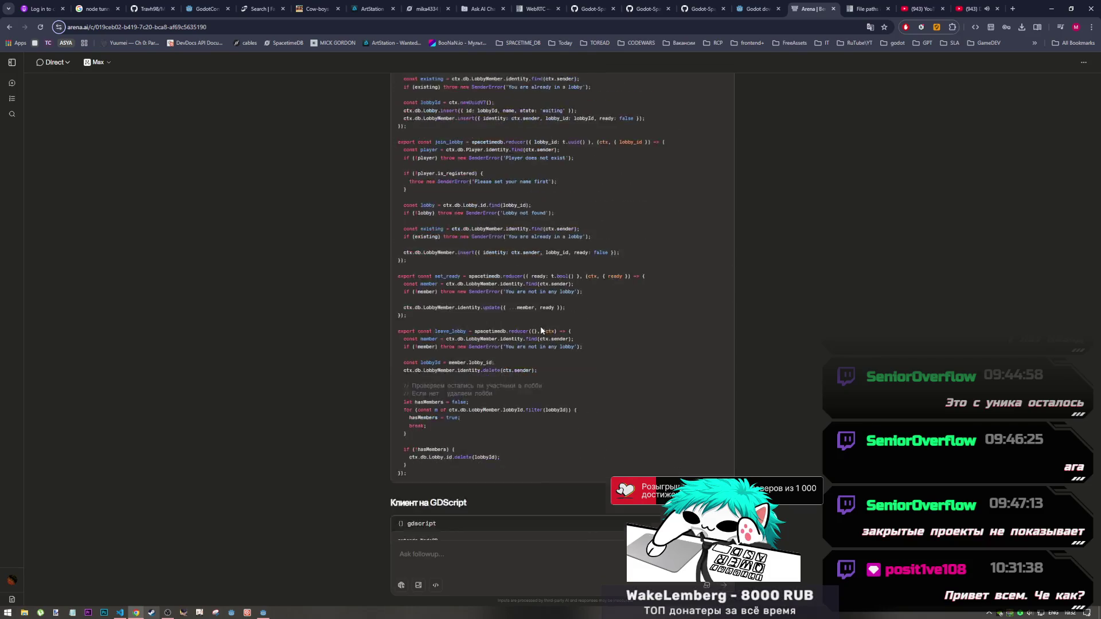
{"action": "scroll", "coordinate": [539, 328], "scroll_direction": "up", "scroll_amount": 12}
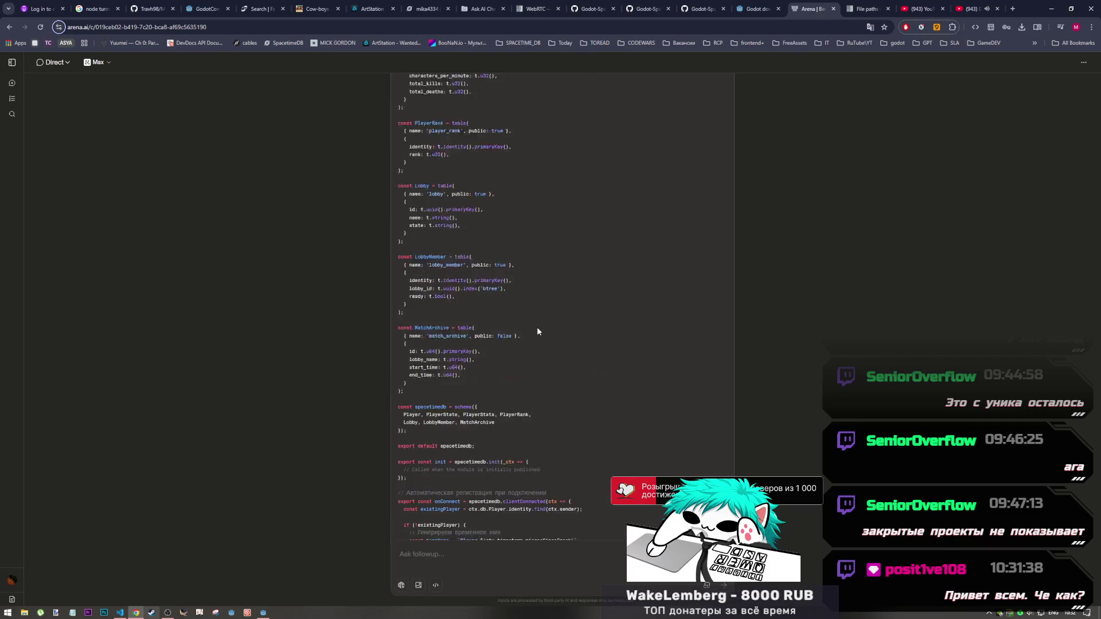
{"action": "scroll", "coordinate": [536, 331], "scroll_direction": "up", "scroll_amount": 7}
{"action": "scroll", "coordinate": [531, 329], "scroll_direction": "down", "scroll_amount": 4}
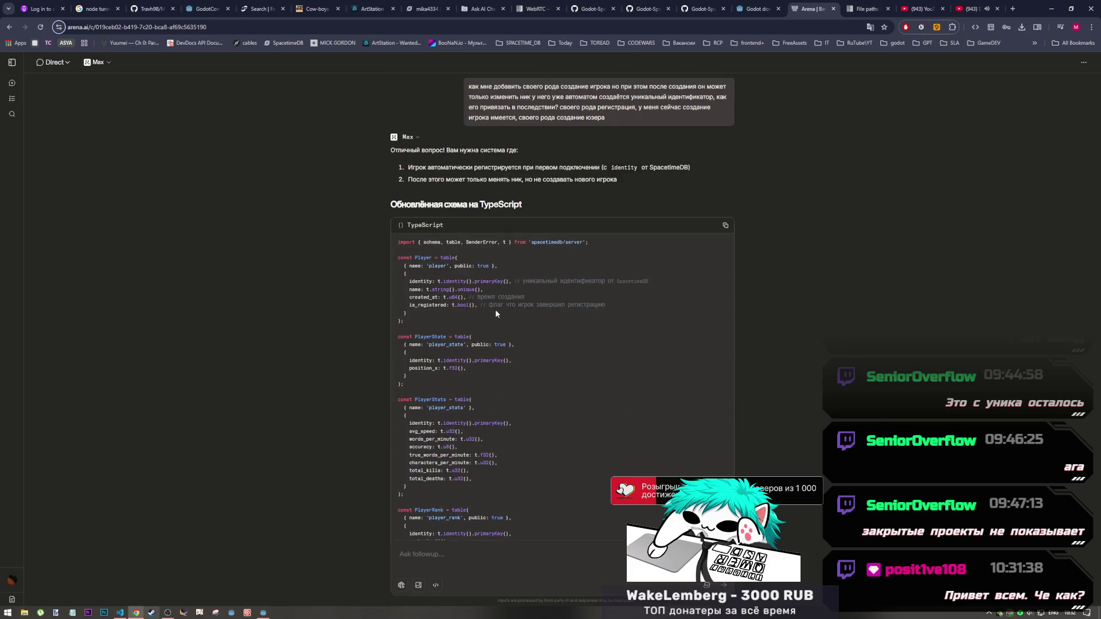
Select 'created_at: t.u64(),' in the Player table and '.microsSinceEpoch' in the onConnect code
{"action": "left_click_drag", "start_coordinate": [466, 297], "coordinate": [409, 298]}
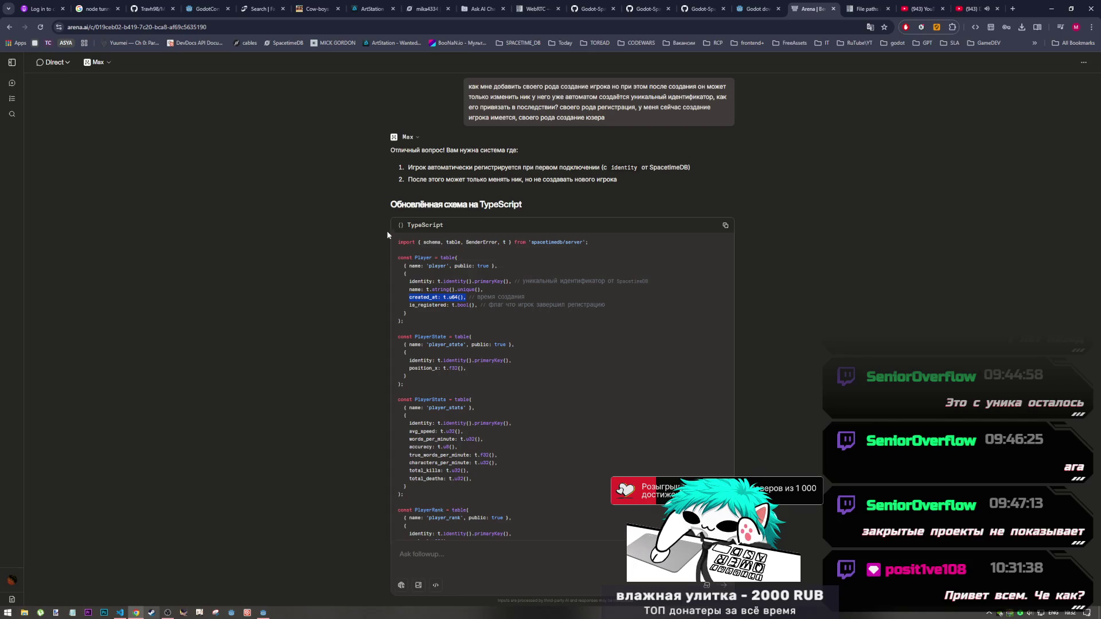
{"action": "scroll", "coordinate": [448, 316], "scroll_direction": "down", "scroll_amount": 7}
{"action": "scroll", "coordinate": [449, 315], "scroll_direction": "down", "scroll_amount": 6}
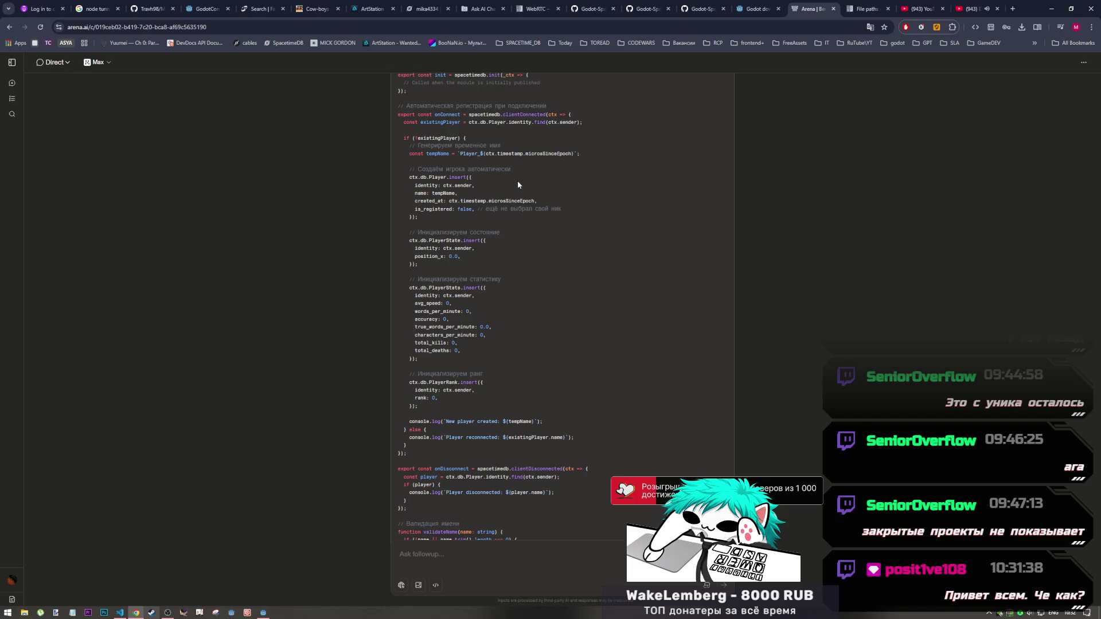
{"action": "left_click_drag", "start_coordinate": [537, 200], "coordinate": [485, 201]}
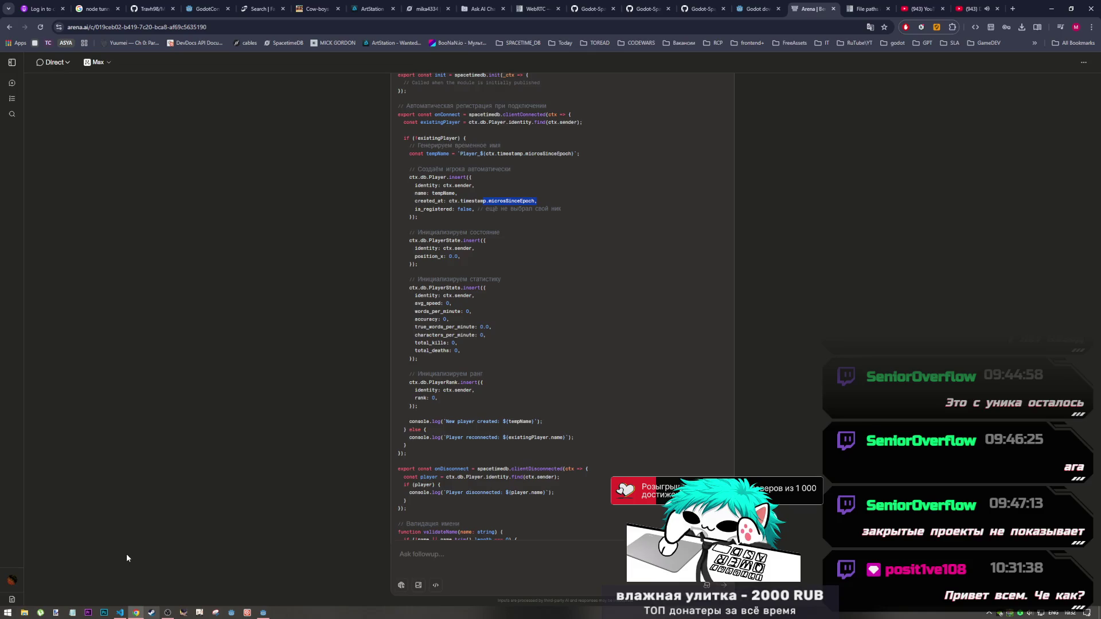
{"action": "left_click", "coordinate": [118, 612]}
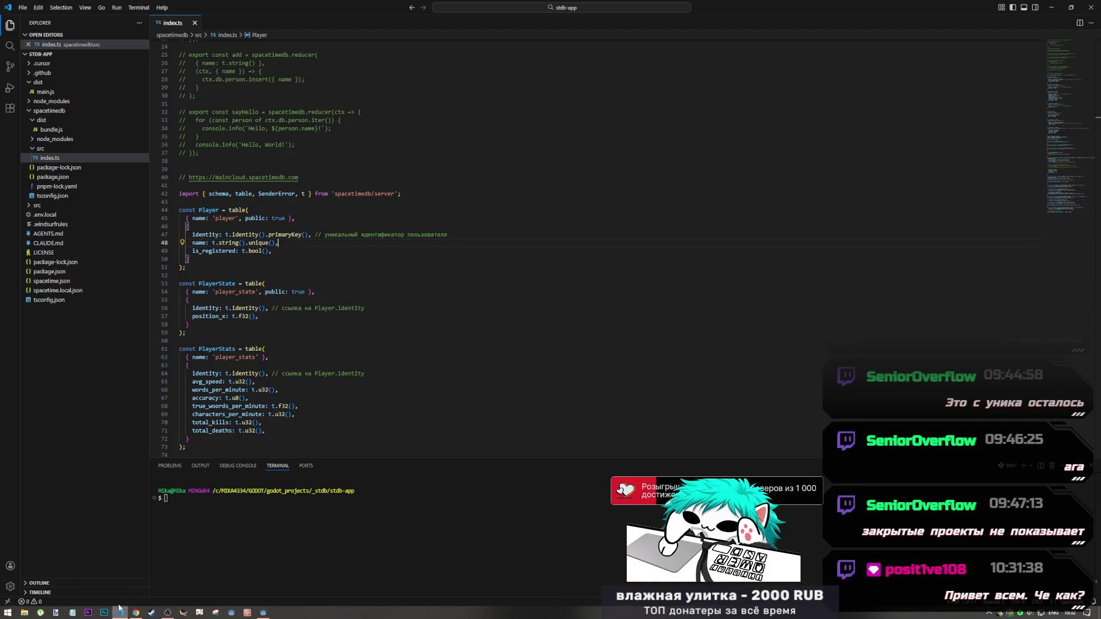
Paste 'created_at: t.u64(),' below the name line of index.ts's Player table
{"action": "key", "text": "ctrl+v"}
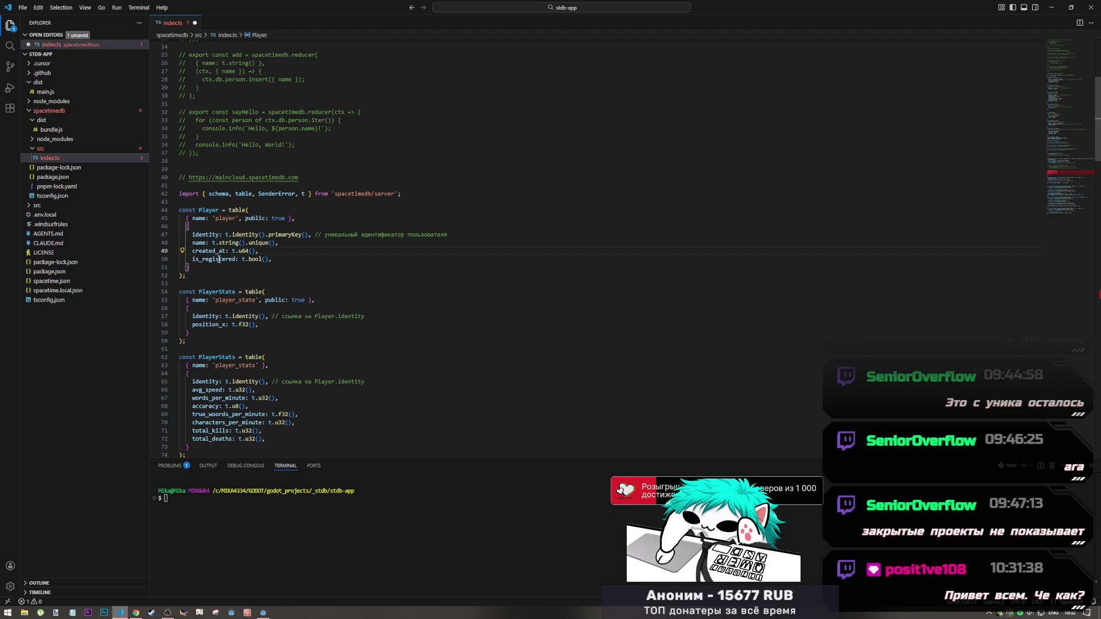
{"action": "scroll", "coordinate": [247, 259], "scroll_direction": "down", "scroll_amount": 1}
{"action": "left_click", "coordinate": [225, 229]}
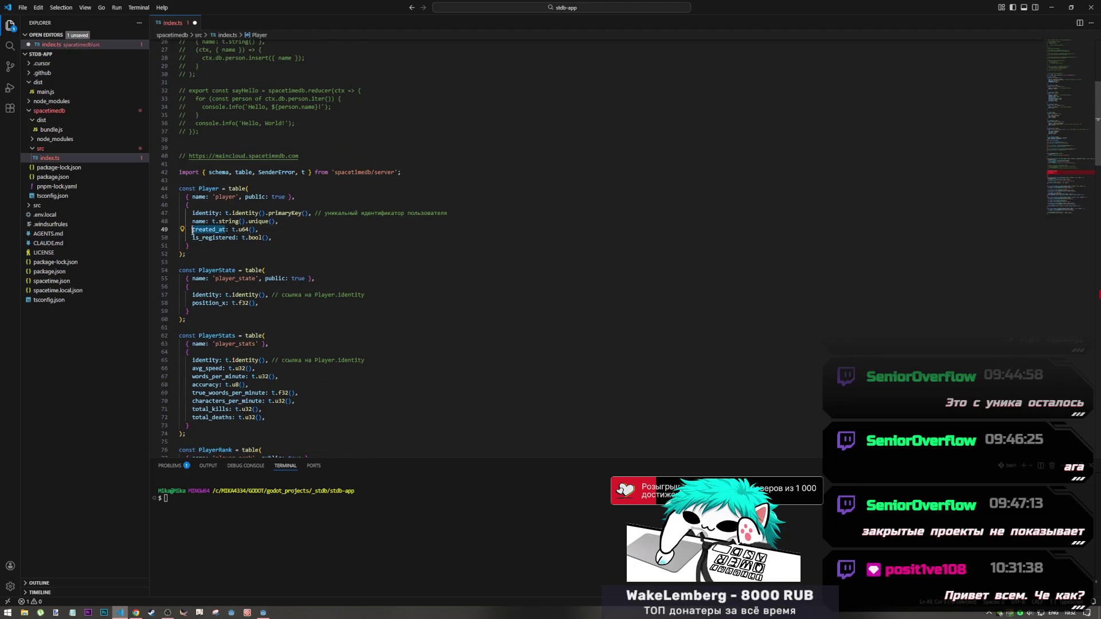
{"action": "scroll", "coordinate": [285, 354], "scroll_direction": "down", "scroll_amount": 10}
{"action": "scroll", "coordinate": [285, 354], "scroll_direction": "down", "scroll_amount": 15}
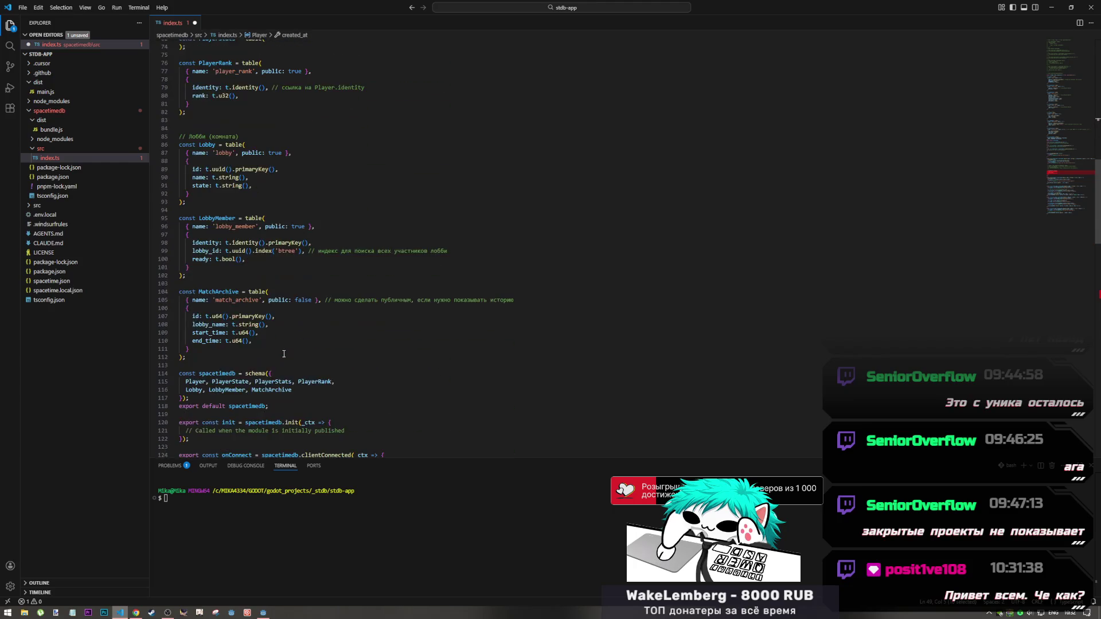
{"action": "scroll", "coordinate": [275, 359], "scroll_direction": "down", "scroll_amount": 2}
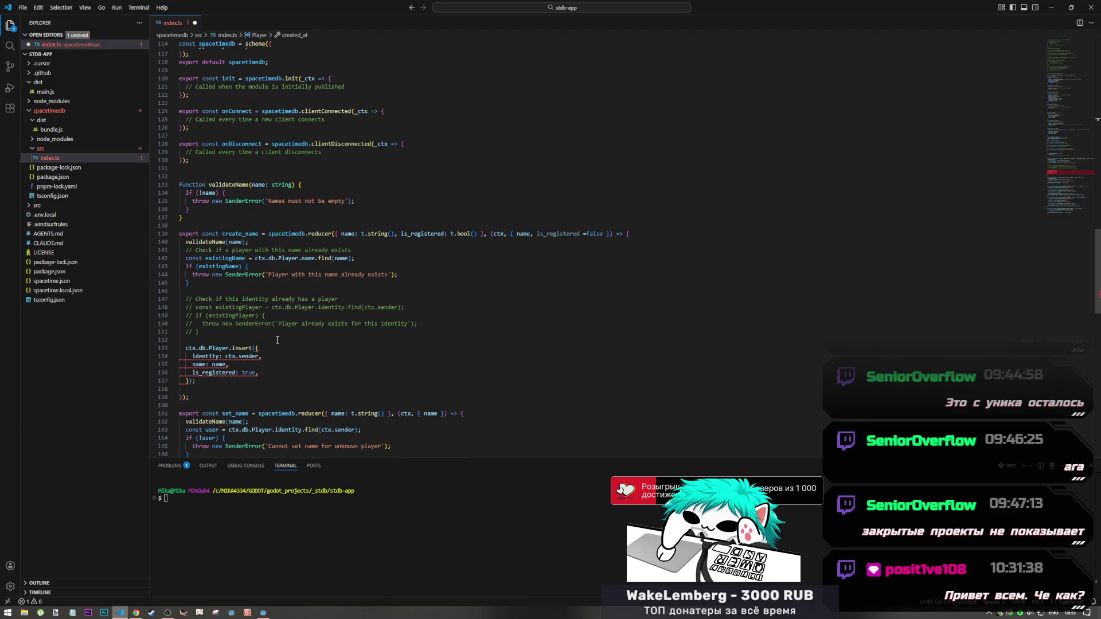
Copy the created_at definition and place the caret after 'name: name' in create_name's Player insert
{"action": "left_click", "coordinate": [257, 362]}
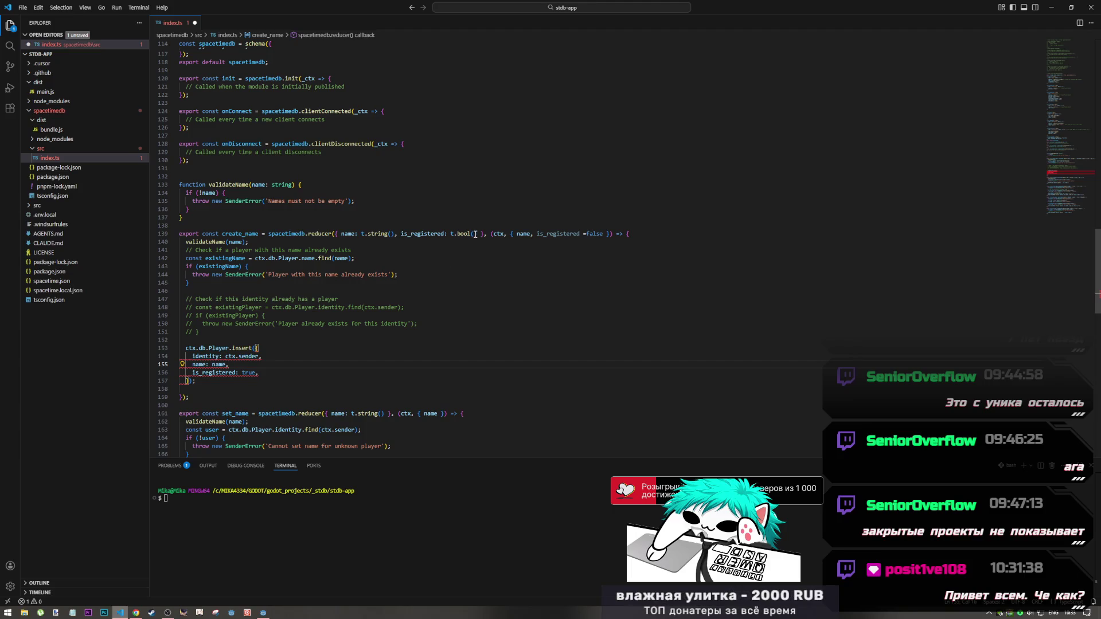
{"action": "scroll", "coordinate": [418, 309], "scroll_direction": "up", "scroll_amount": 20}
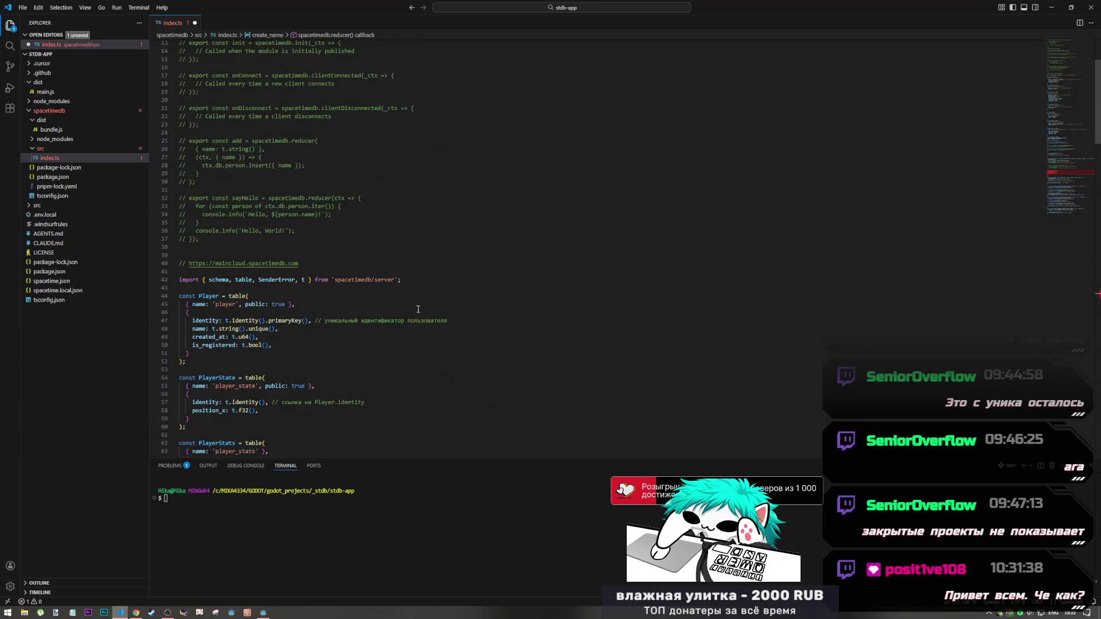
{"action": "scroll", "coordinate": [344, 304], "scroll_direction": "down", "scroll_amount": 2}
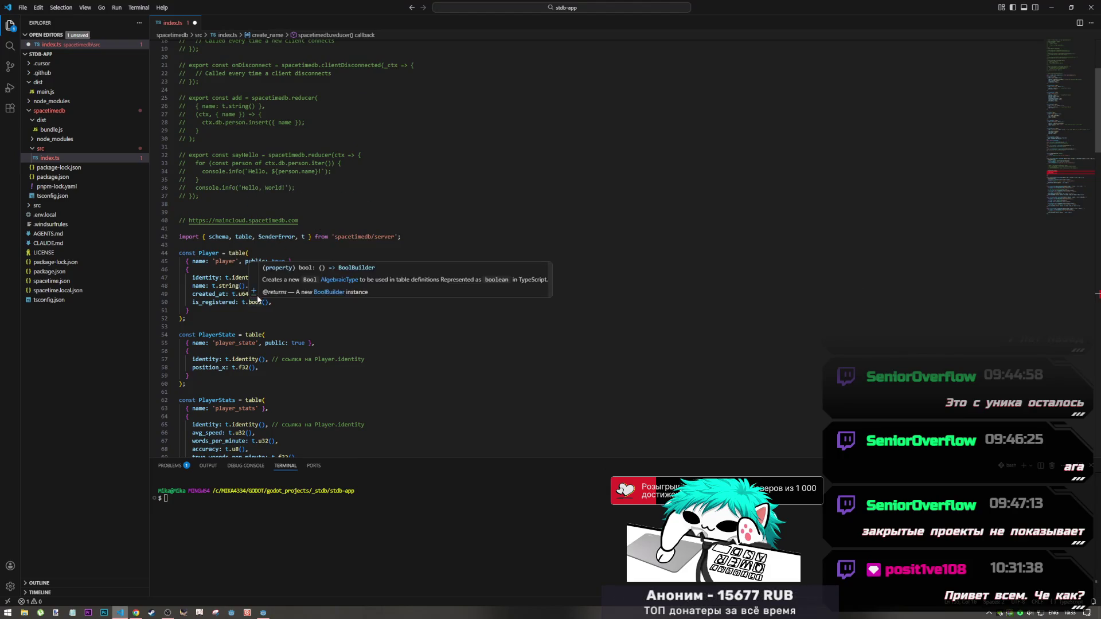
{"action": "left_click_drag", "start_coordinate": [257, 294], "coordinate": [195, 297]}
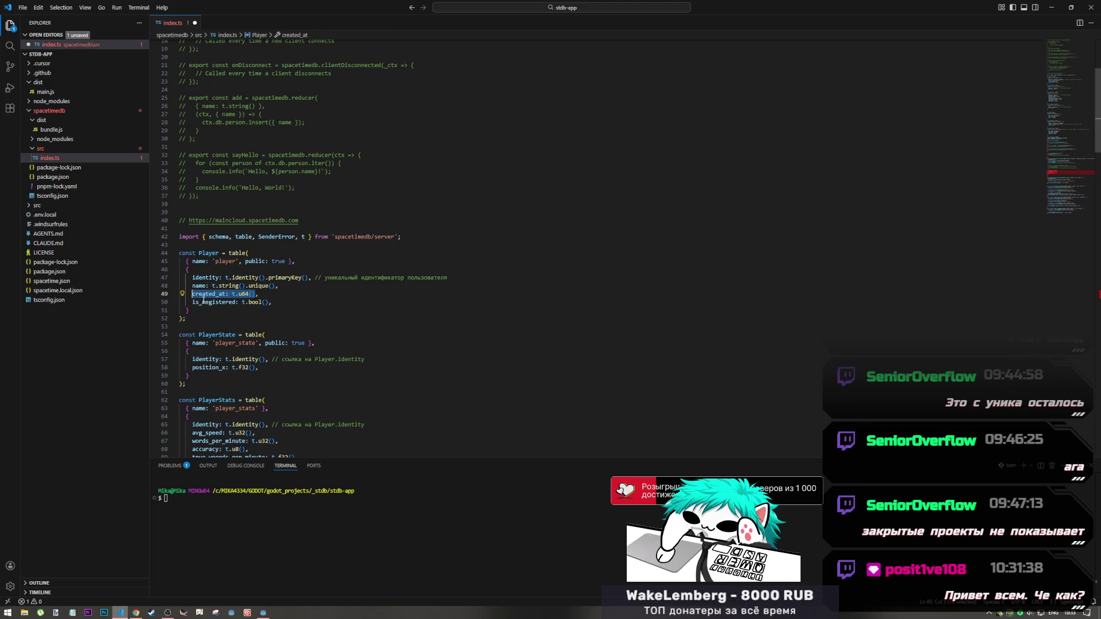
{"action": "scroll", "coordinate": [221, 324], "scroll_direction": "down", "scroll_amount": 12}
{"action": "scroll", "coordinate": [221, 324], "scroll_direction": "down", "scroll_amount": 19}
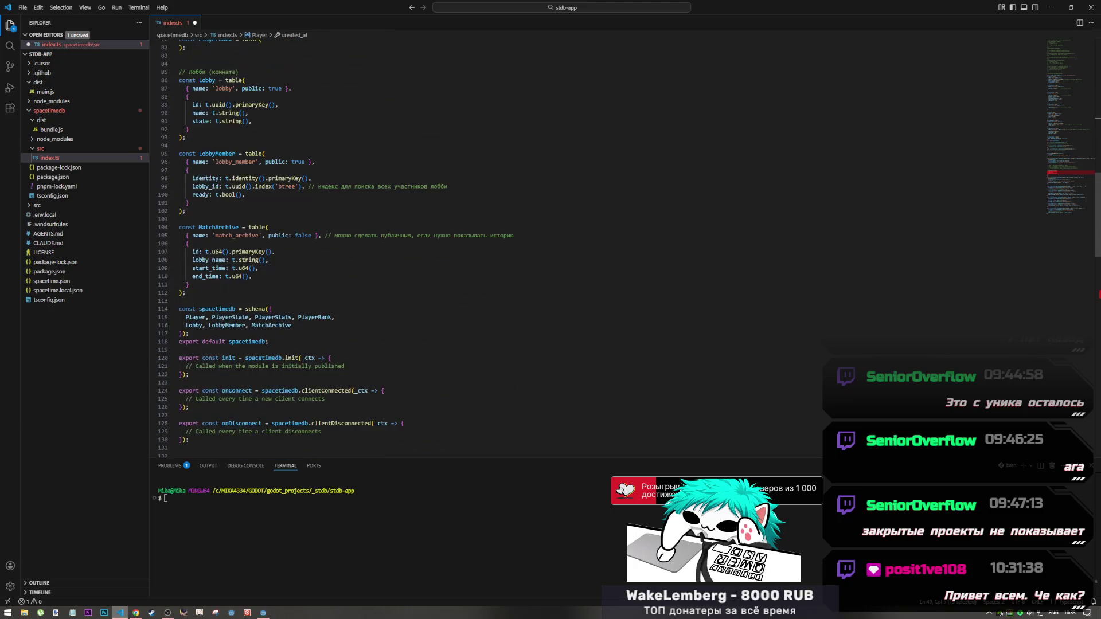
{"action": "scroll", "coordinate": [221, 323], "scroll_direction": "down", "scroll_amount": 3}
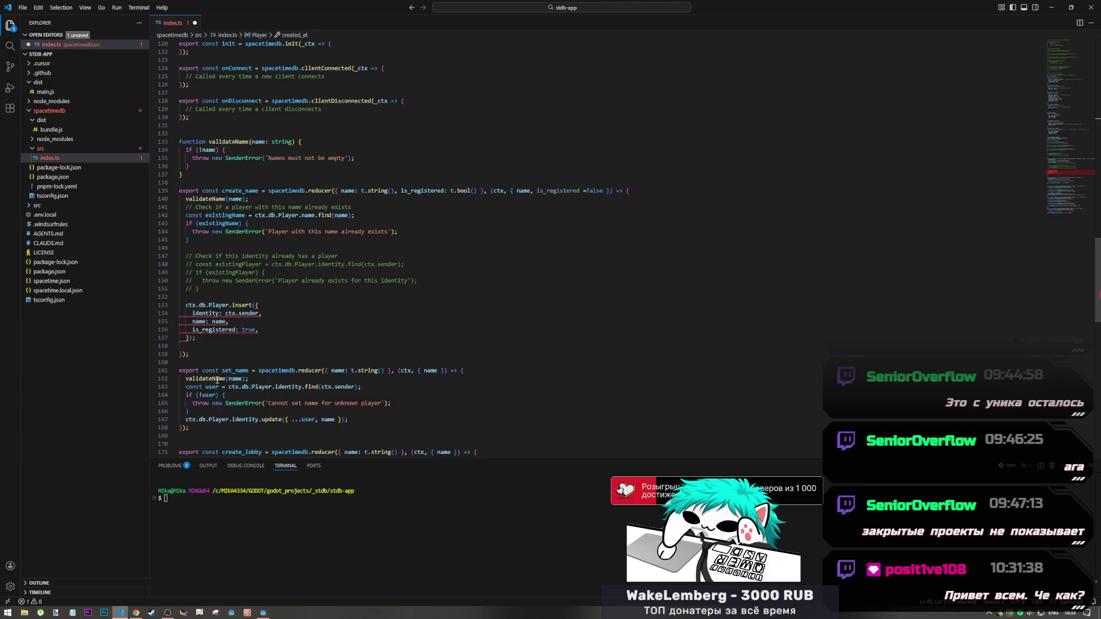
{"action": "left_click", "coordinate": [235, 321]}
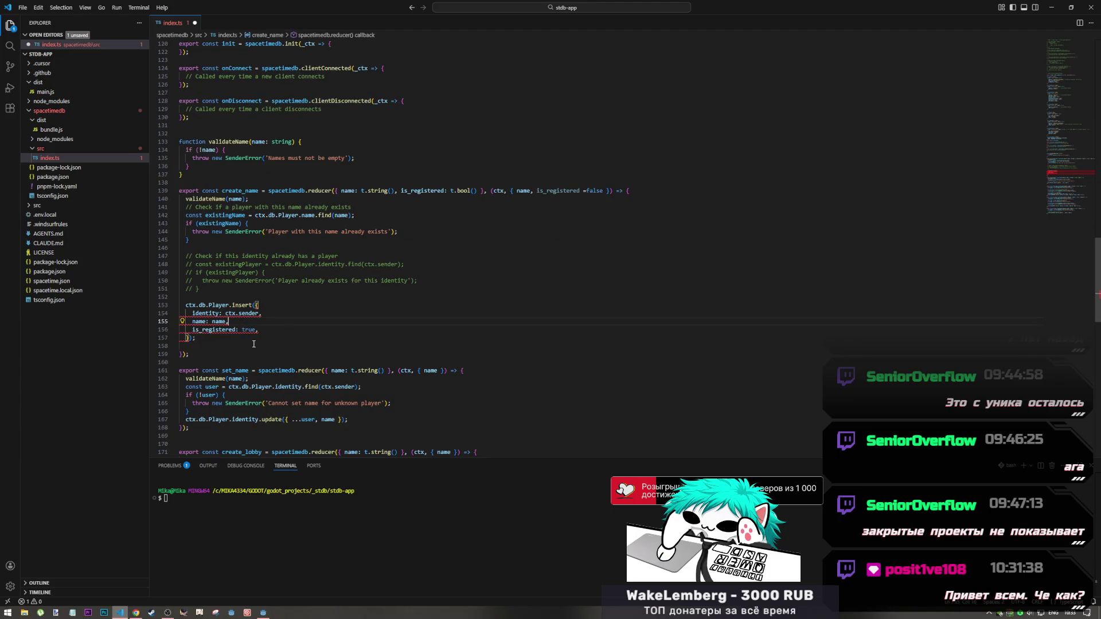
Add created_at: t.u64() to the Player insert and after t.bool() in create_name's parameters, then reformat
{"action": "key", "text": "Return"}
{"action": "key", "text": "Tab"}
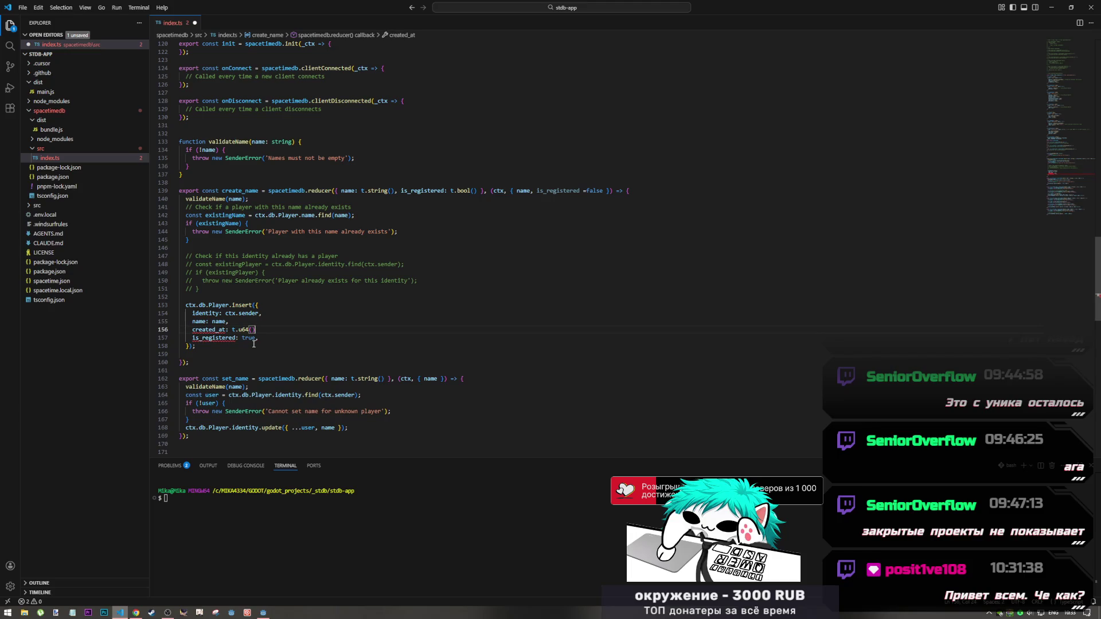
{"action": "left_click", "coordinate": [474, 190]}
{"action": "key", "text": "Tab"}
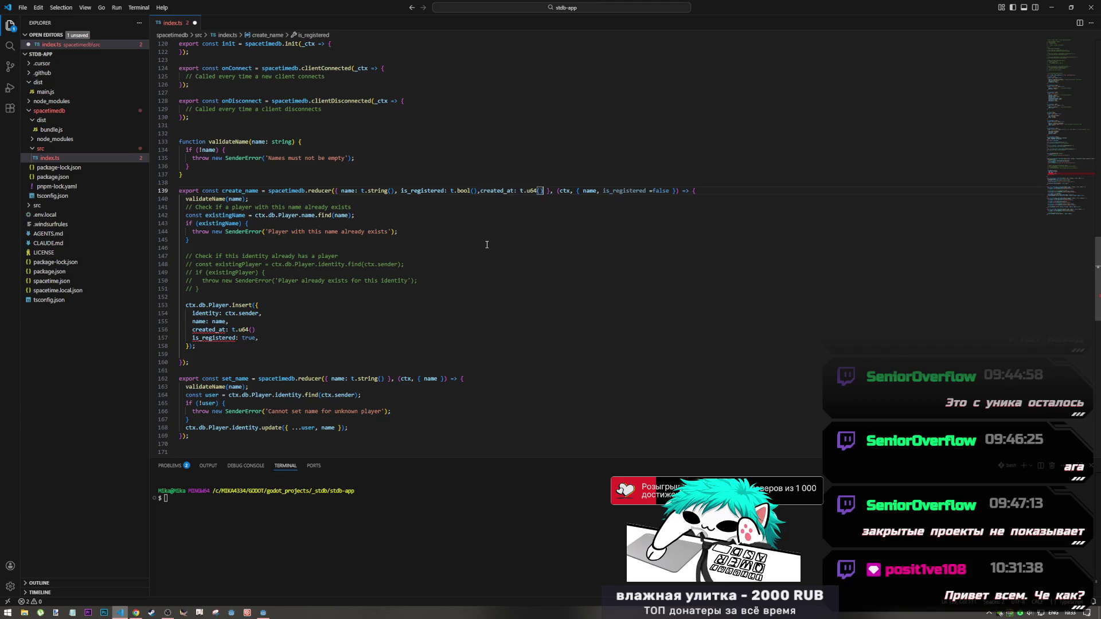
{"action": "key", "text": "shift+alt+f"}
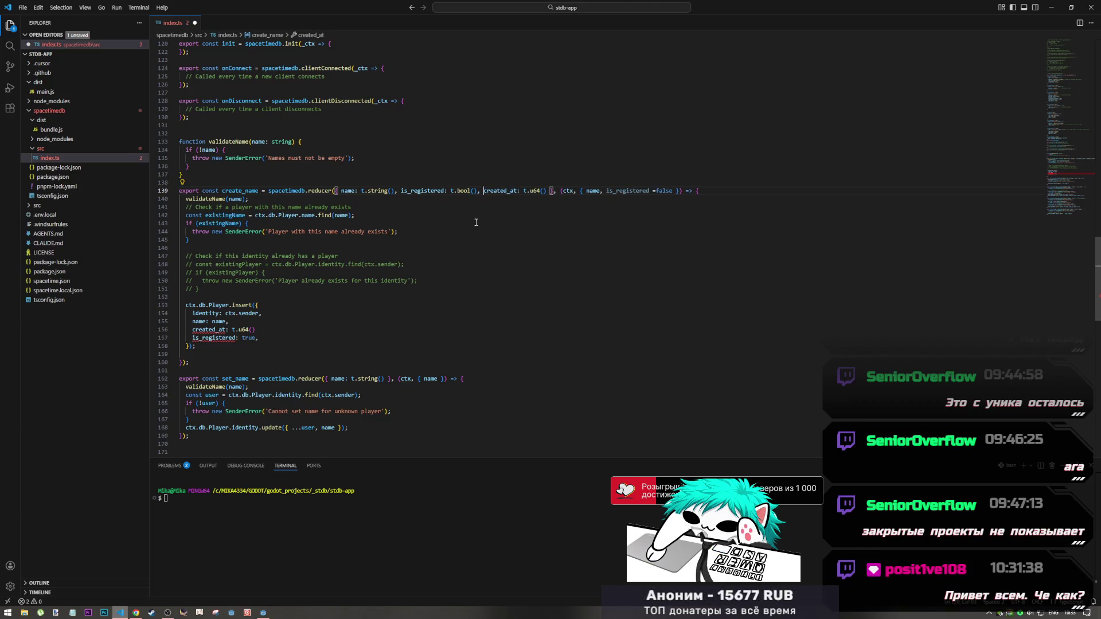
{"action": "key", "text": "alt+Tab"}
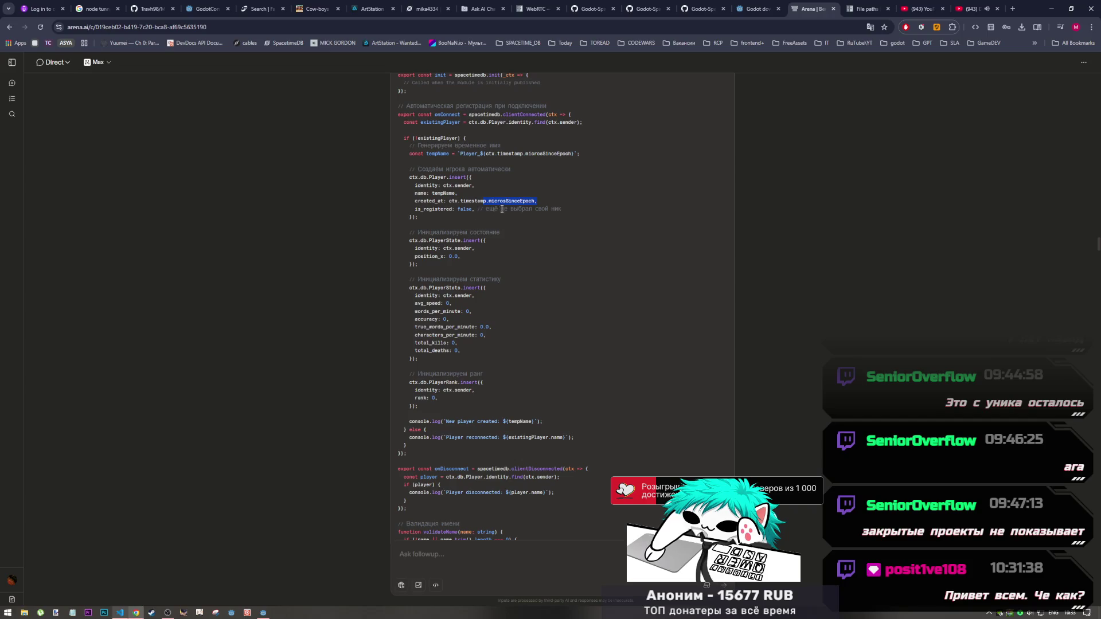
Copy ctx.timestamp.microsSinceEpoch from the chat answer and select t.u64() on line 156 of index.ts
{"action": "left_click", "coordinate": [532, 201]}
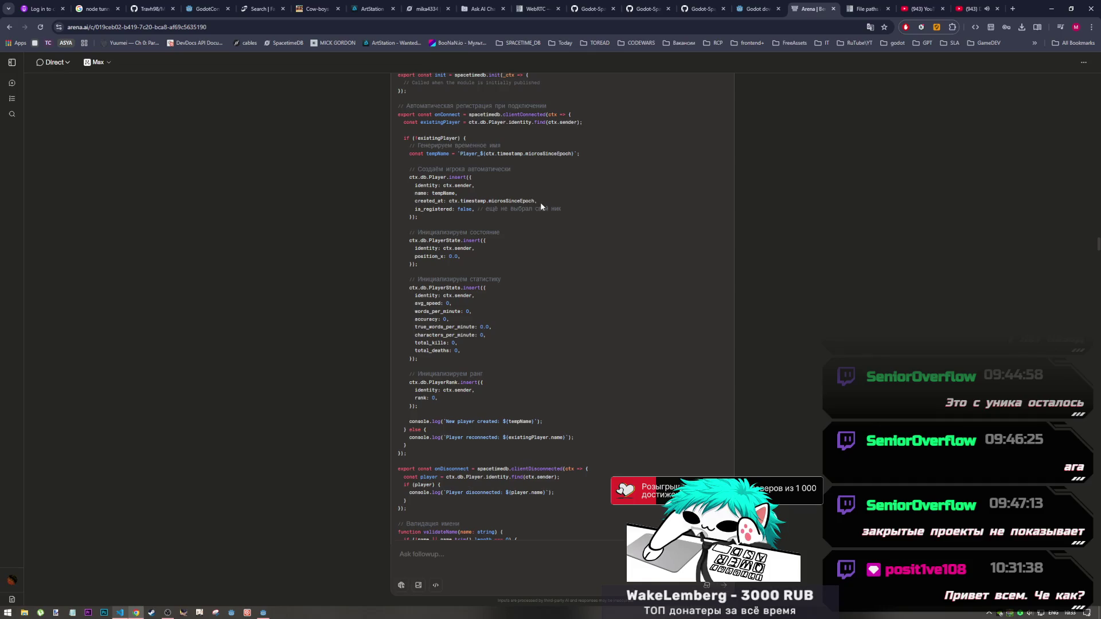
{"action": "left_click_drag", "start_coordinate": [534, 200], "coordinate": [450, 204]}
{"action": "key", "text": "ctrl+c"}
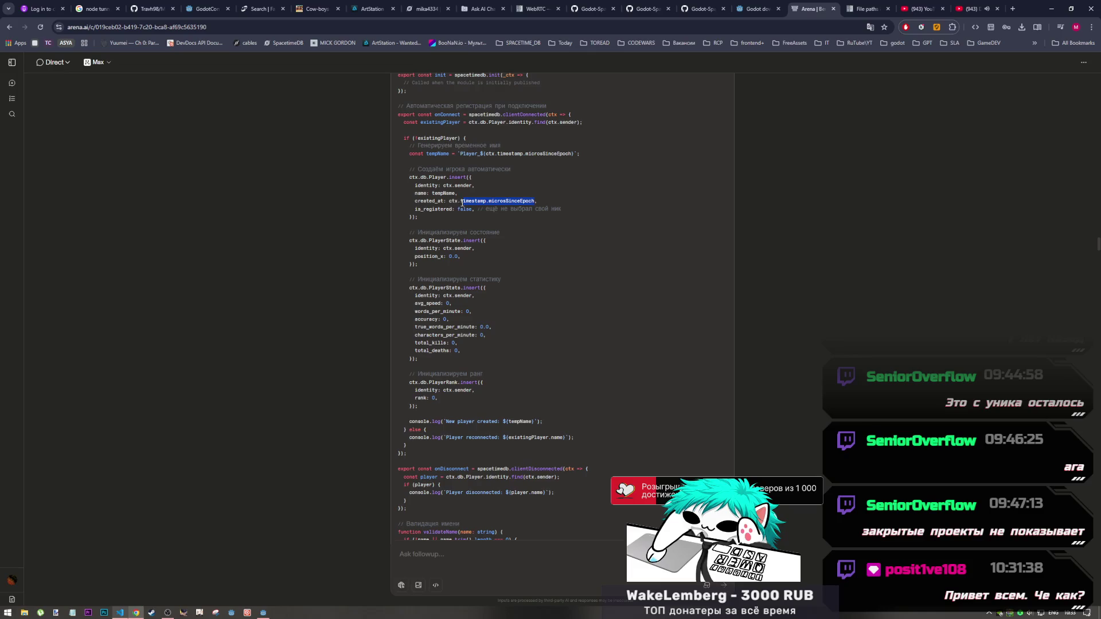
{"action": "key", "text": "alt+Tab"}
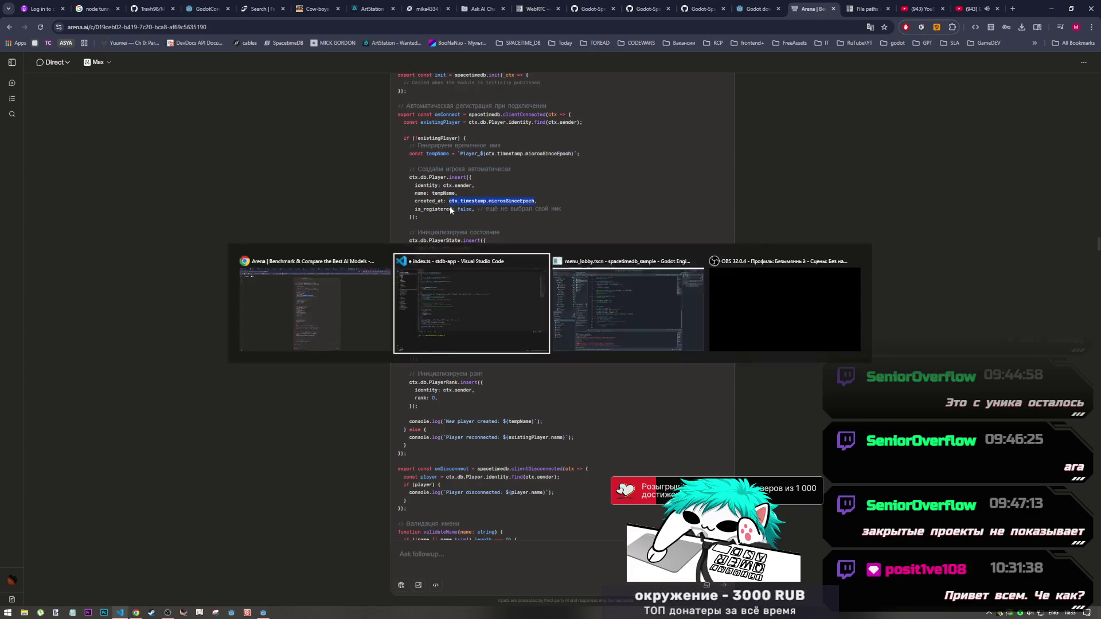
{"action": "left_click_drag", "start_coordinate": [232, 330], "coordinate": [255, 329]}
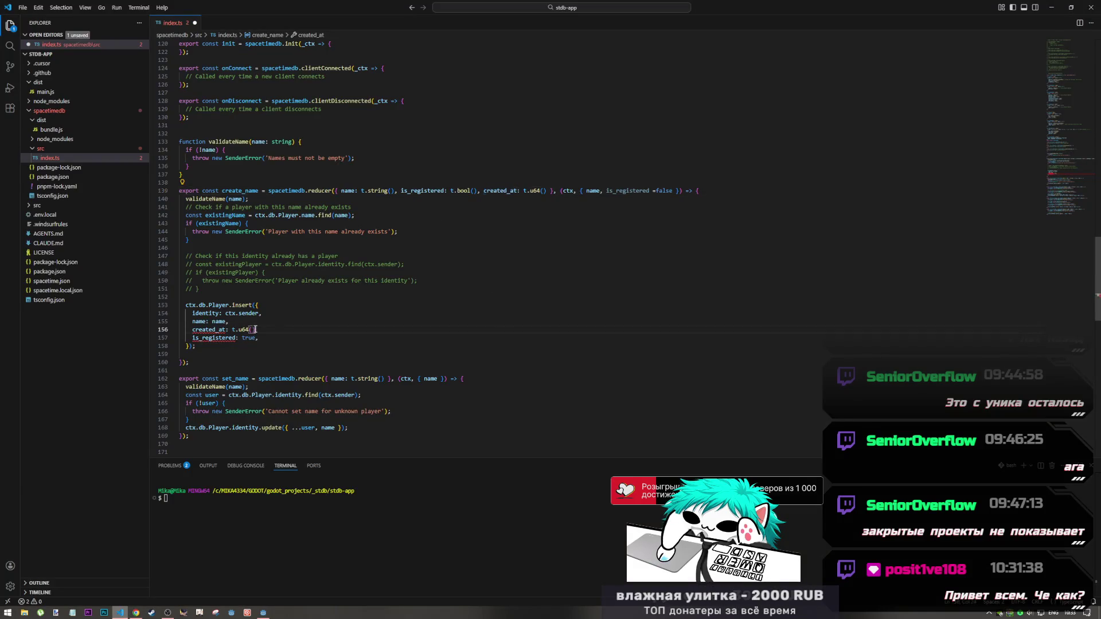
Replace t.u64() with ctx.timestamp.microsSinceUnixEpoch via IntelliSense, deleting the leftover SinceEpoch text
{"action": "key", "text": "ctrl+v"}
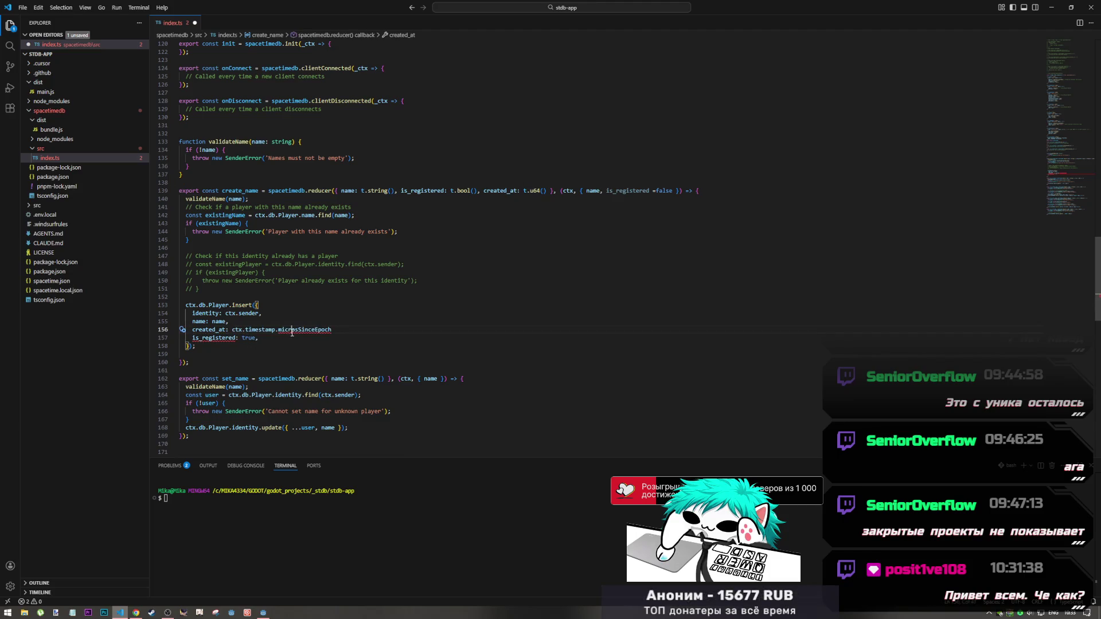
{"action": "left_click", "coordinate": [299, 330]}
{"action": "key", "text": "ctrl+space"}
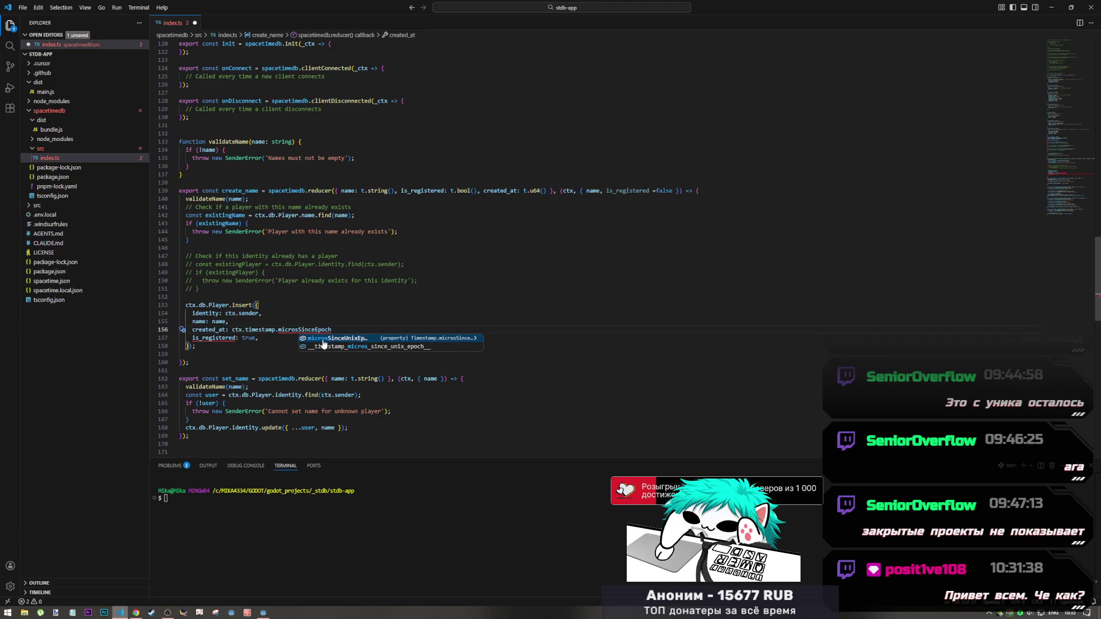
{"action": "left_click", "coordinate": [332, 338]}
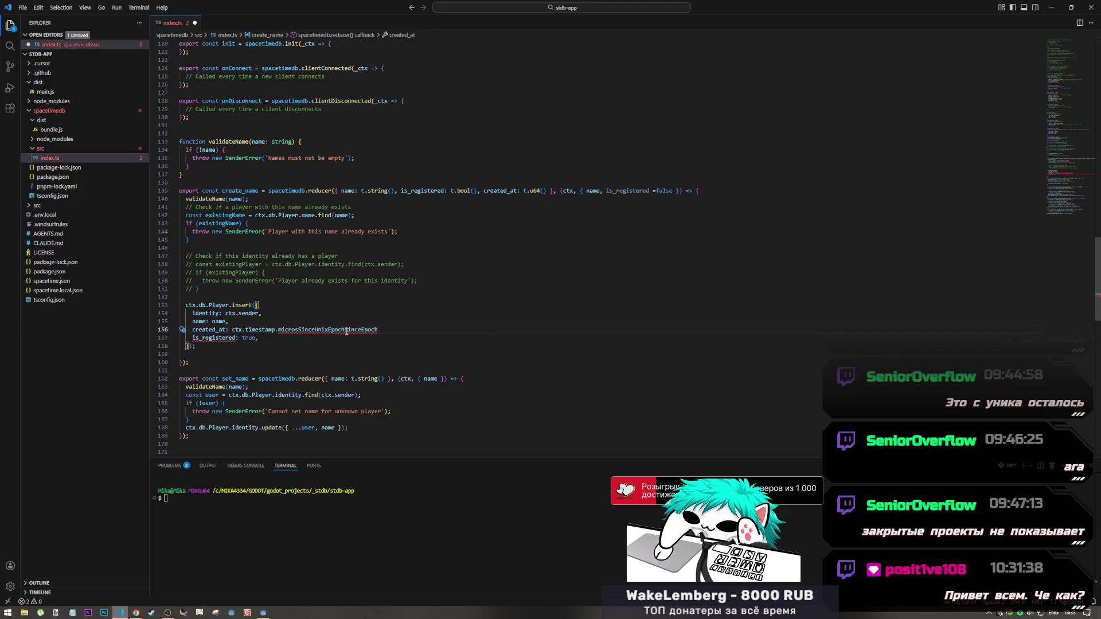
{"action": "left_click_drag", "start_coordinate": [345, 330], "coordinate": [414, 330]}
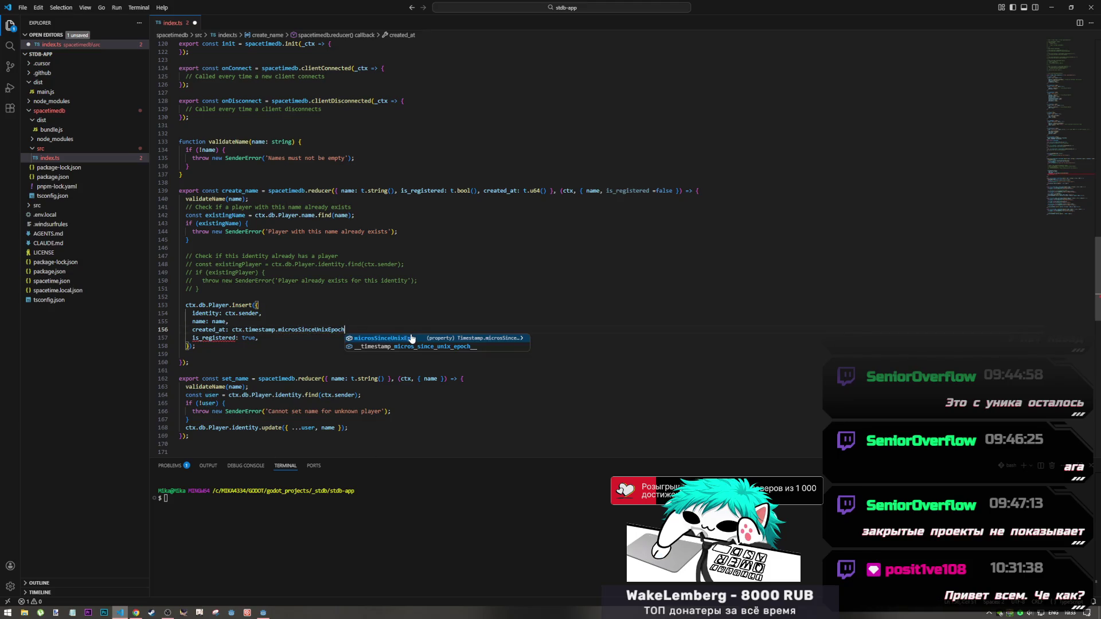
{"action": "key", "text": "BackSpace"}
Add trailing commas to the is_registered and created_at lines of the Player insert
{"action": "left_click", "coordinate": [280, 339]}
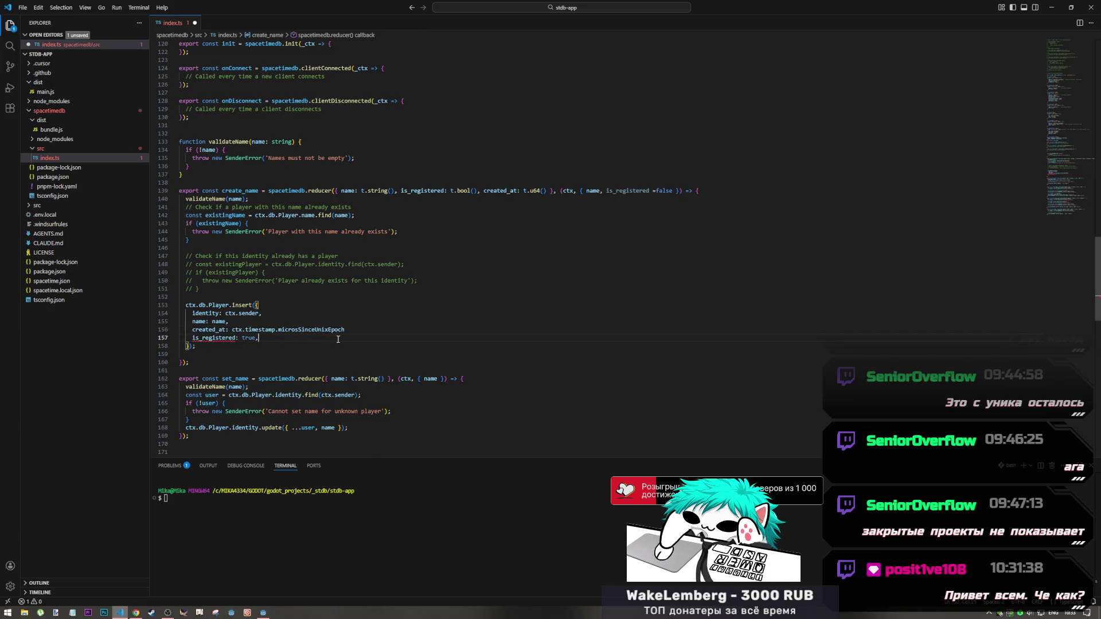
{"action": "left_click", "coordinate": [357, 331]}
{"action": "left_click", "coordinate": [358, 336]}
{"action": "type", "text": ","}
{"action": "left_click", "coordinate": [357, 331]}
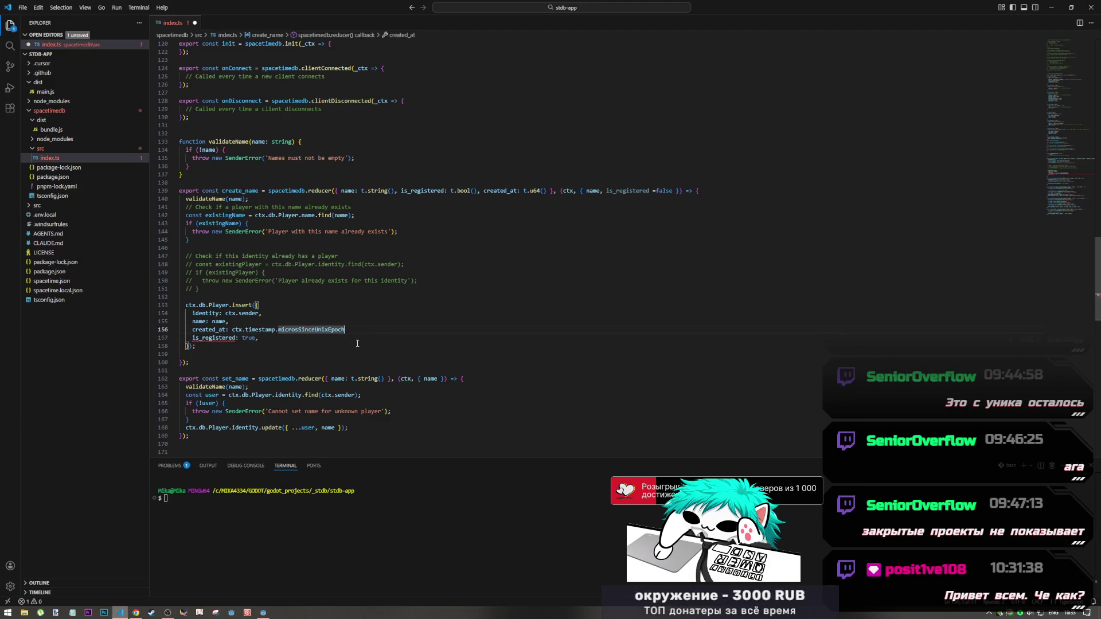
{"action": "type", "text": ","}
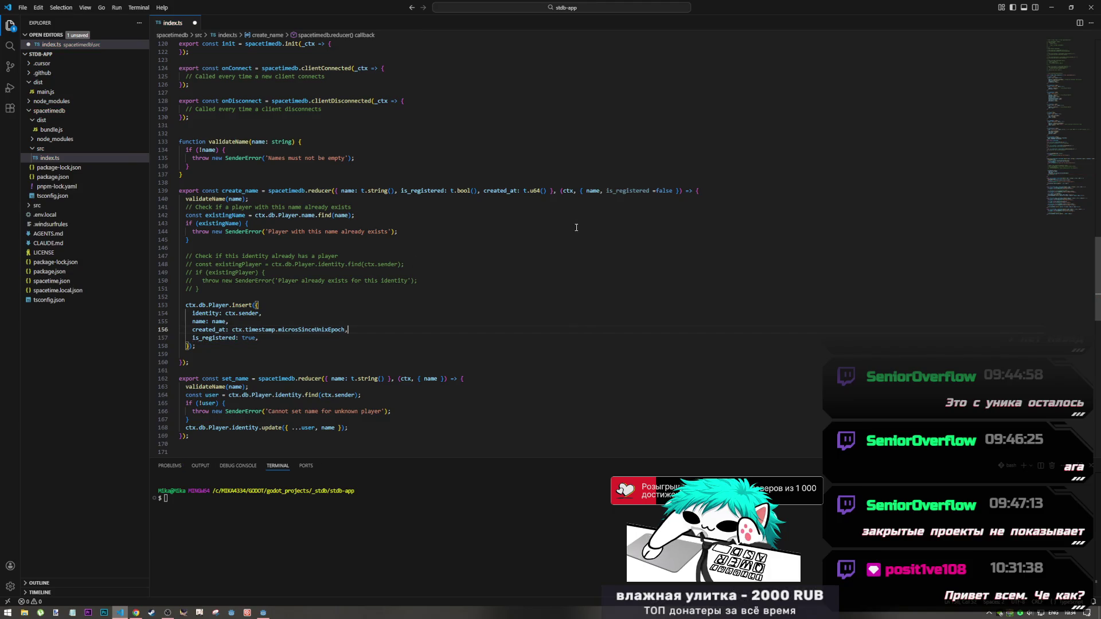
Compare with the chat answer, then go to the definition of microsSinceUnixEpoch
{"action": "key", "text": "alt+Tab"}
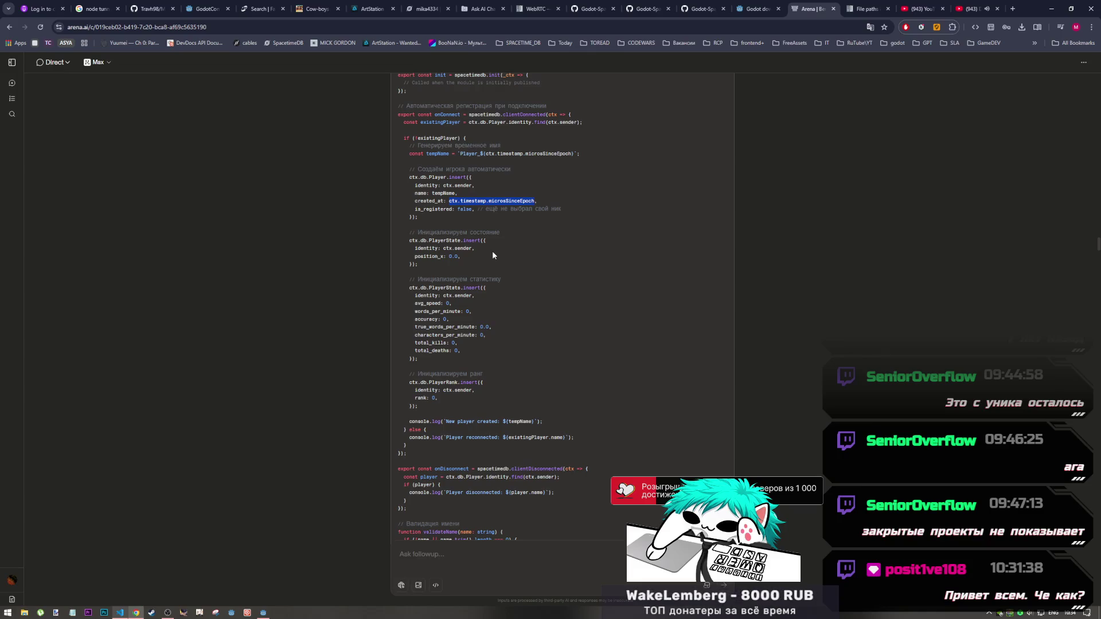
{"action": "key", "text": "alt+Tab"}
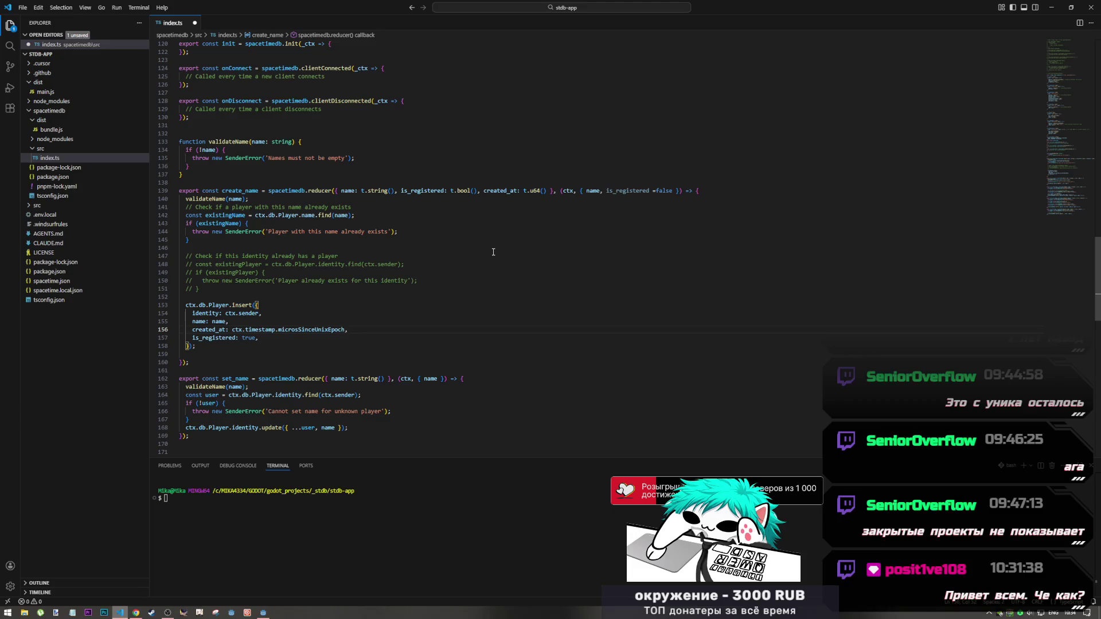
{"action": "left_click", "coordinate": [304, 329], "text": "ctrl"}
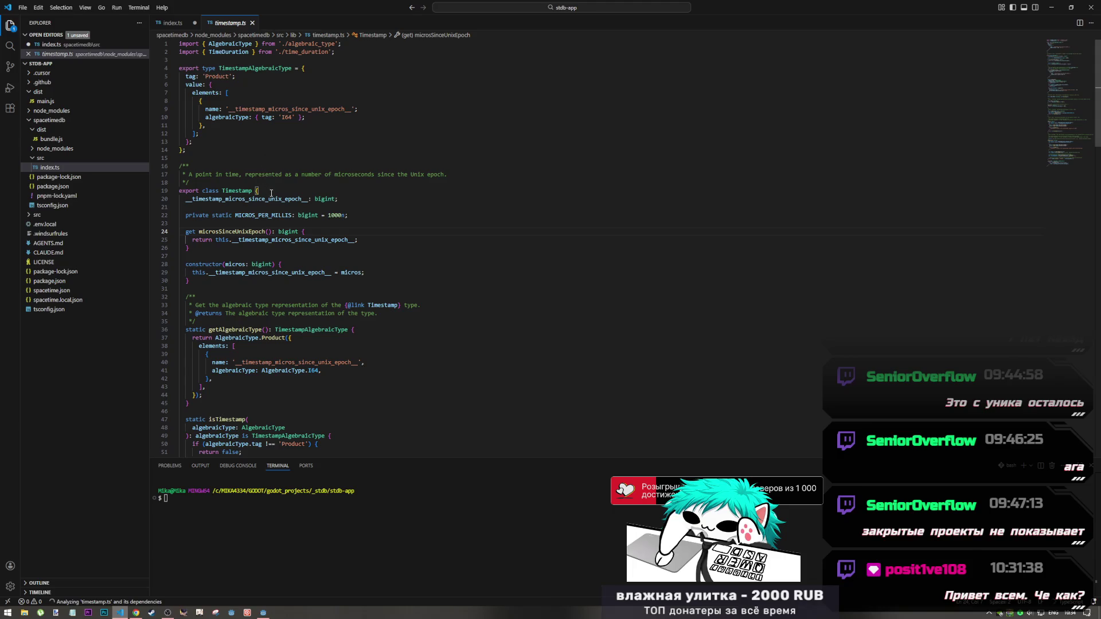
Inspect the bigint/I64 timestamp storage, briefly try i64 for created_at on line 139, then undo it
{"action": "left_click", "coordinate": [334, 199]}
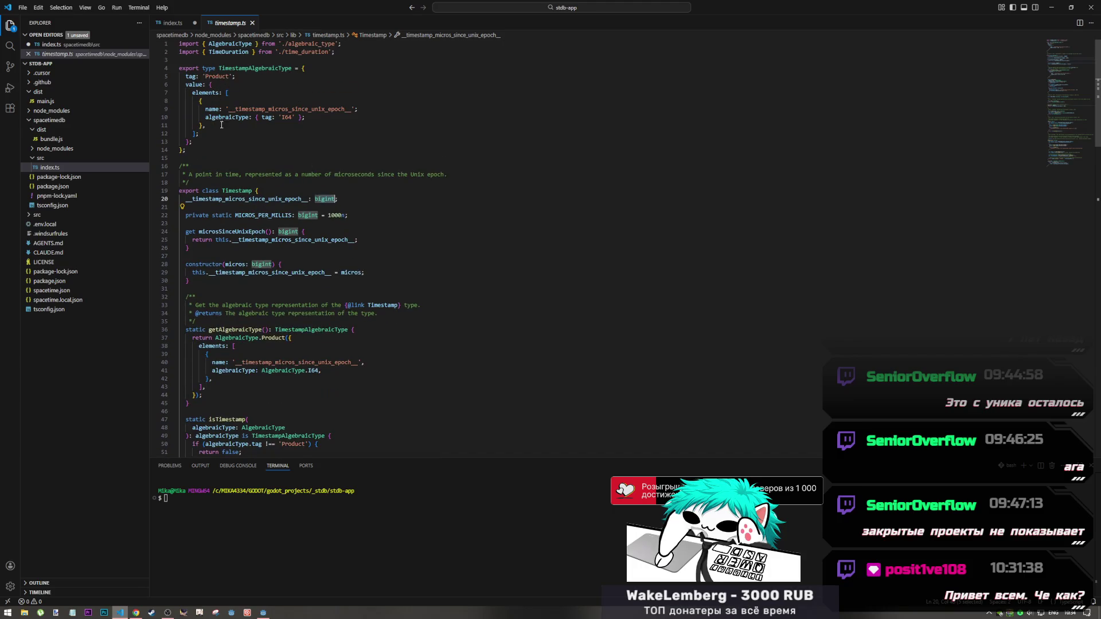
{"action": "double_click", "coordinate": [286, 117]}
{"action": "key", "text": "alt+Left"}
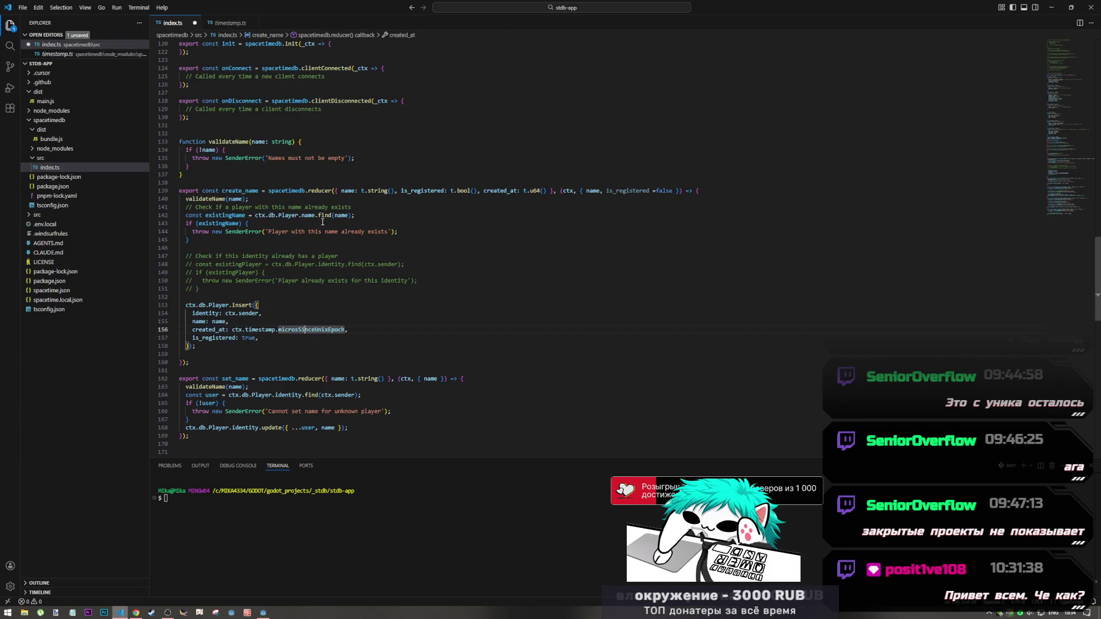
{"action": "double_click", "coordinate": [534, 191]}
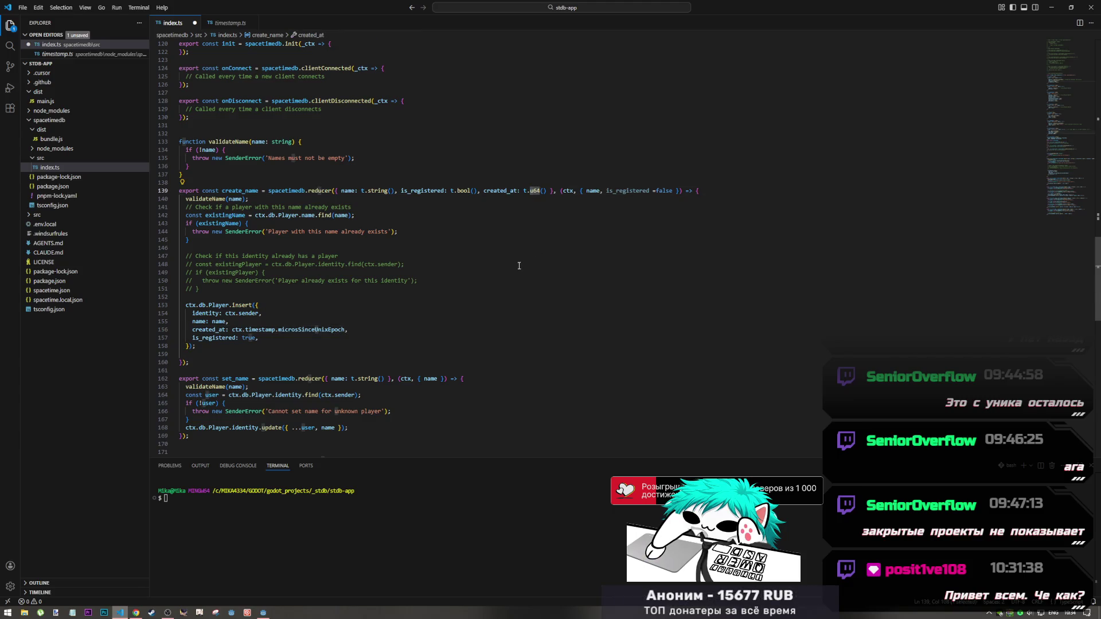
{"action": "type", "text": "i"}
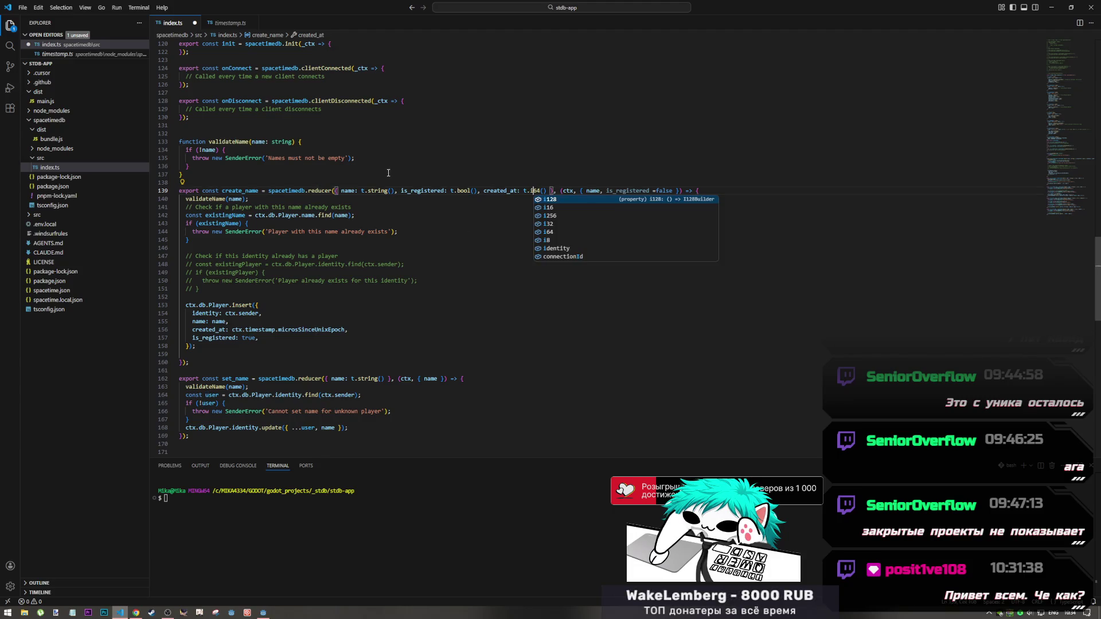
{"action": "key", "text": "ctrl+z"}
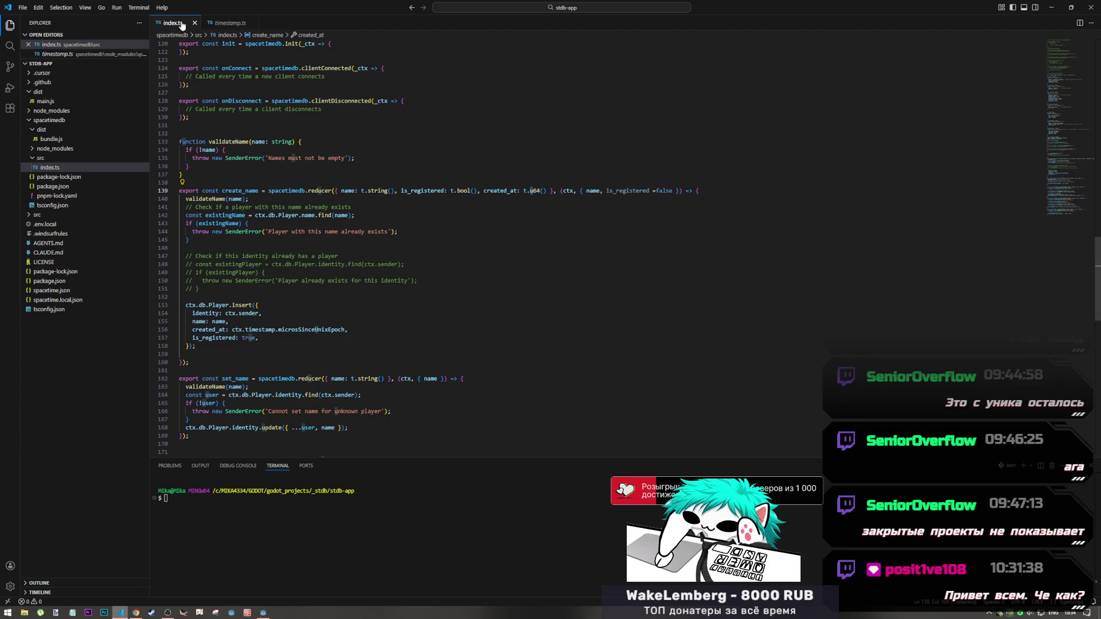
{"action": "left_click", "coordinate": [213, 22]}
Review timestamp.ts's bigint constructor and I64 algebraic type, then close the timestamp.ts tab
{"action": "mouse_move", "coordinate": [358, 240]}
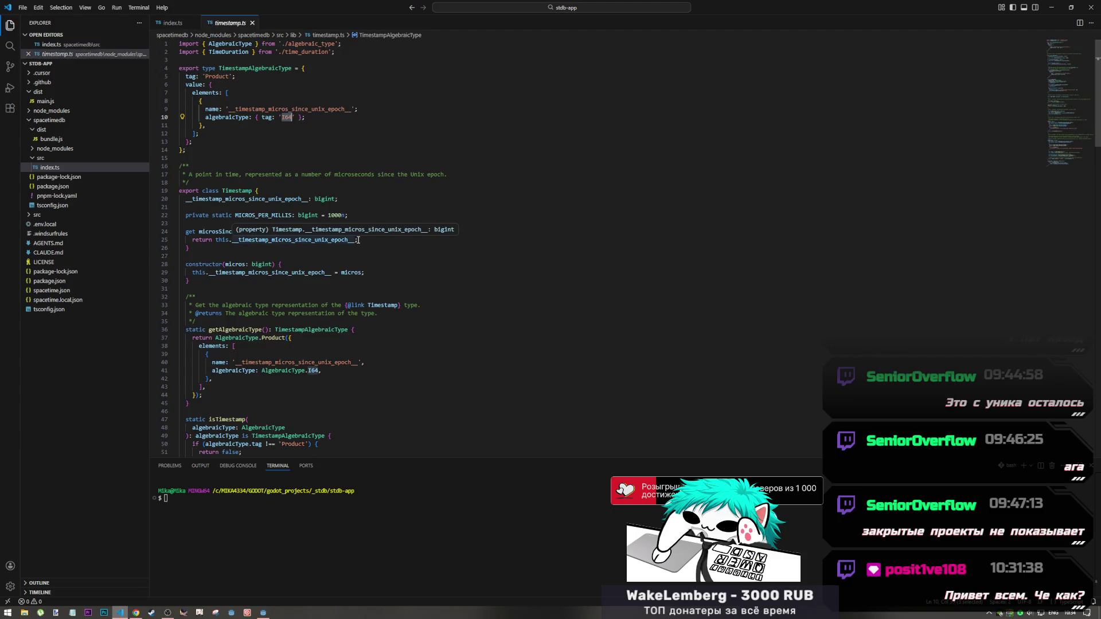
{"action": "scroll", "coordinate": [344, 307], "scroll_direction": "down", "scroll_amount": 6}
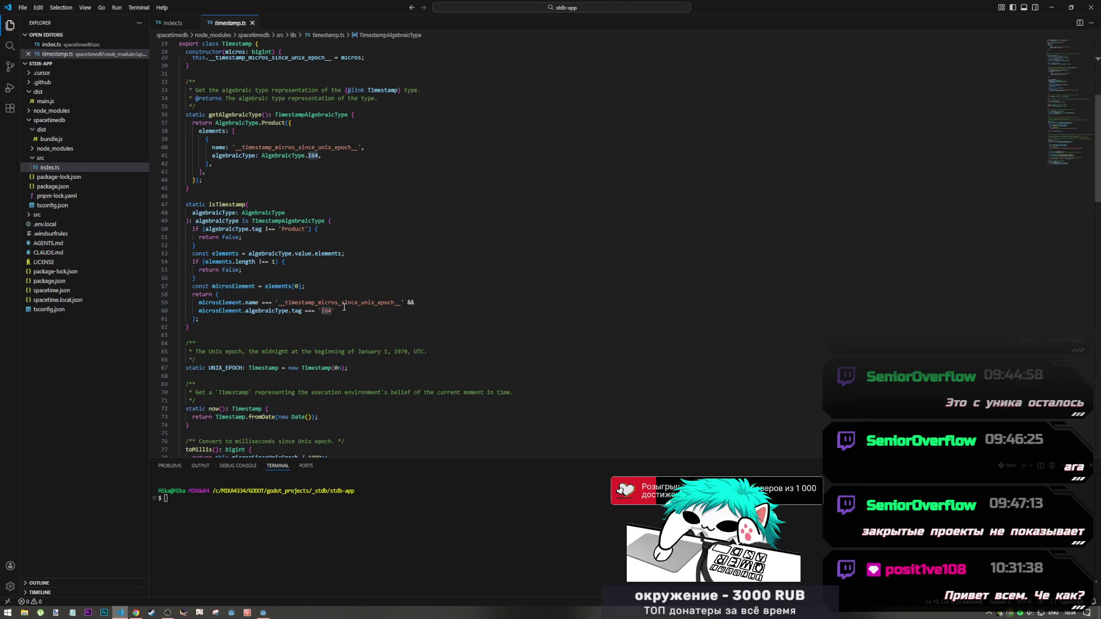
{"action": "scroll", "coordinate": [344, 307], "scroll_direction": "down", "scroll_amount": 2}
{"action": "scroll", "coordinate": [344, 308], "scroll_direction": "up", "scroll_amount": 5}
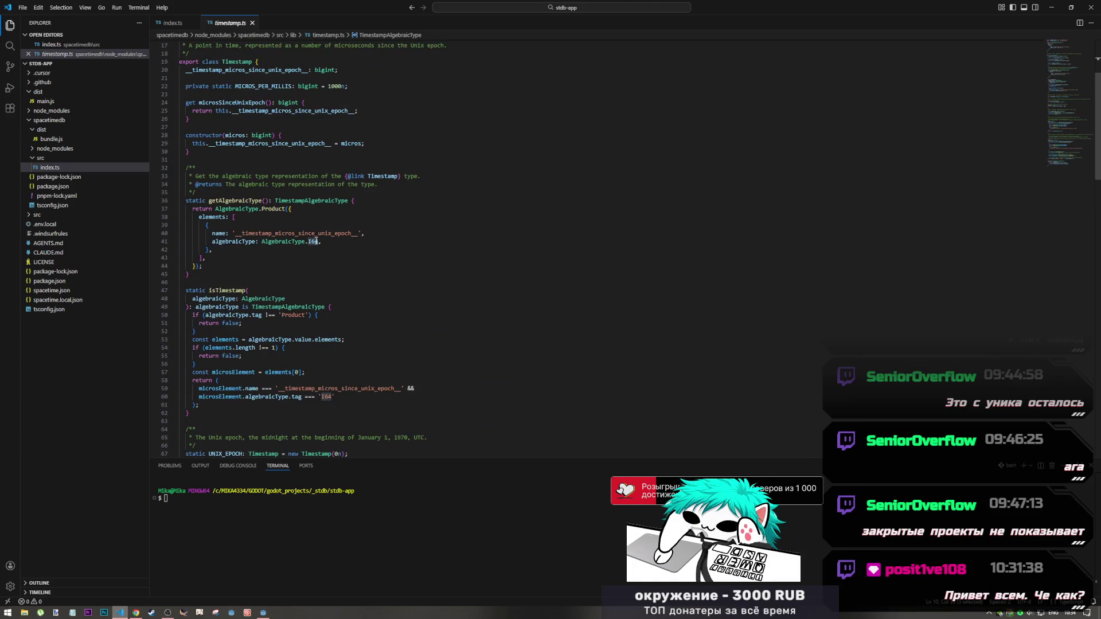
{"action": "mouse_move", "coordinate": [316, 246]}
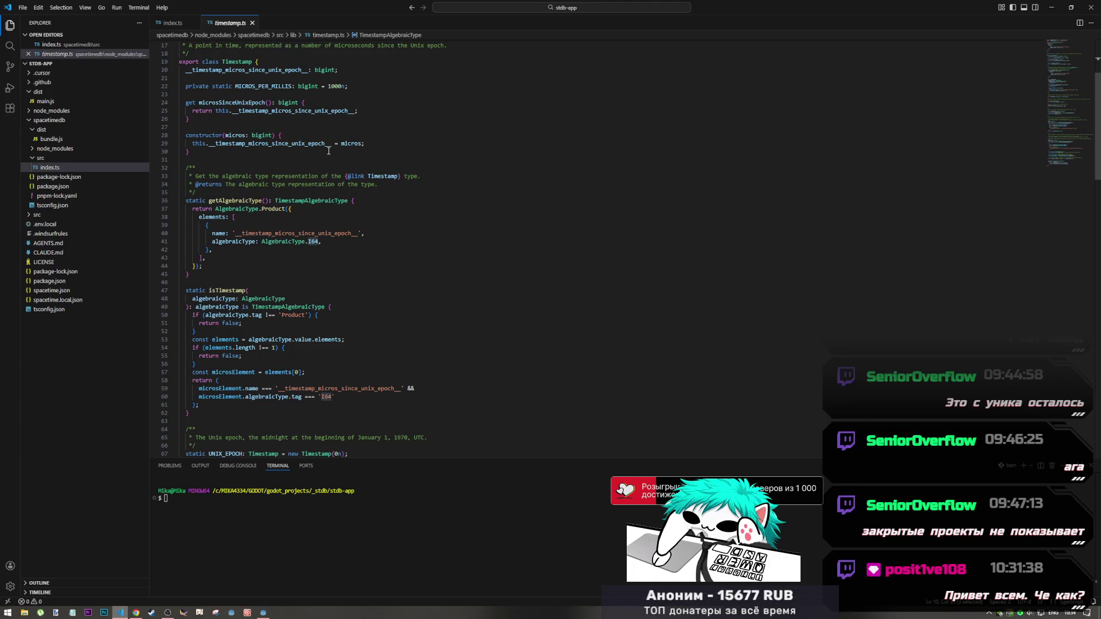
{"action": "left_click", "coordinate": [257, 135]}
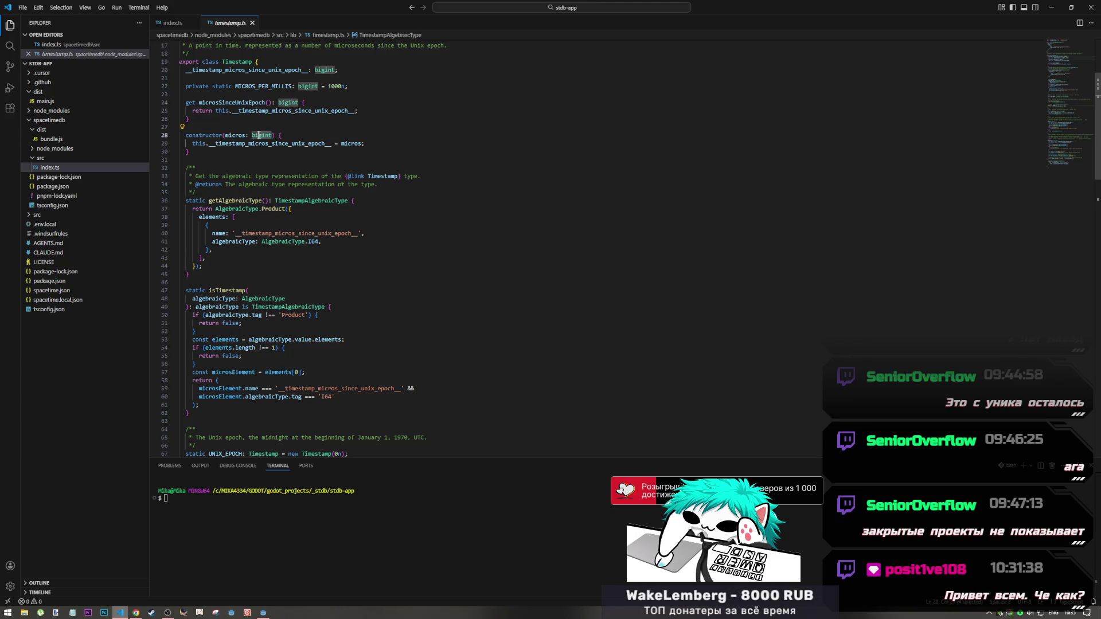
{"action": "left_click", "coordinate": [308, 241]}
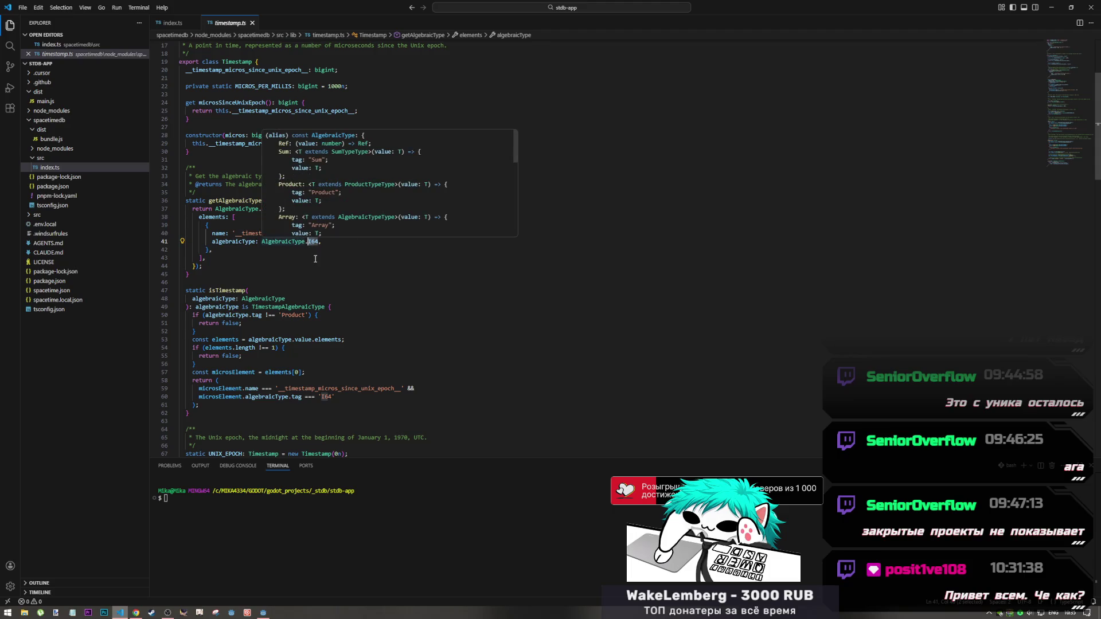
{"action": "scroll", "coordinate": [377, 60], "scroll_direction": "down", "scroll_amount": 4}
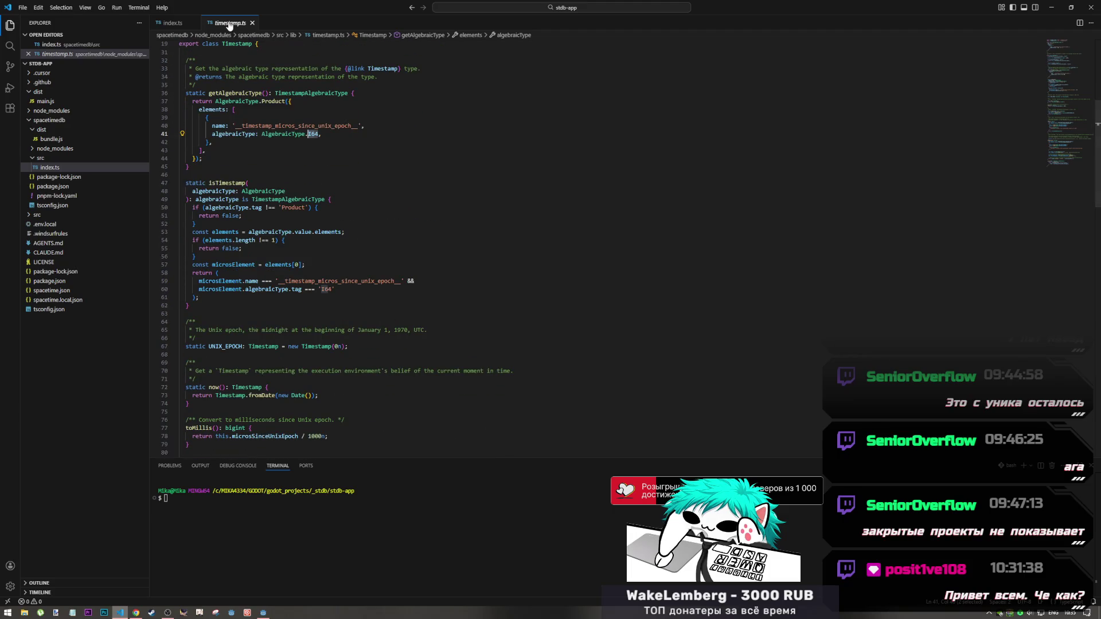
{"action": "left_click", "coordinate": [252, 23]}
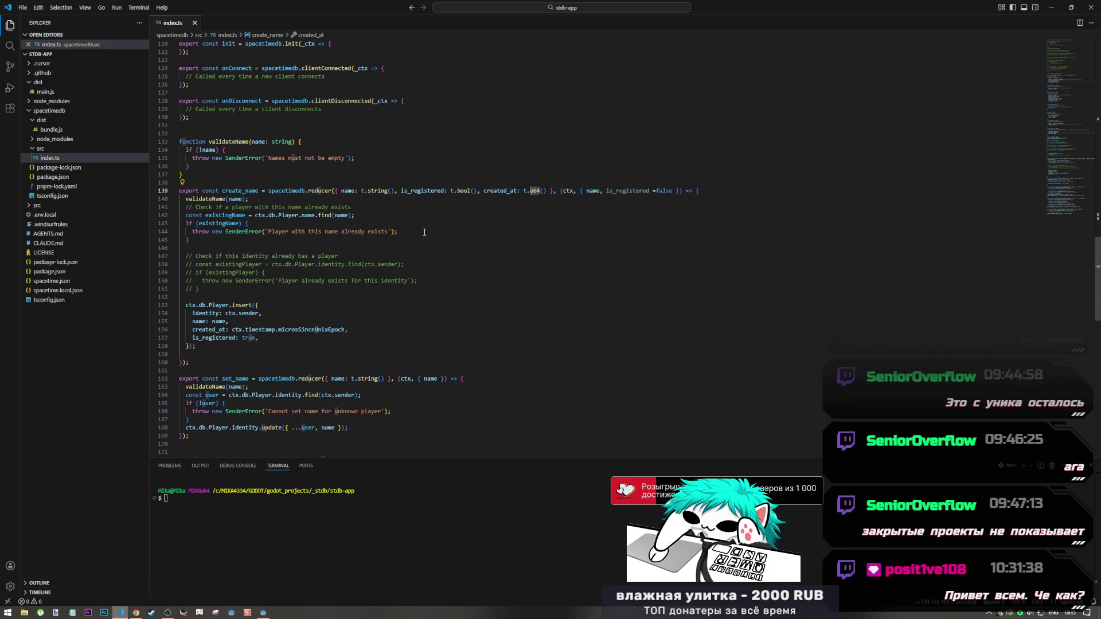
{"action": "key", "text": "alt+Tab"}
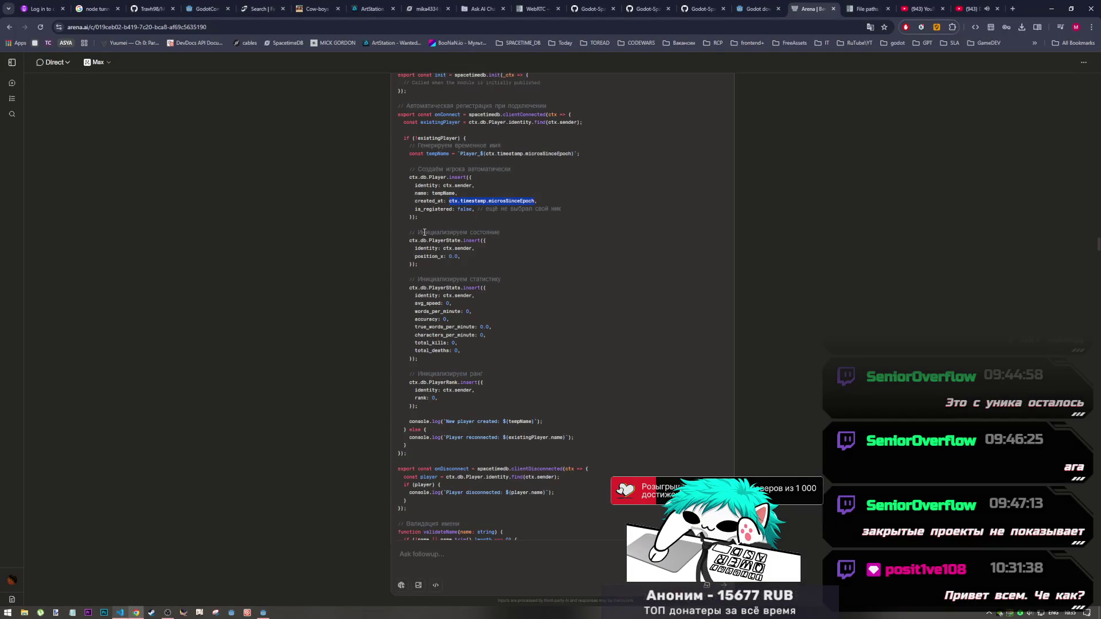
{"action": "left_click", "coordinate": [263, 611]}
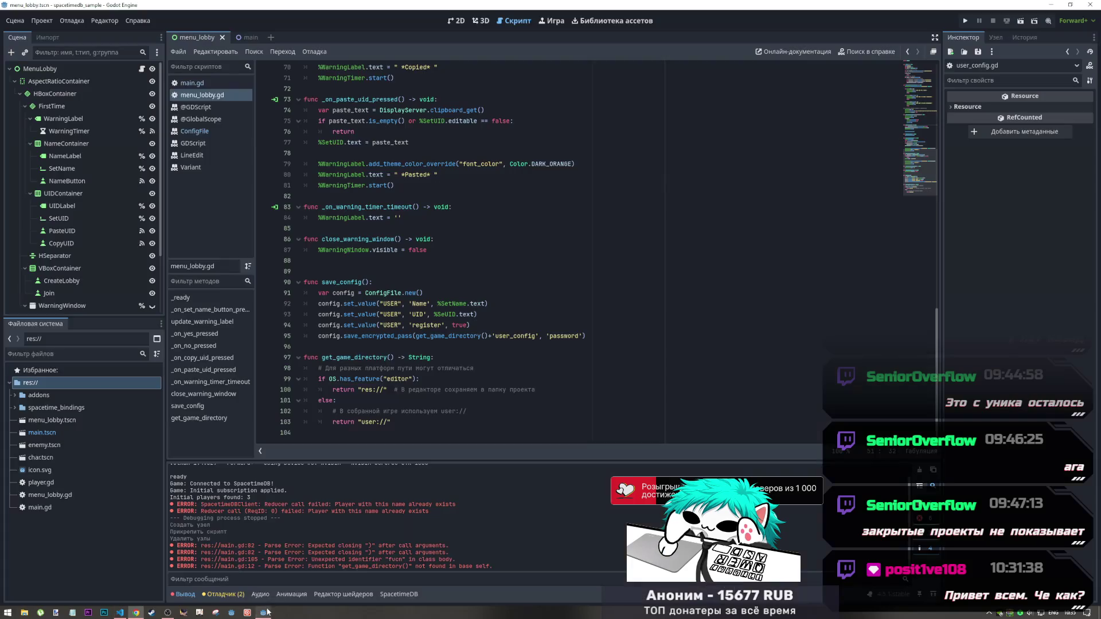
Bring Godot to the front and show the menu_lobby scene in the 2D view
{"action": "left_click", "coordinate": [127, 616]}
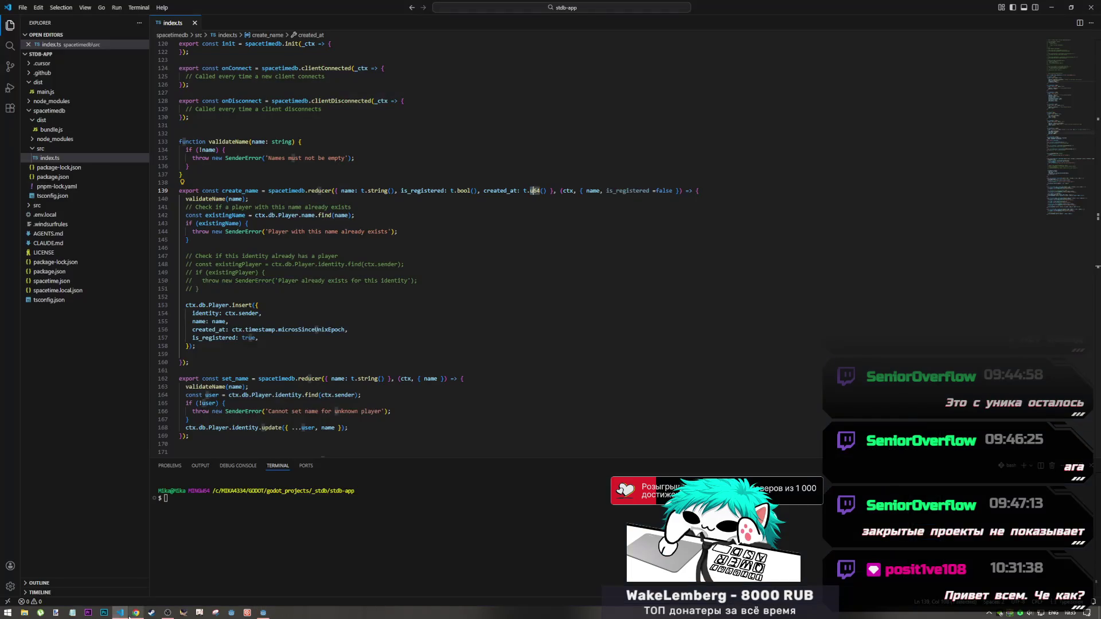
{"action": "mouse_move", "coordinate": [171, 615]}
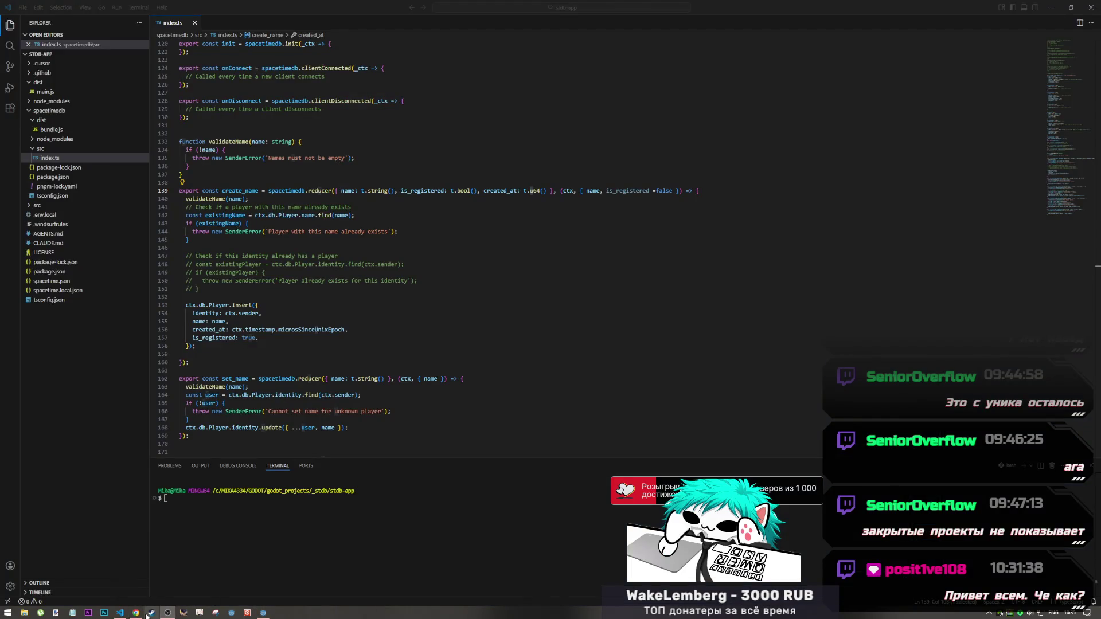
{"action": "left_click", "coordinate": [136, 612]}
{"action": "left_click", "coordinate": [264, 612]}
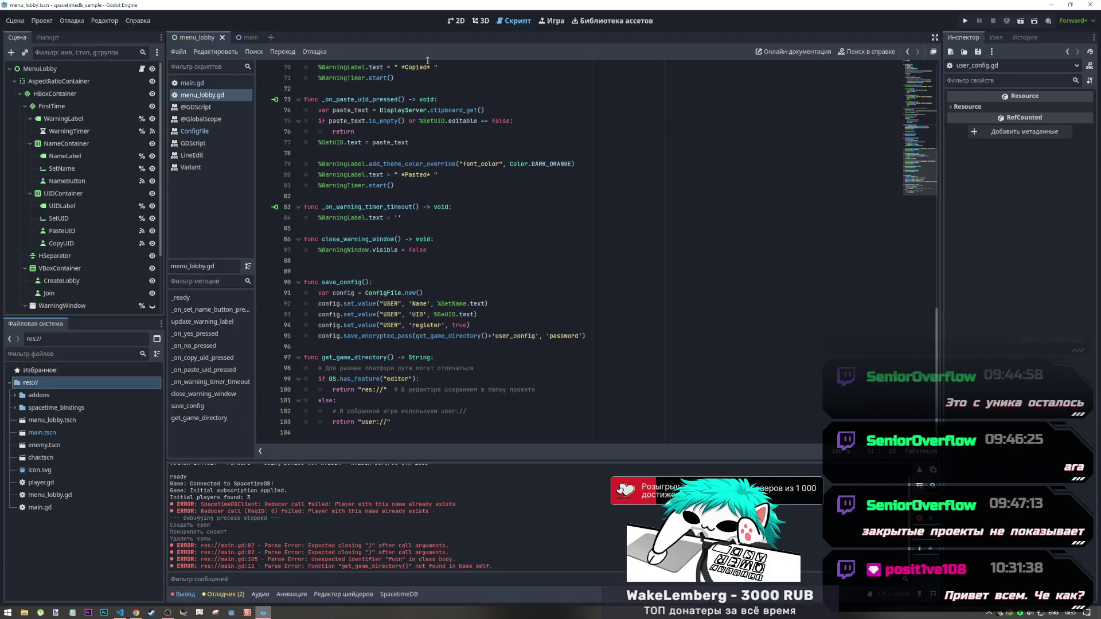
{"action": "left_click", "coordinate": [478, 23]}
{"action": "left_click", "coordinate": [457, 21]}
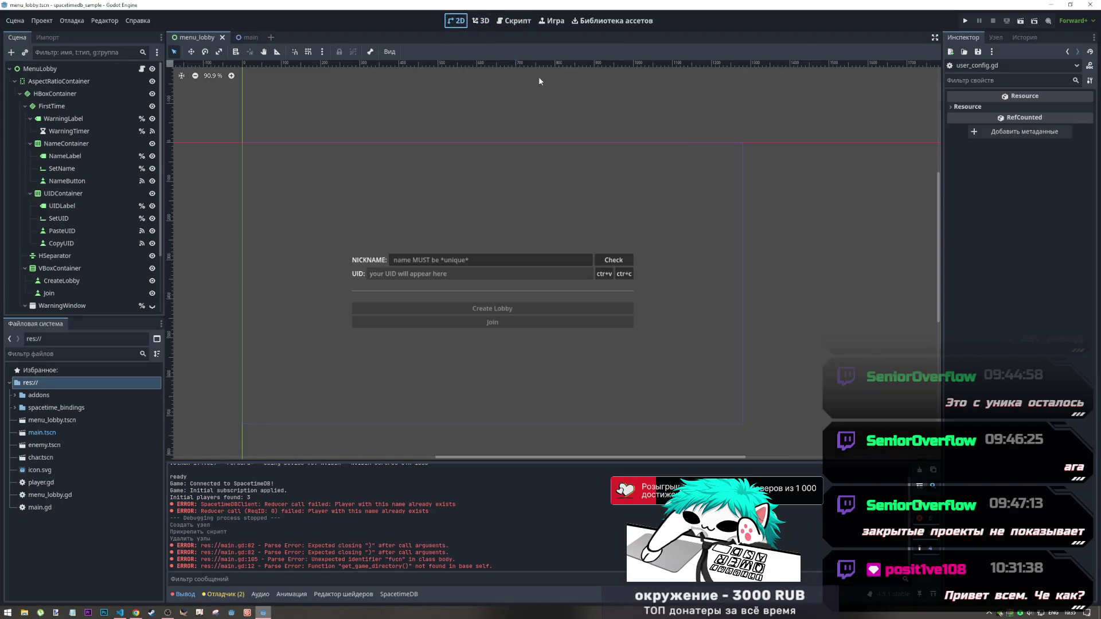
Change the name button's text from Check to Create and save the scene
{"action": "left_click", "coordinate": [621, 261]}
{"action": "double_click", "coordinate": [963, 121]}
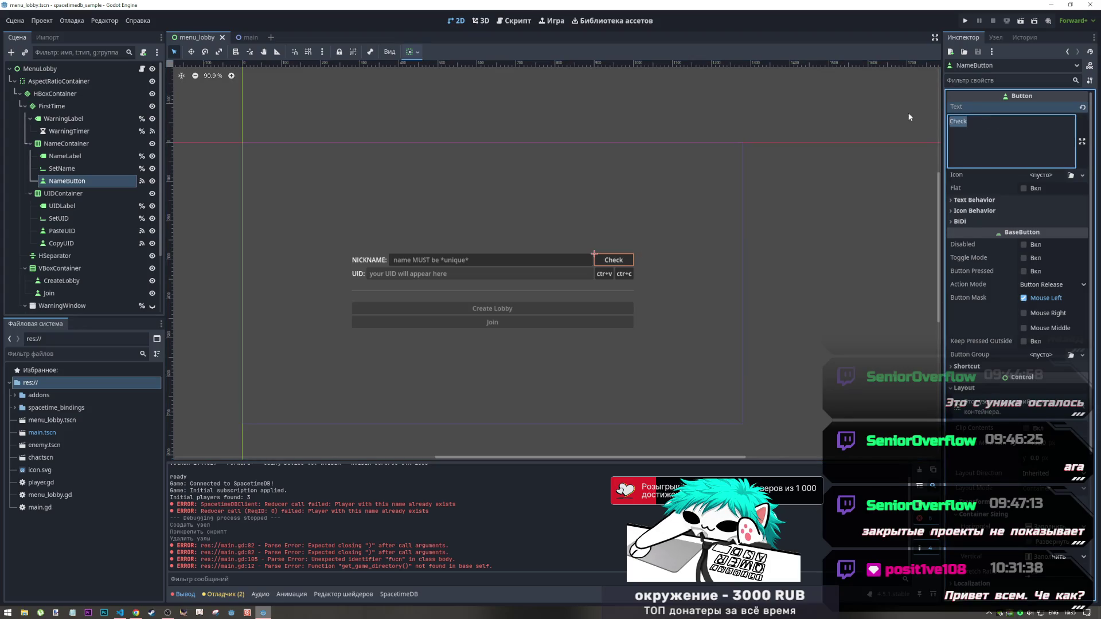
{"action": "type", "text": "Create"}
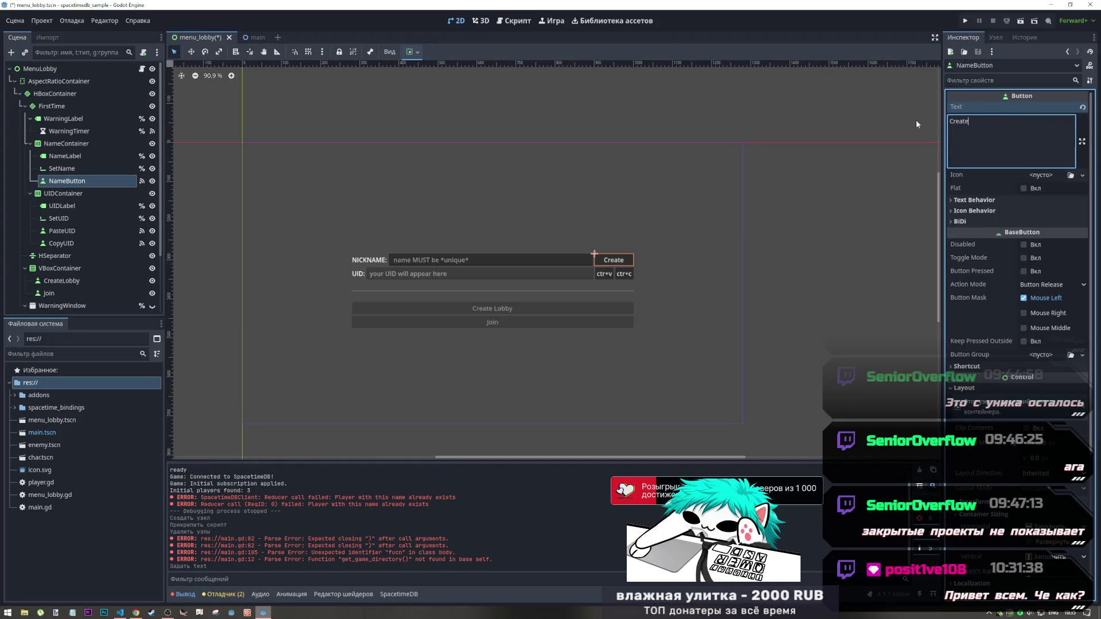
{"action": "left_click", "coordinate": [706, 217]}
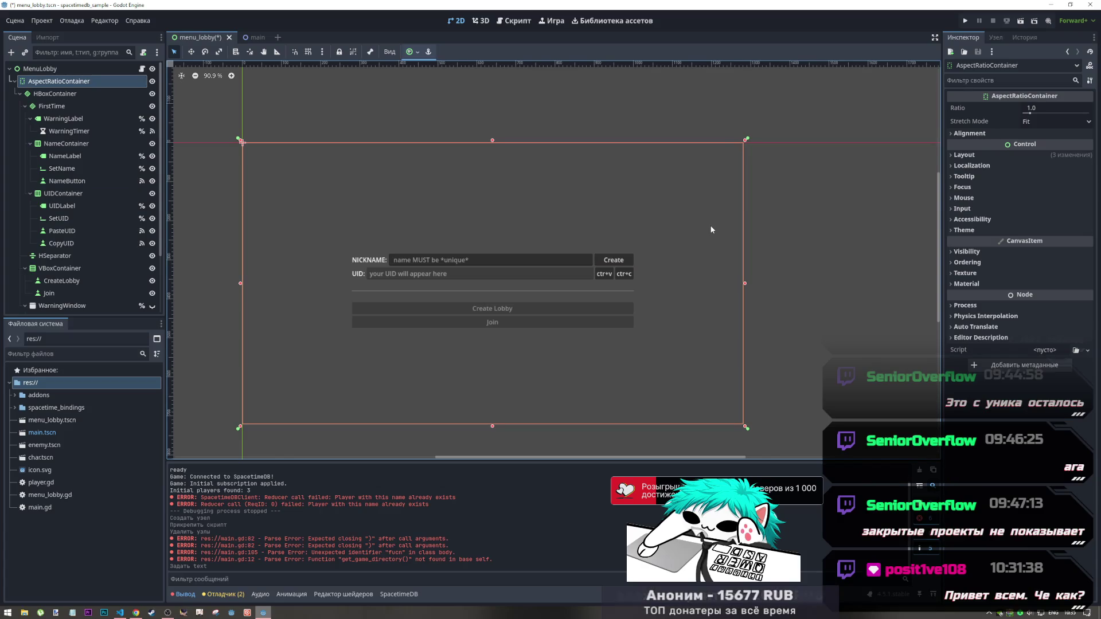
{"action": "key", "text": "Escape"}
{"action": "key", "text": "ctrl+s"}
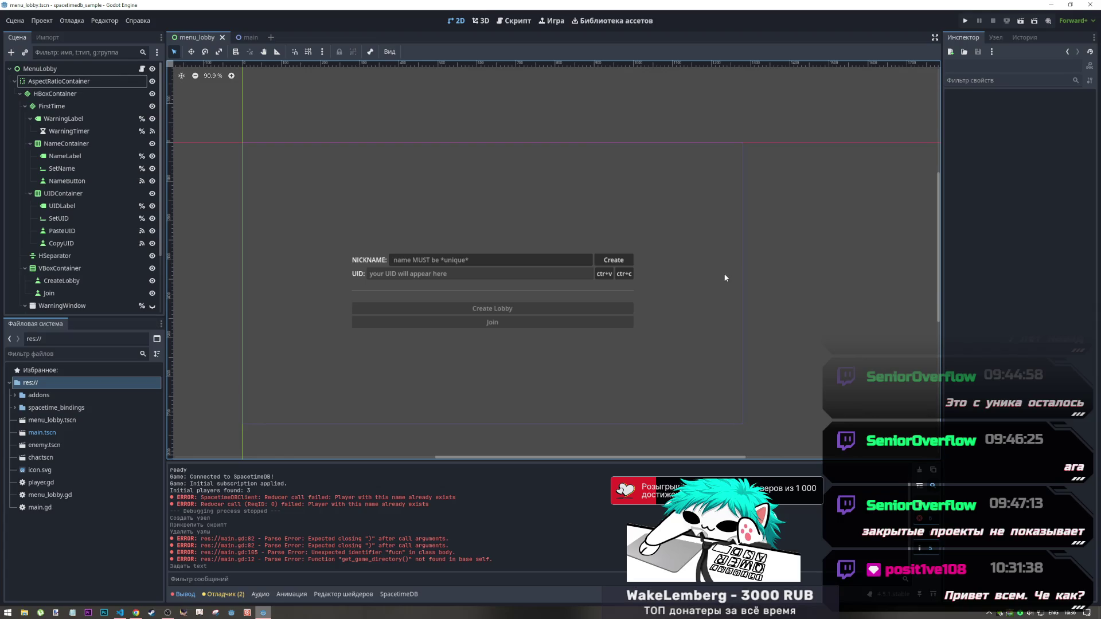
Open menu_lobby.gd in the Script workspace and place the caret inside _on_yes_pressed
{"action": "left_click", "coordinate": [513, 21]}
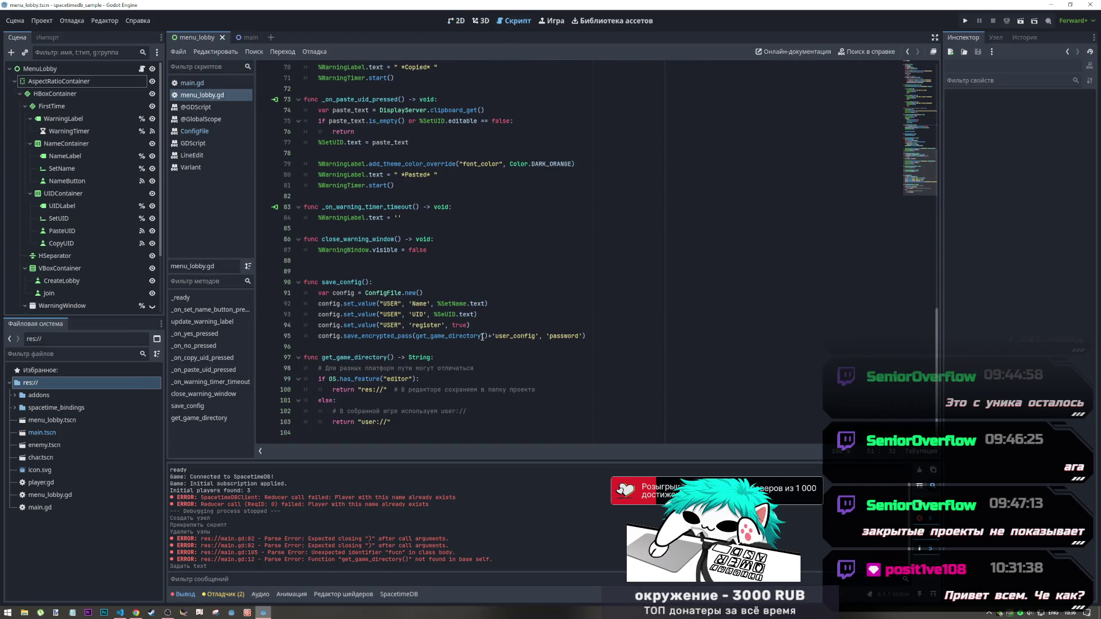
{"action": "scroll", "coordinate": [482, 335], "scroll_direction": "up", "scroll_amount": 10}
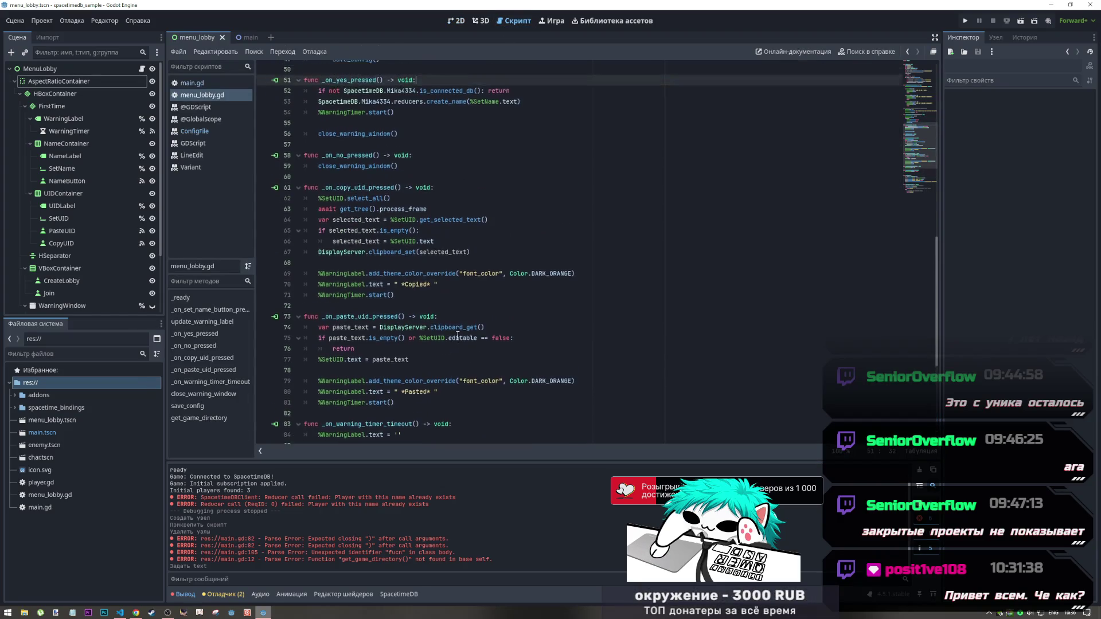
{"action": "scroll", "coordinate": [457, 335], "scroll_direction": "down", "scroll_amount": 3}
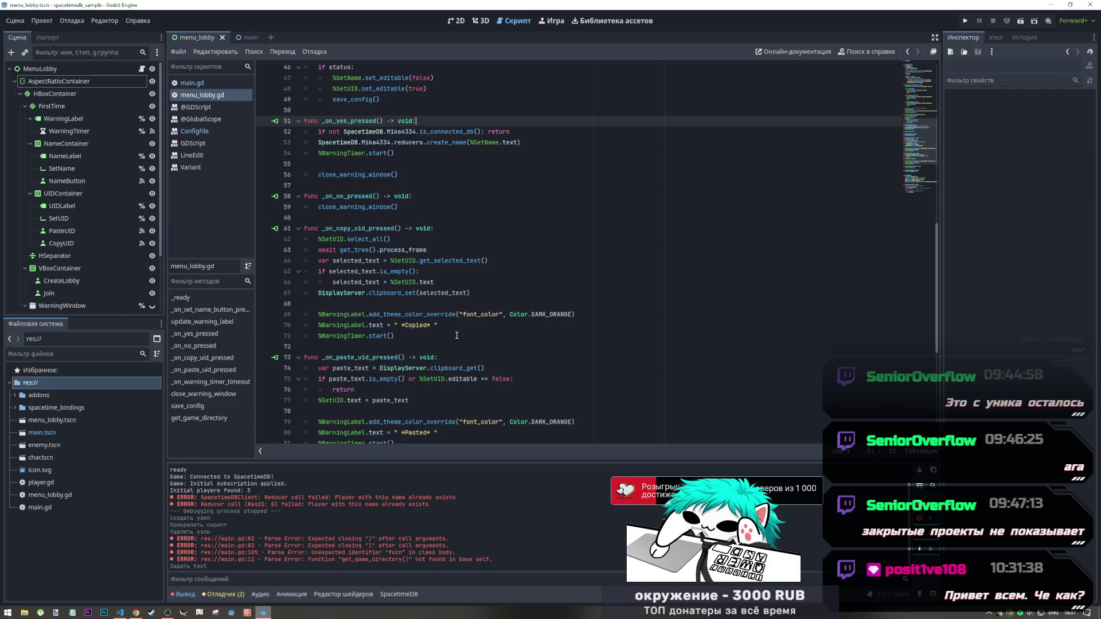
{"action": "scroll", "coordinate": [457, 335], "scroll_direction": "down", "scroll_amount": 8}
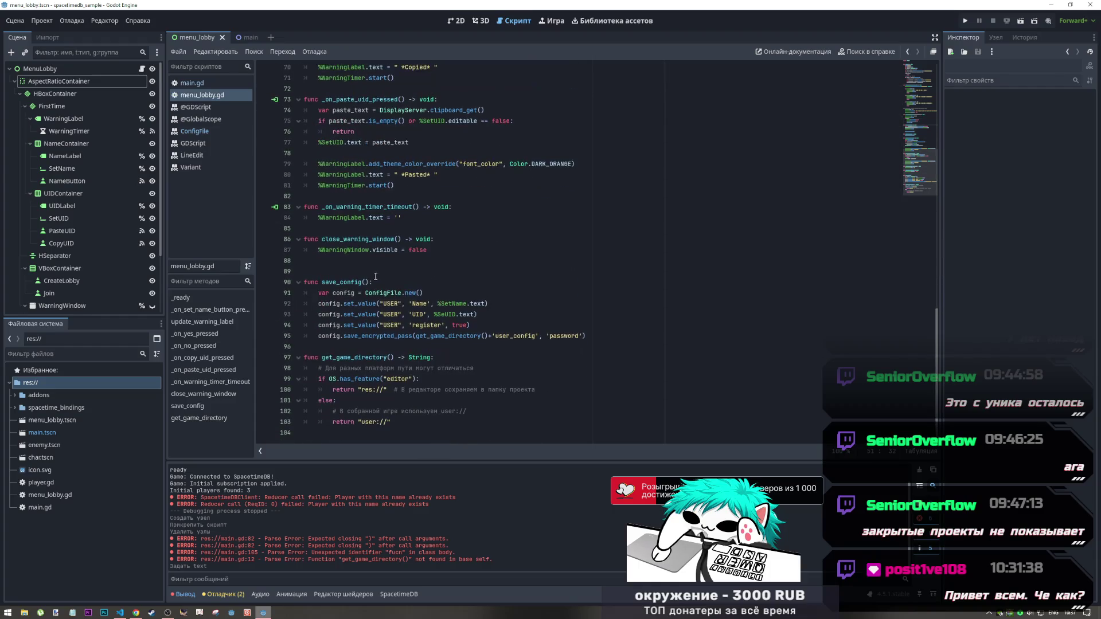
{"action": "scroll", "coordinate": [390, 315], "scroll_direction": "up", "scroll_amount": 3}
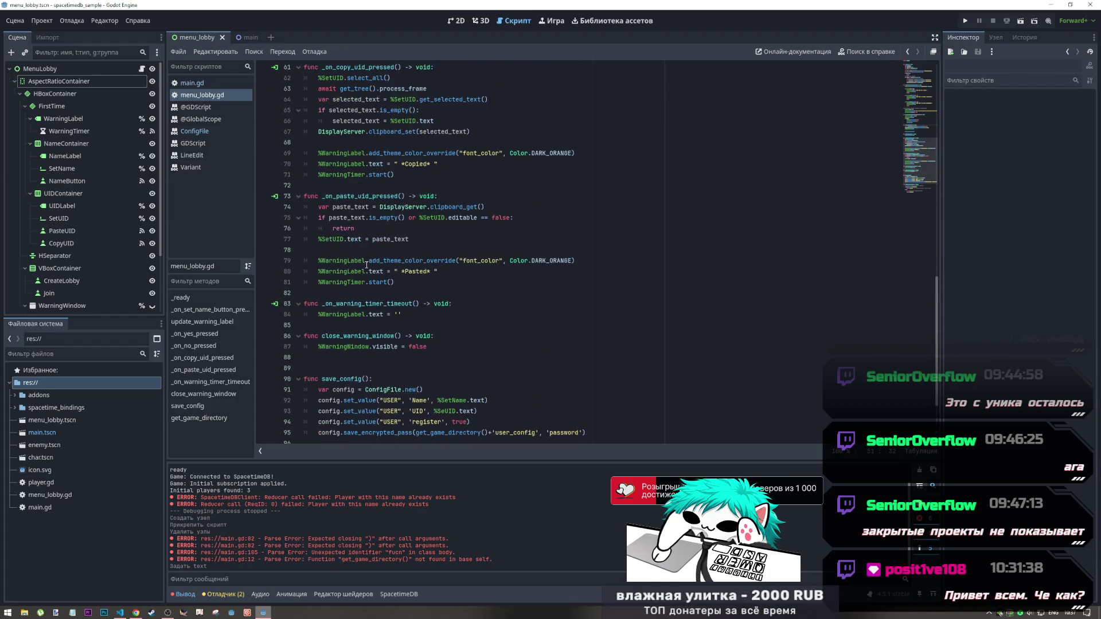
{"action": "scroll", "coordinate": [390, 314], "scroll_direction": "up", "scroll_amount": 7}
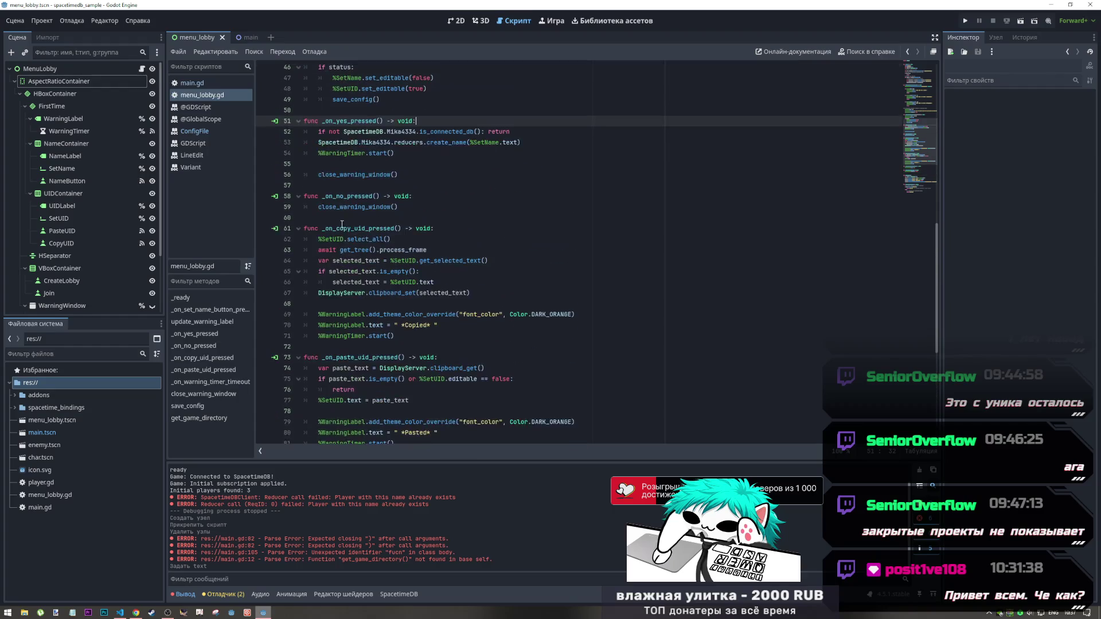
{"action": "scroll", "coordinate": [343, 210], "scroll_direction": "up", "scroll_amount": 1}
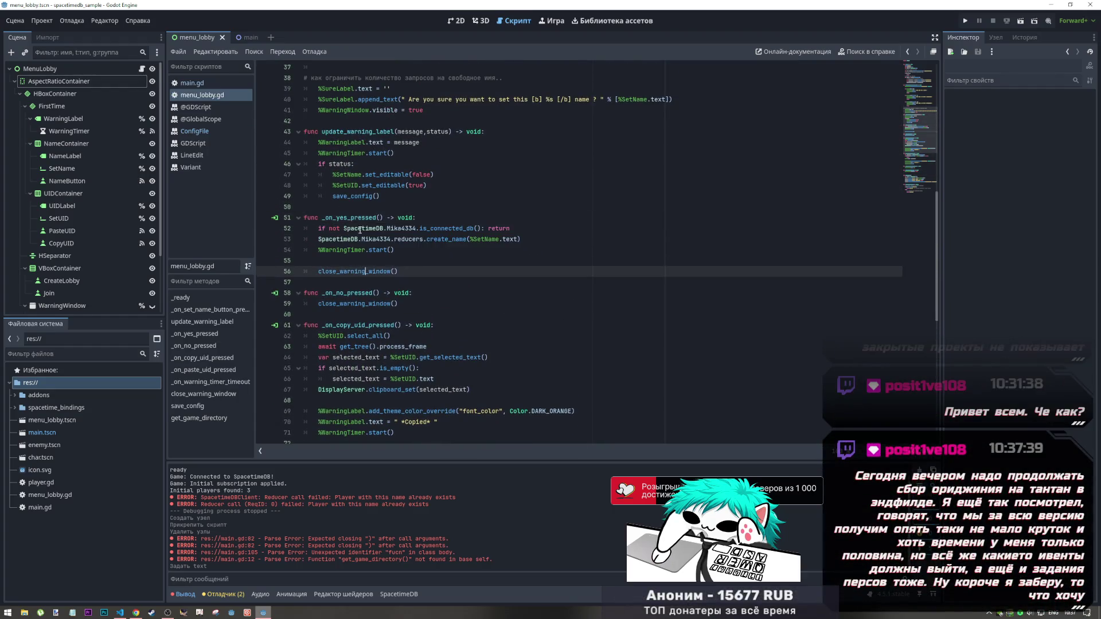
{"action": "left_click", "coordinate": [380, 250]}
{"action": "left_click", "coordinate": [392, 261]}
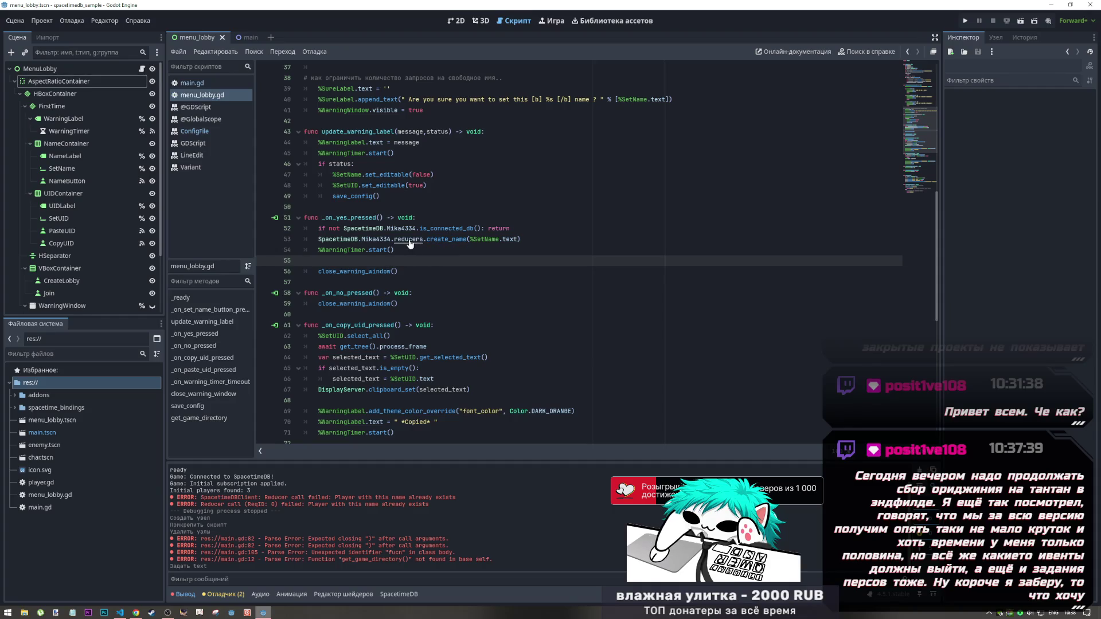
Open module_mika_4334_reducers.gd to inspect create_name's definition, then bring VS Code's index.ts forward
{"action": "left_click", "coordinate": [410, 241], "text": "ctrl"}
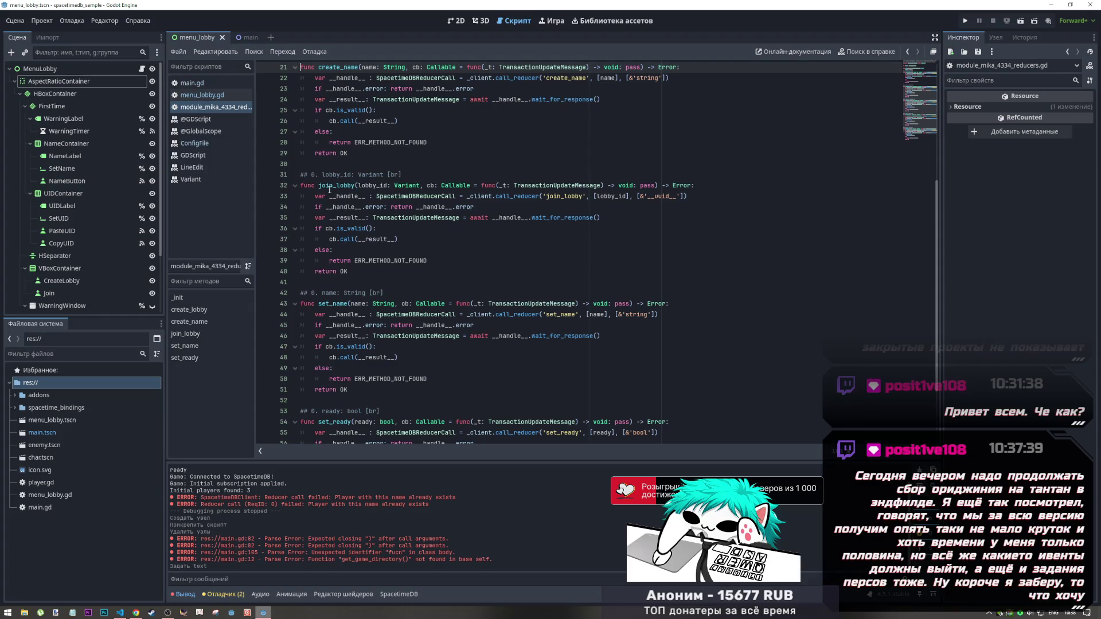
{"action": "scroll", "coordinate": [356, 224], "scroll_direction": "down", "scroll_amount": 3}
{"action": "scroll", "coordinate": [391, 262], "scroll_direction": "up", "scroll_amount": 9}
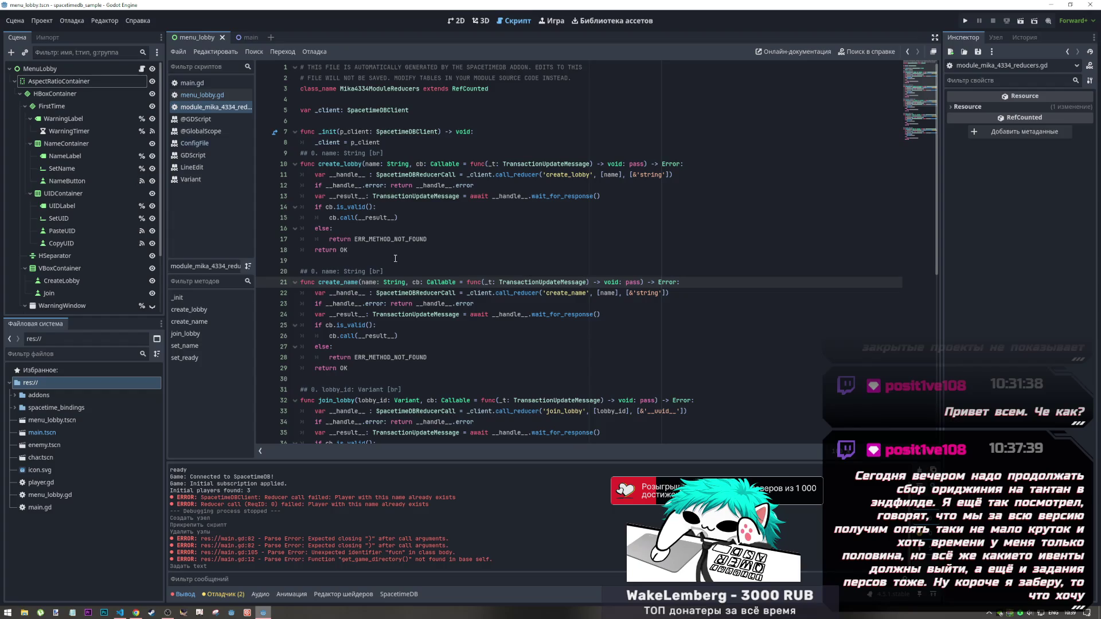
{"action": "left_click", "coordinate": [136, 611]}
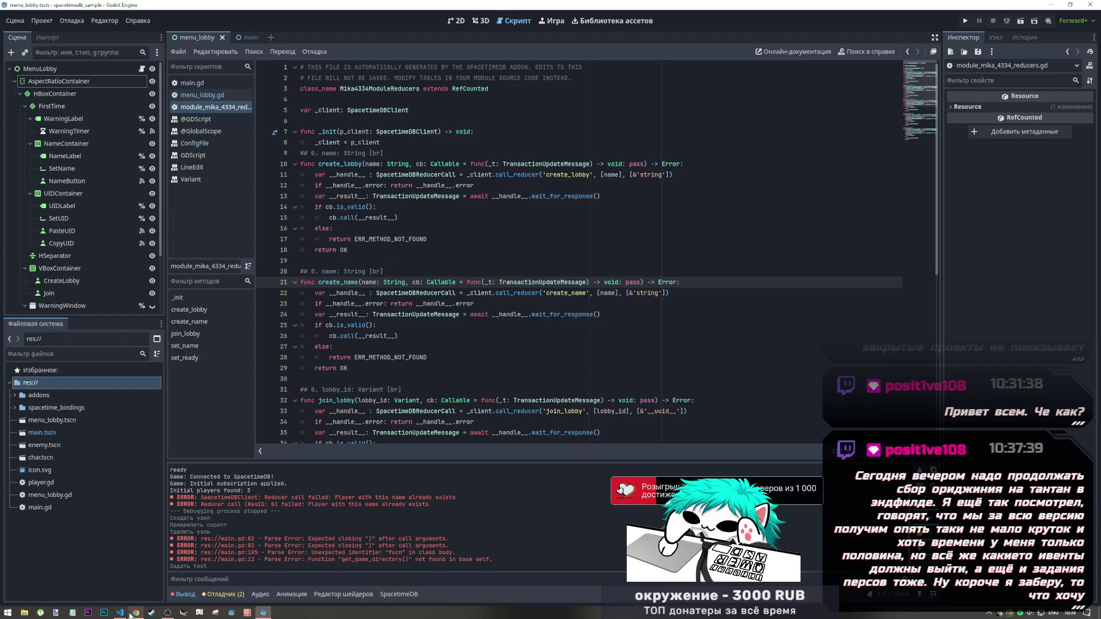
{"action": "left_click", "coordinate": [120, 611]}
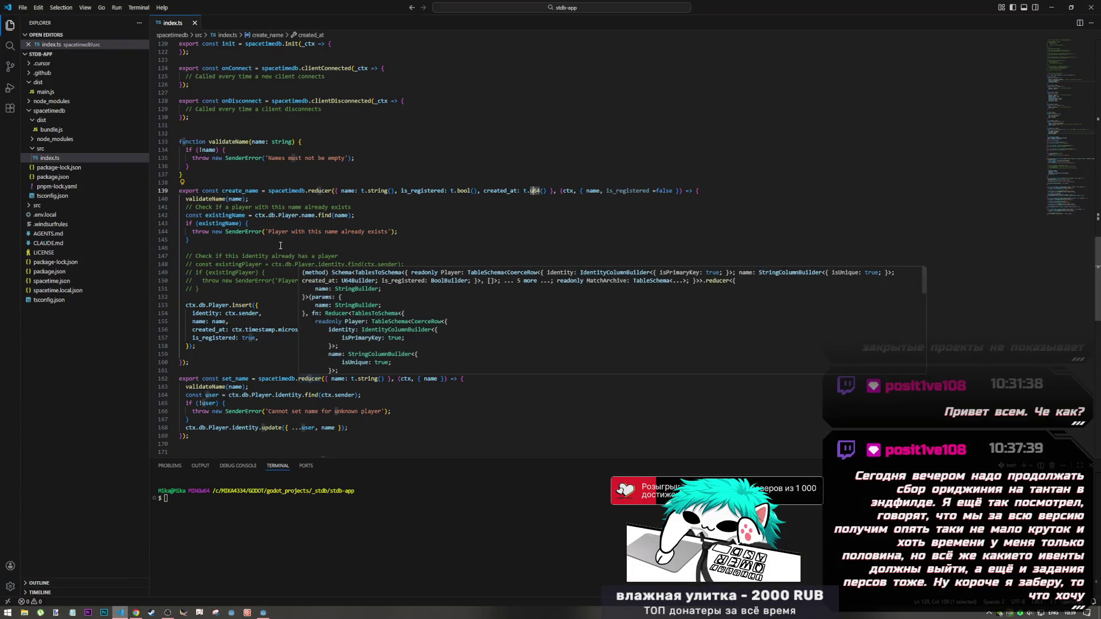
Review the commented-out identity check in index.ts's create_name reducer, then switch away
{"action": "left_click_drag", "start_coordinate": [278, 256], "coordinate": [316, 264]}
{"action": "key", "text": "Down"}
{"action": "key", "text": "Down"}
{"action": "key", "text": "Down"}
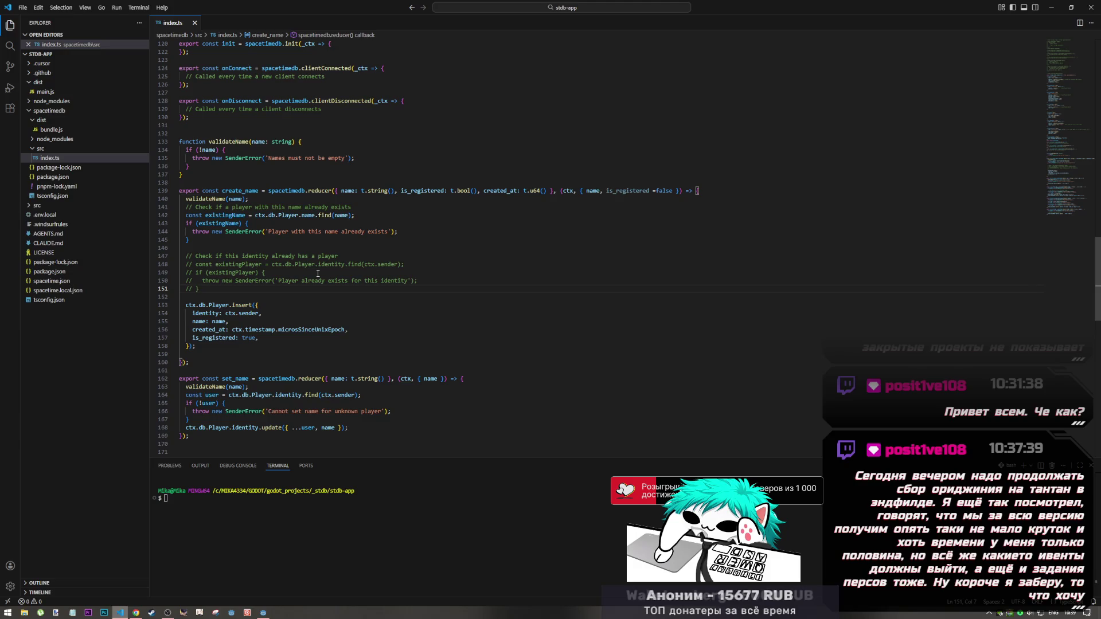
{"action": "key", "text": "alt+Tab"}
{"action": "key", "text": "alt+Tab"}
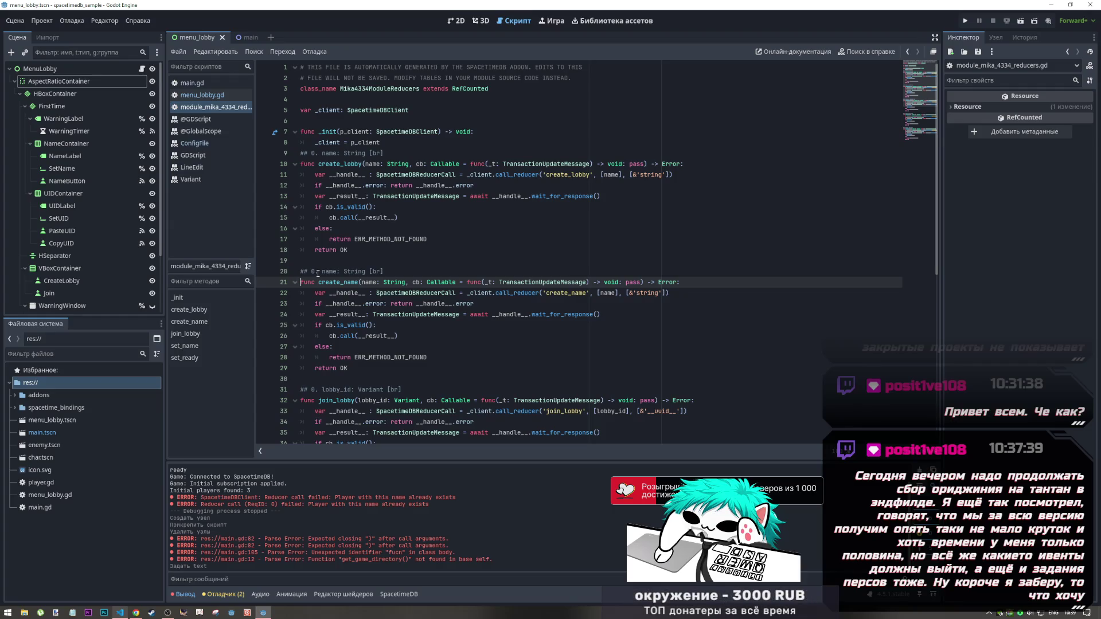
In menu_lobby.gd's _on_yes_pressed, add a line after the connection check and start typing 'if'
{"action": "left_click", "coordinate": [202, 95]}
{"action": "key", "text": "Down"}
{"action": "key", "text": "Down"}
{"action": "key", "text": "Down"}
{"action": "left_click", "coordinate": [403, 223]}
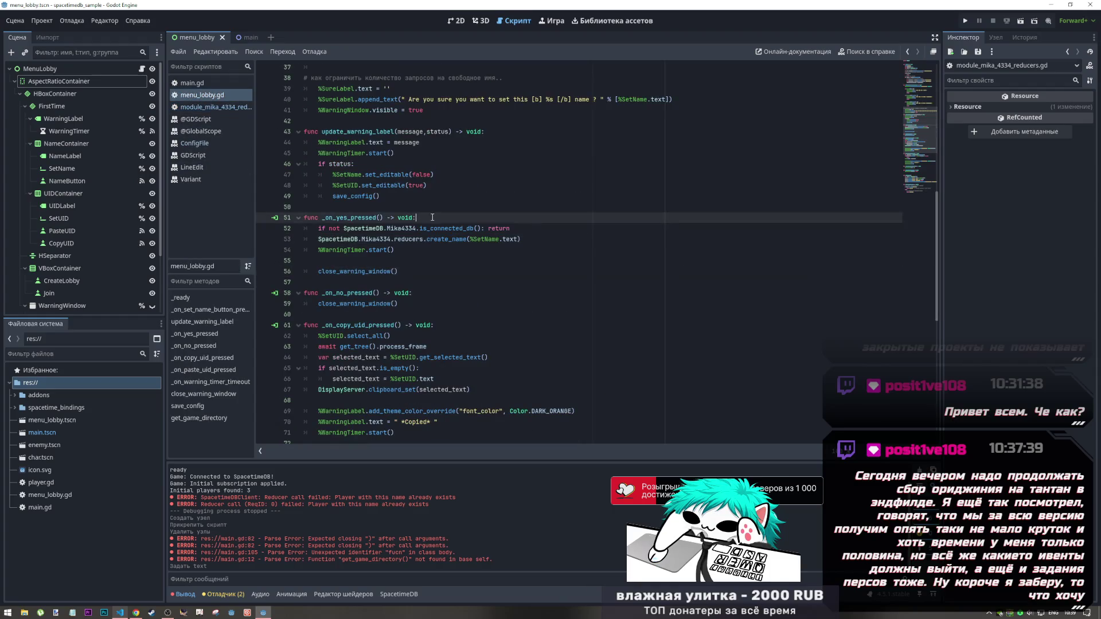
{"action": "left_click", "coordinate": [527, 228]}
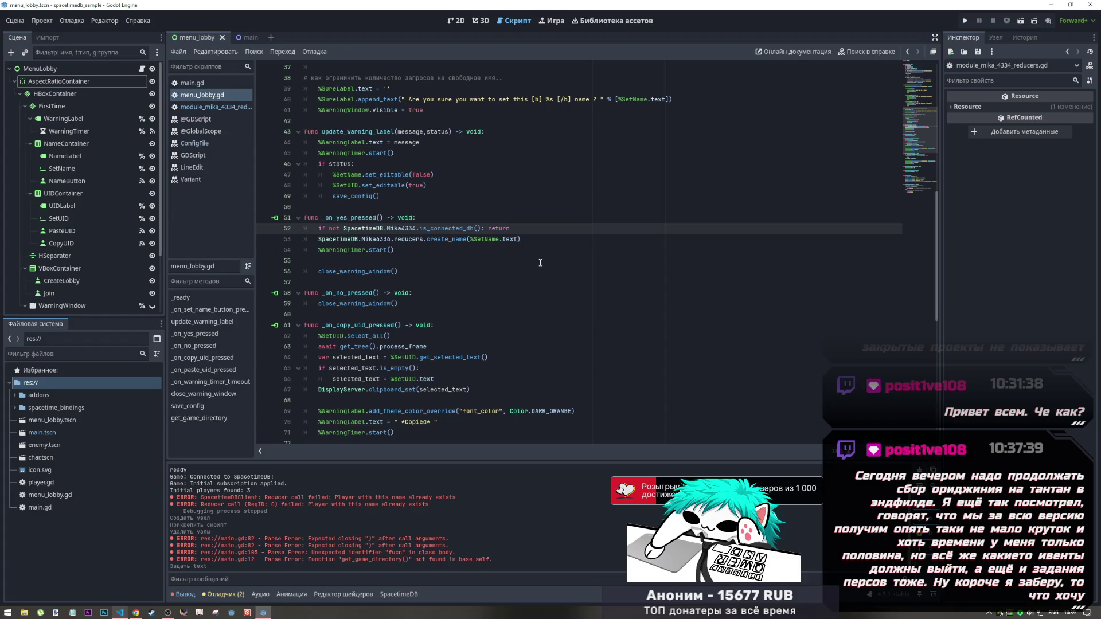
{"action": "key", "text": "Return"}
{"action": "key", "text": "Return"}
{"action": "key", "text": "Return"}
{"action": "key", "text": "Up"}
{"action": "type", "text": "if"}
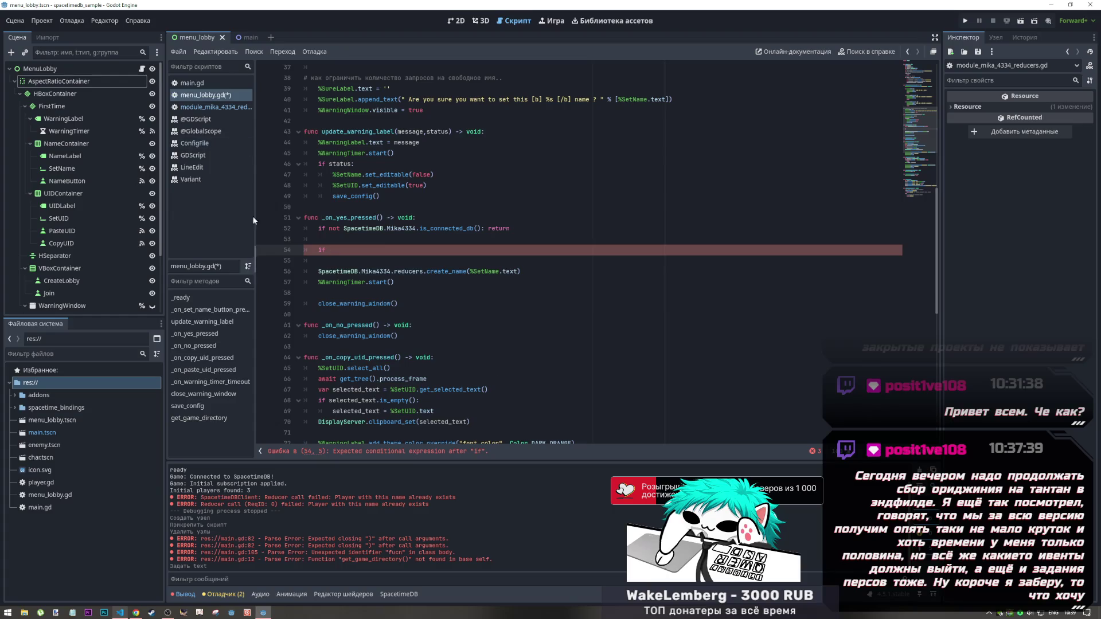
{"action": "left_click", "coordinate": [119, 613]}
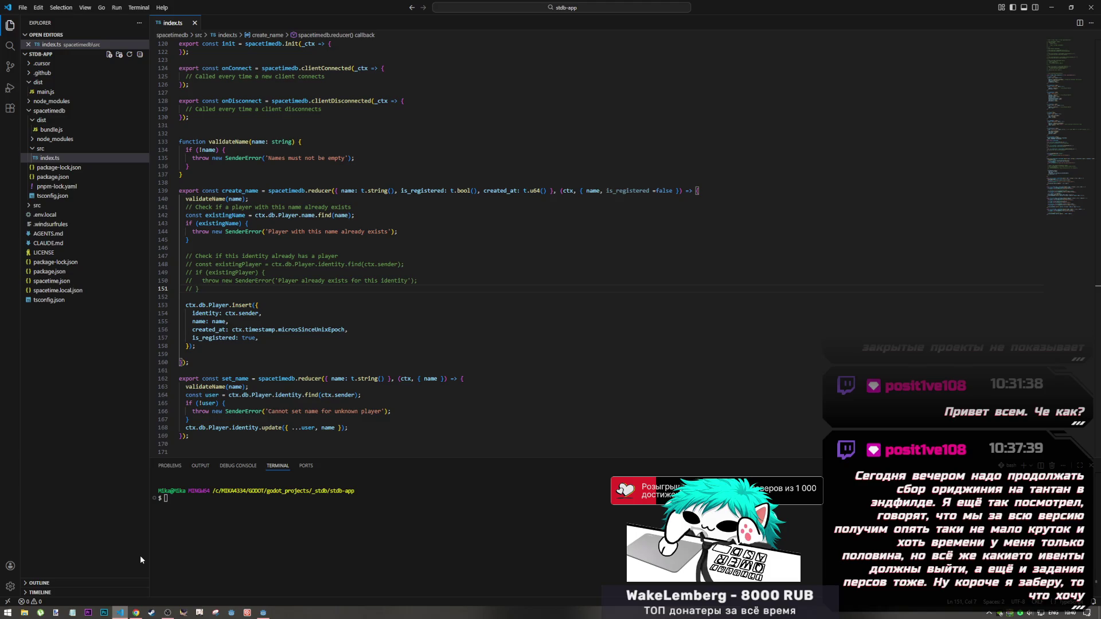
Highlight the duplicate-name check on lines 142–145 of index.ts, then return to Godot
{"action": "left_click", "coordinate": [271, 199]}
{"action": "left_click_drag", "start_coordinate": [279, 216], "coordinate": [348, 240]}
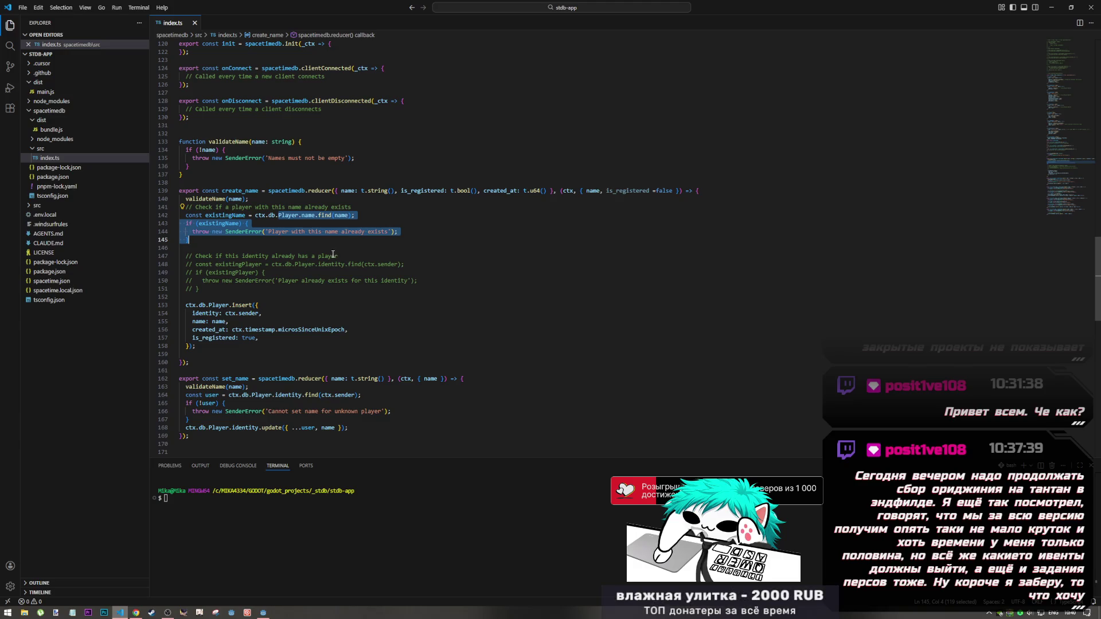
{"action": "key", "text": "alt+Tab"}
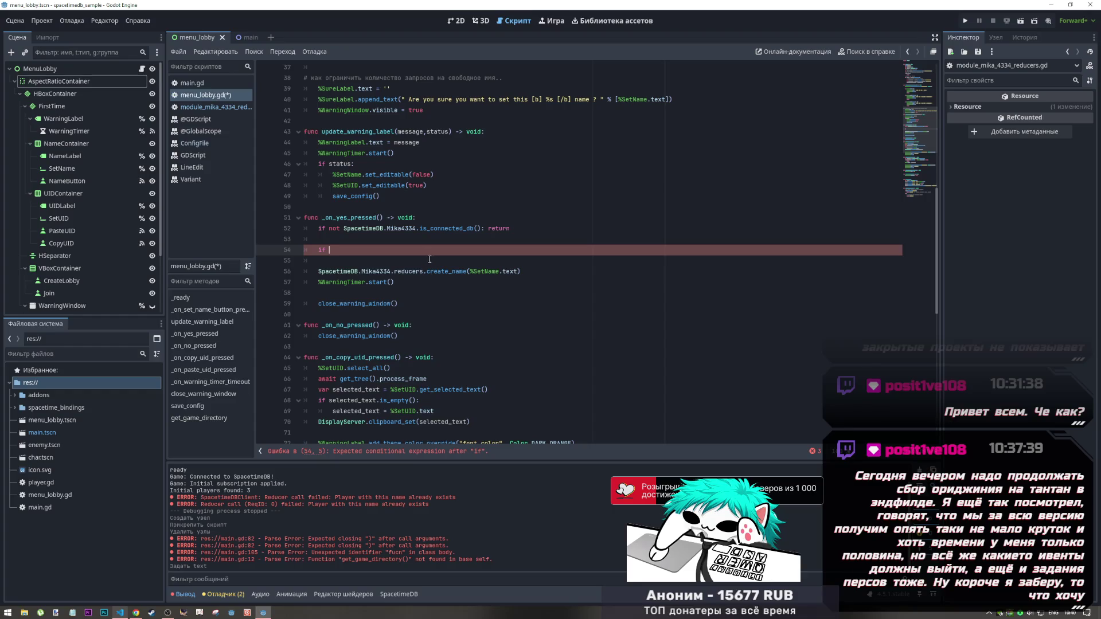
Delete the unfinished 'if' line from _on_yes_pressed and save menu_lobby.gd
{"action": "mouse_move", "coordinate": [434, 262]}
{"action": "left_mouse_down"}
{"action": "mouse_move", "coordinate": [274, 250]}
{"action": "mouse_move", "coordinate": [304, 239]}
{"action": "left_mouse_up"}
{"action": "left_click", "coordinate": [324, 252]}
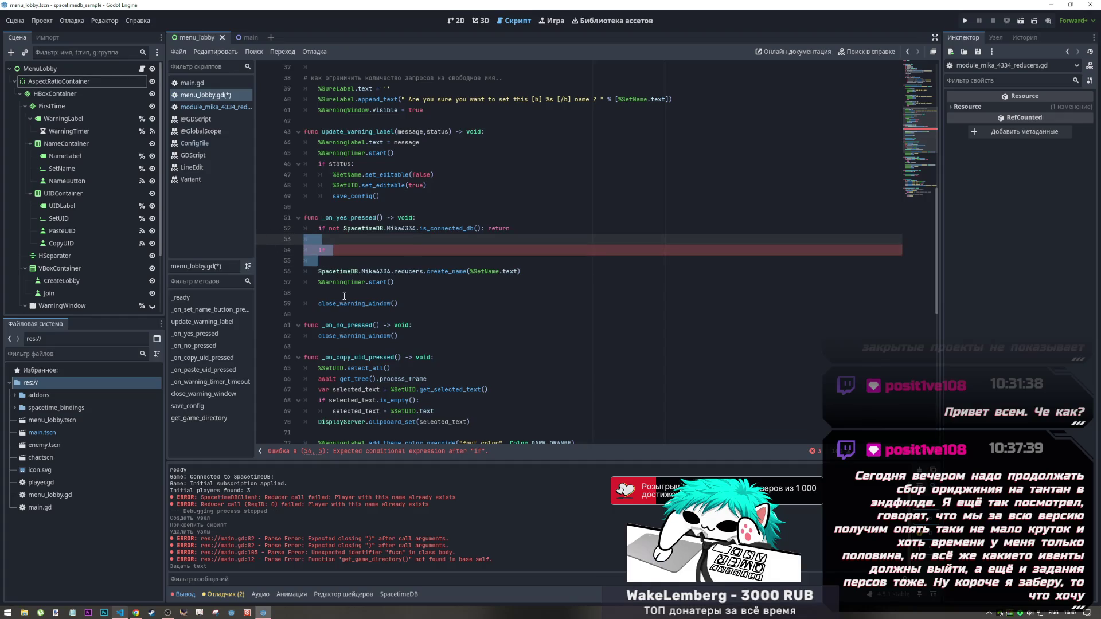
{"action": "key", "text": "BackSpace"}
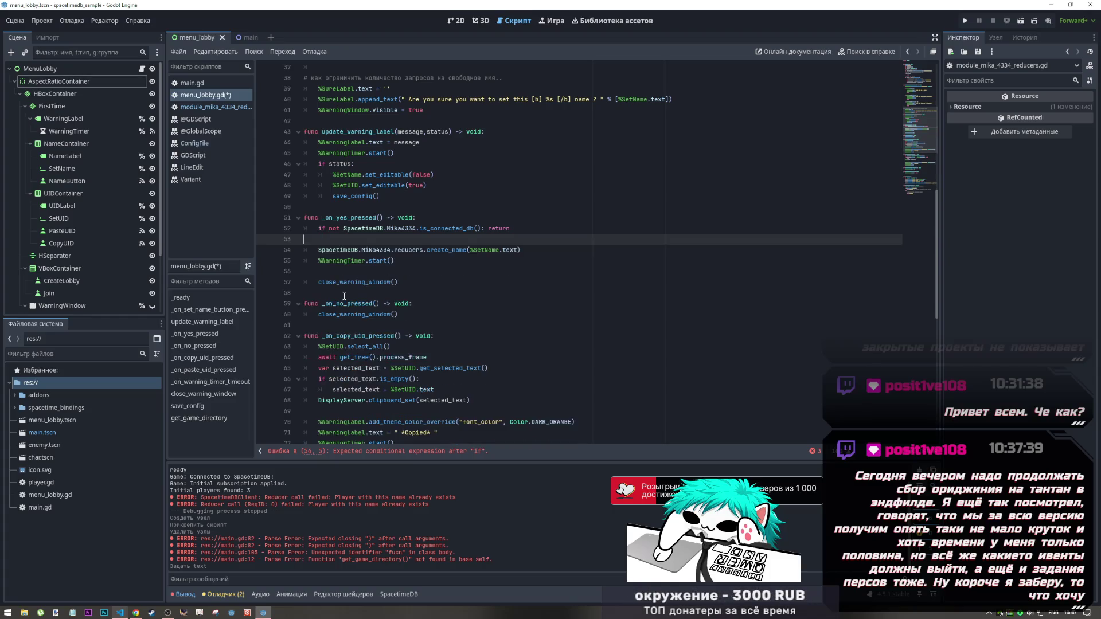
{"action": "key", "text": "ctrl+s"}
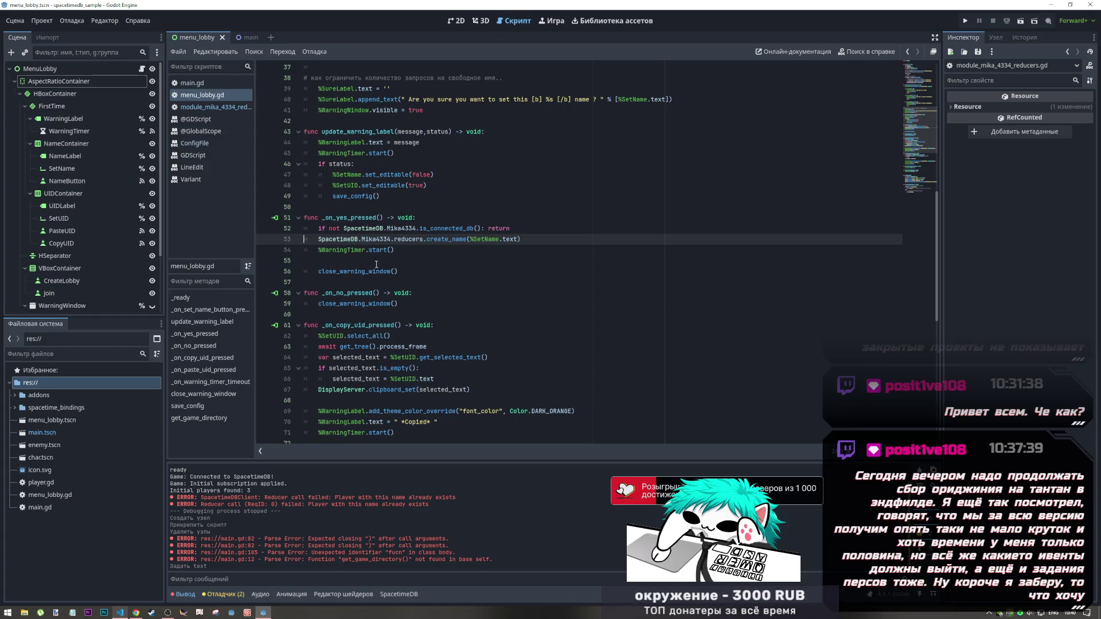
{"action": "scroll", "coordinate": [392, 279], "scroll_direction": "up", "scroll_amount": 2}
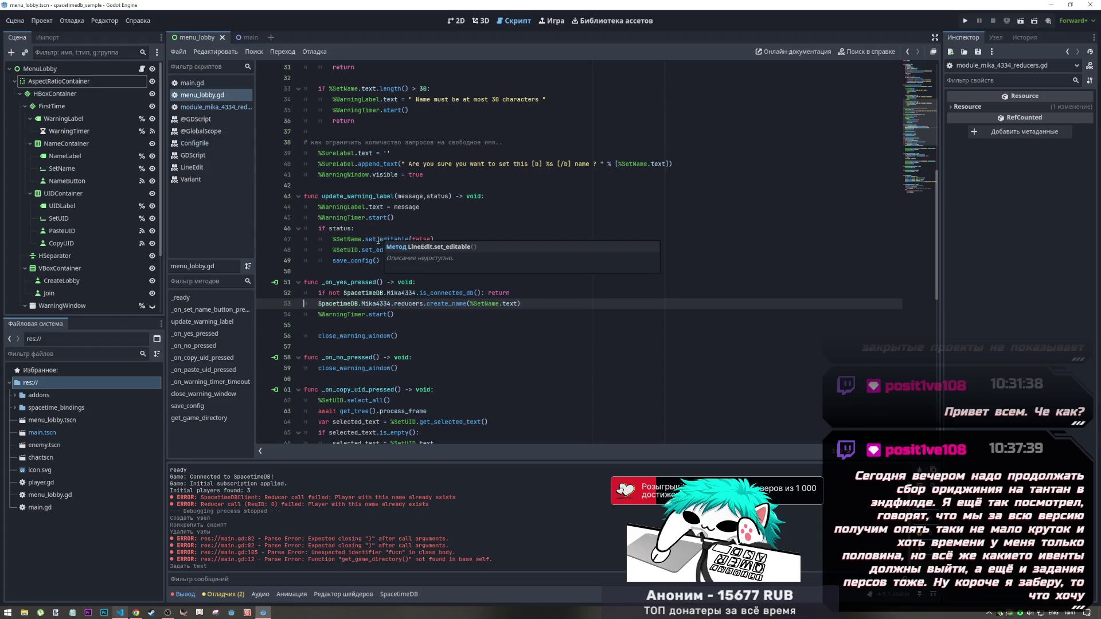
{"action": "scroll", "coordinate": [476, 328], "scroll_direction": "up", "scroll_amount": 1}
{"action": "left_click_drag", "start_coordinate": [520, 336], "coordinate": [320, 325]}
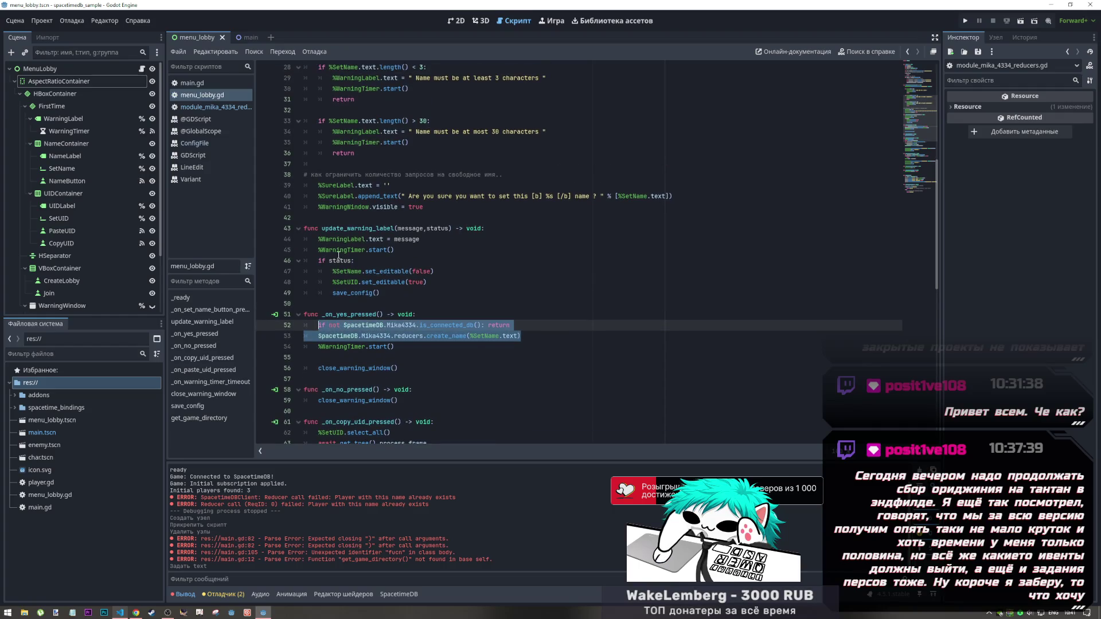
{"action": "left_click_drag", "start_coordinate": [340, 196], "coordinate": [450, 207]}
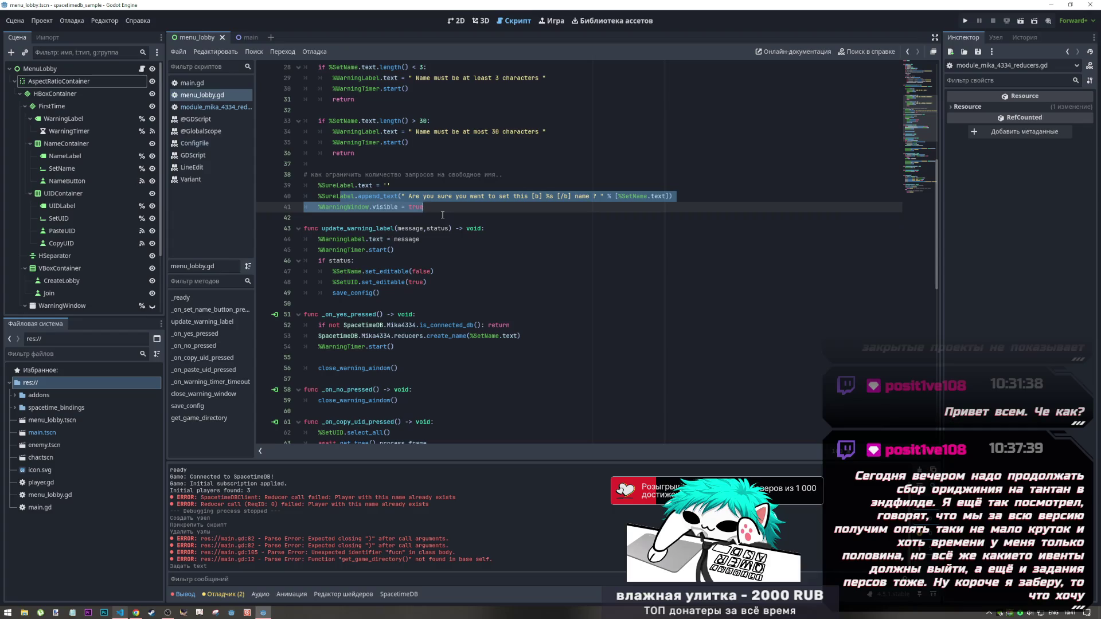
{"action": "scroll", "coordinate": [442, 215], "scroll_direction": "up", "scroll_amount": 5}
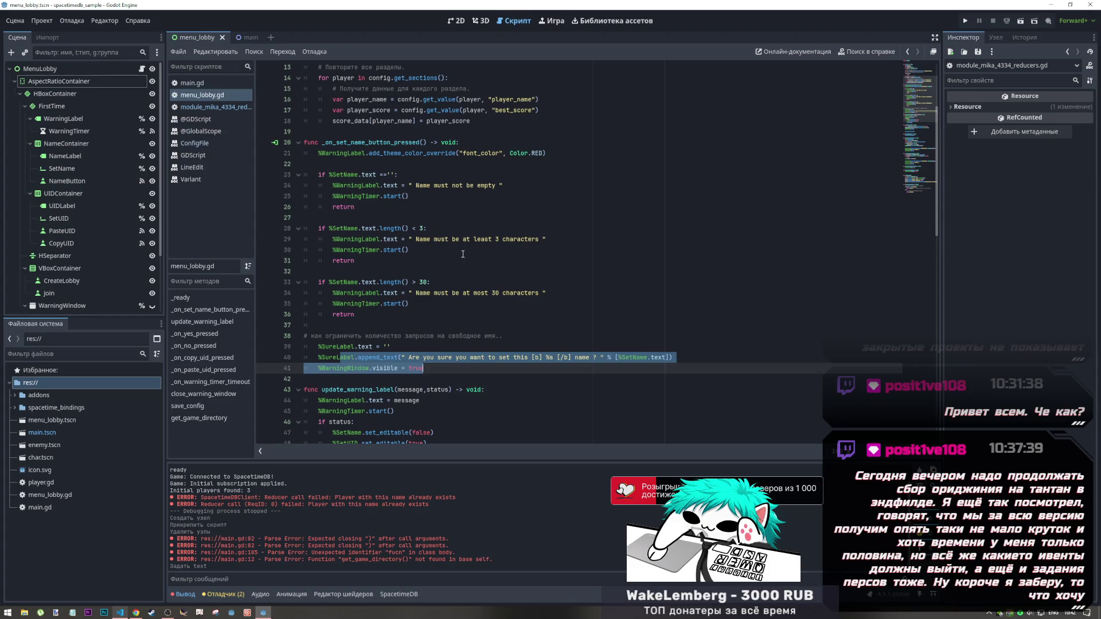
{"action": "mouse_move", "coordinate": [579, 358]}
{"action": "left_mouse_down"}
{"action": "mouse_move", "coordinate": [591, 360]}
{"action": "mouse_move", "coordinate": [344, 362]}
{"action": "left_mouse_up"}
{"action": "left_click", "coordinate": [644, 379]}
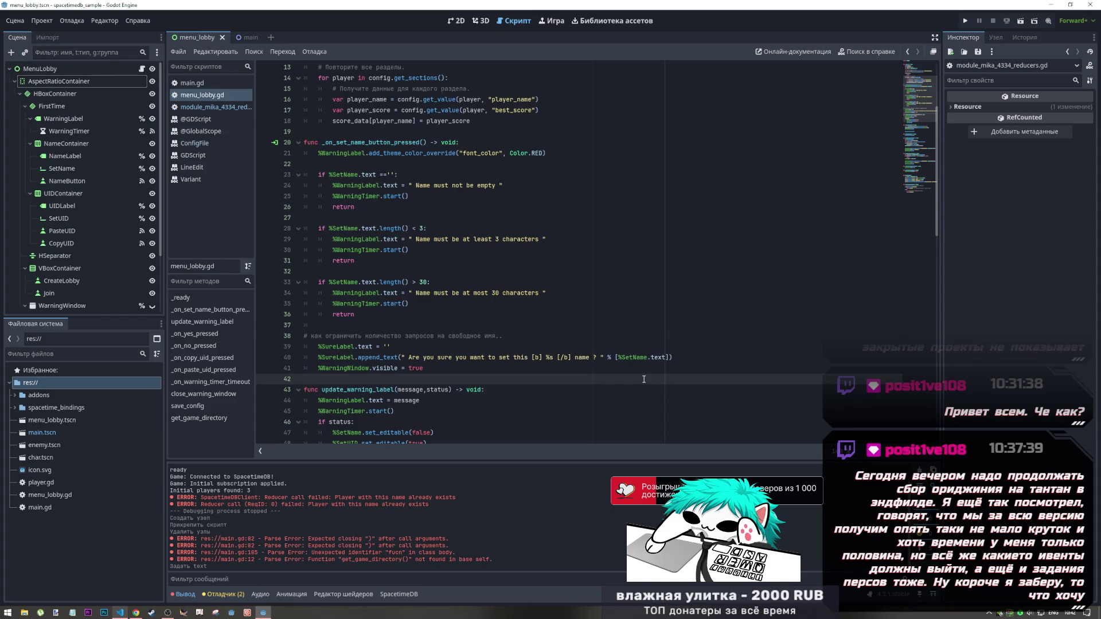
{"action": "left_click", "coordinate": [409, 360]}
{"action": "scroll", "coordinate": [409, 360], "scroll_direction": "up", "scroll_amount": 1}
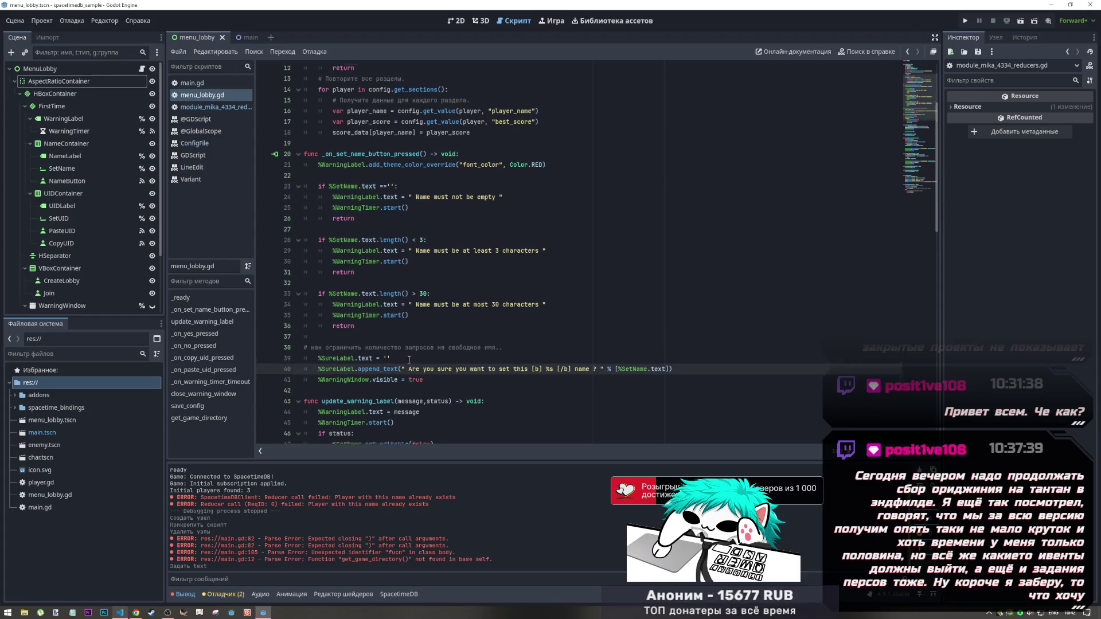
Scroll the lobby script, then switch to index.ts in Visual Studio Code
{"action": "scroll", "coordinate": [409, 360], "scroll_direction": "down", "scroll_amount": 3}
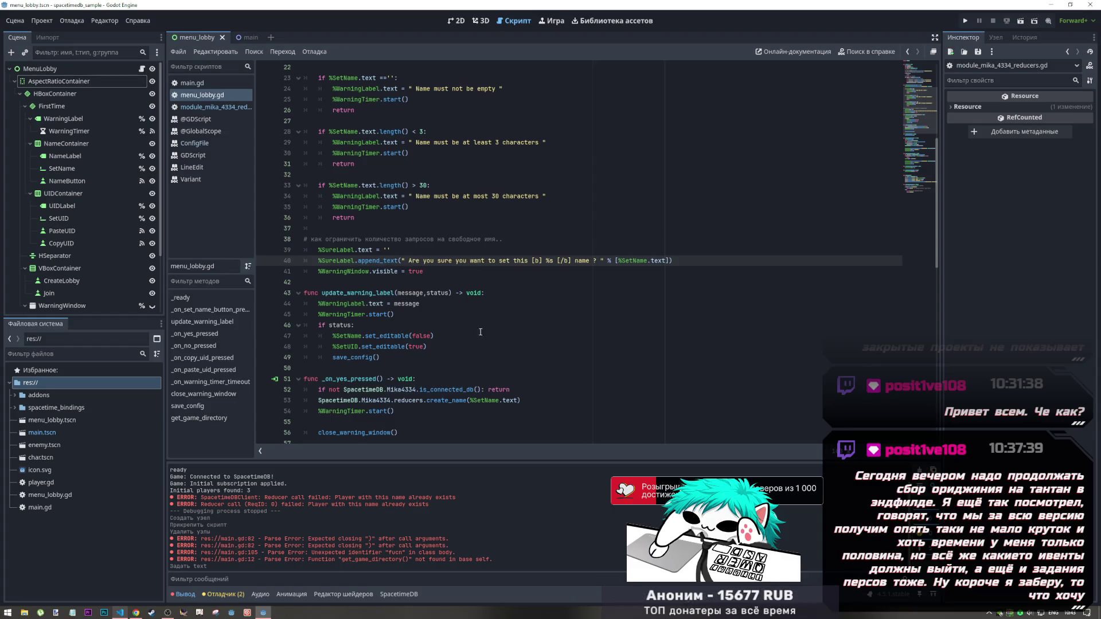
{"action": "key", "text": "alt+Tab"}
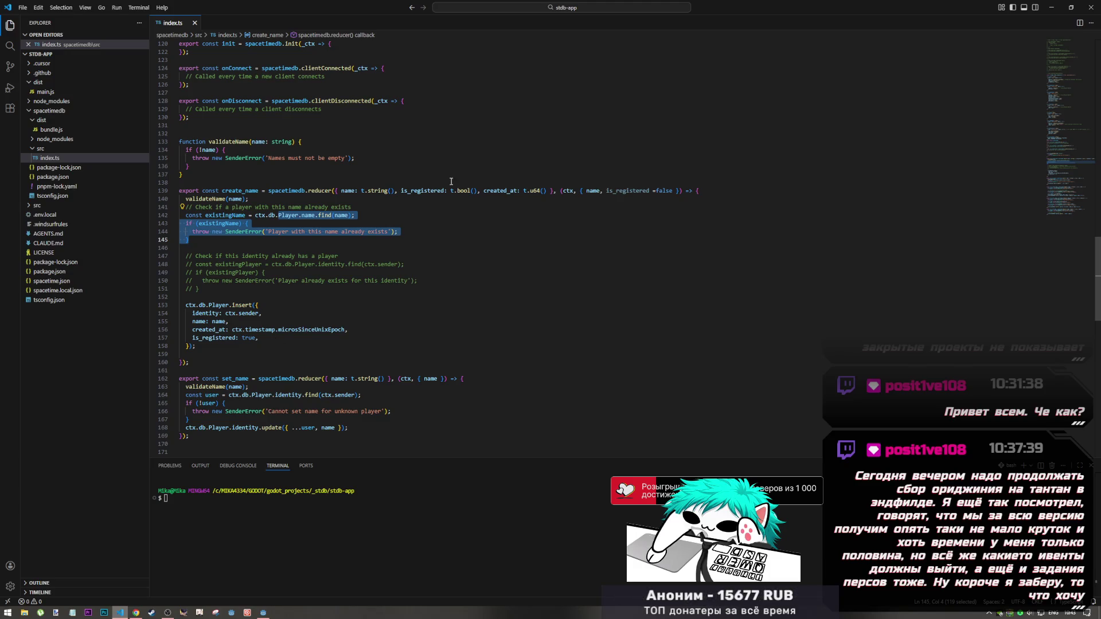
In Chrome, reopen the closed YouTube tab, then switch to the SpacetimeDB Ask AI tab
{"action": "left_click", "coordinate": [136, 612]}
{"action": "key", "text": "ctrl+t"}
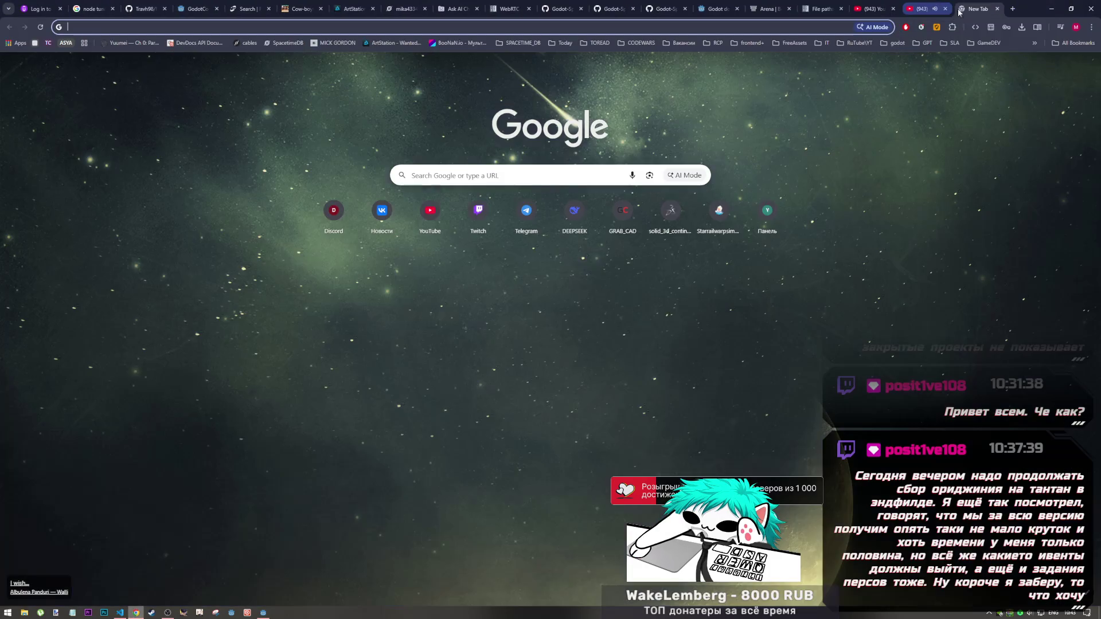
{"action": "key", "text": "ctrl+w"}
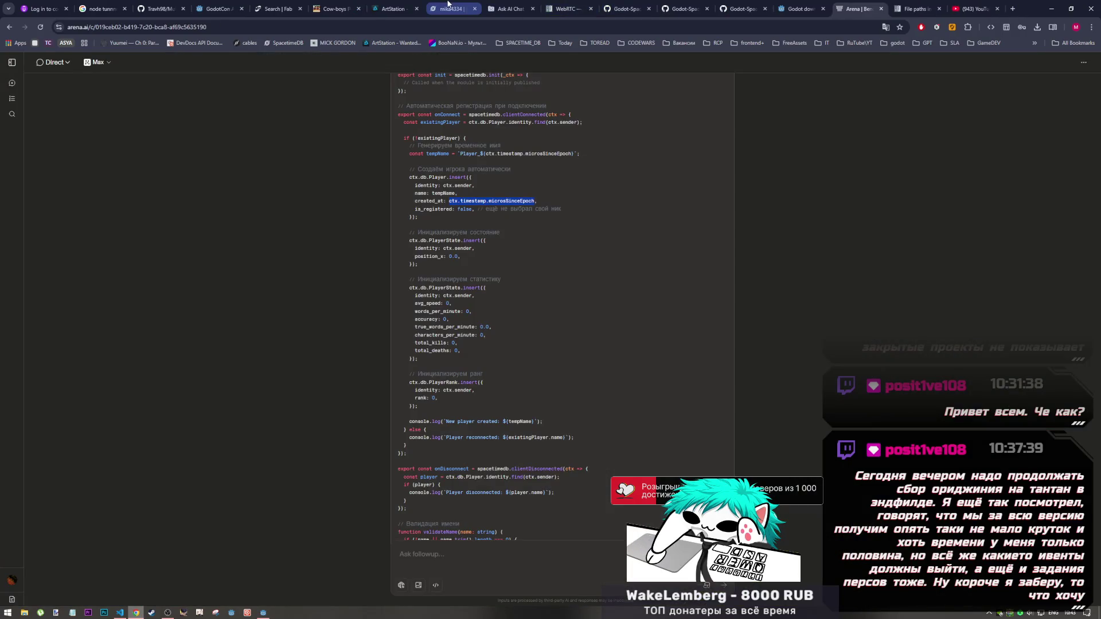
{"action": "left_click", "coordinate": [952, 8]}
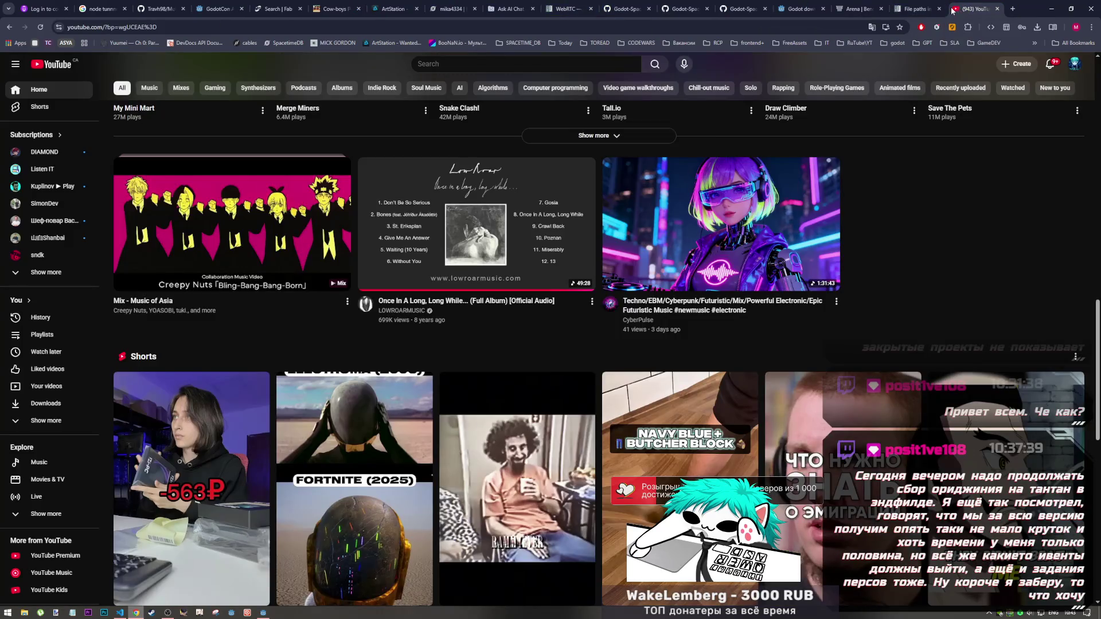
{"action": "key", "text": "ctrl+shift+t"}
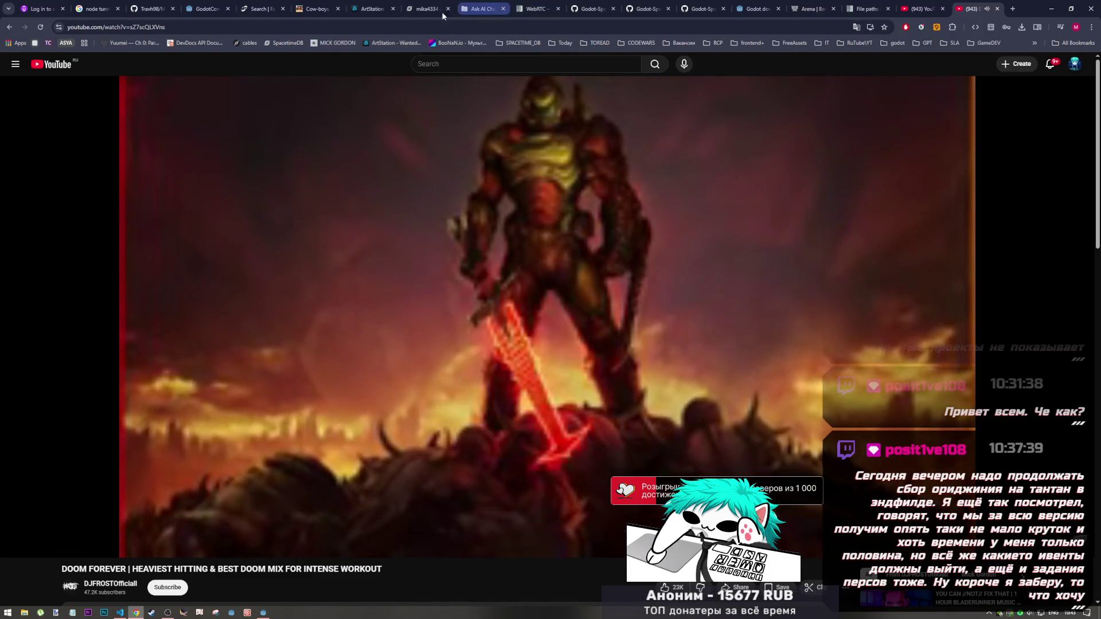
{"action": "left_click", "coordinate": [425, 6]}
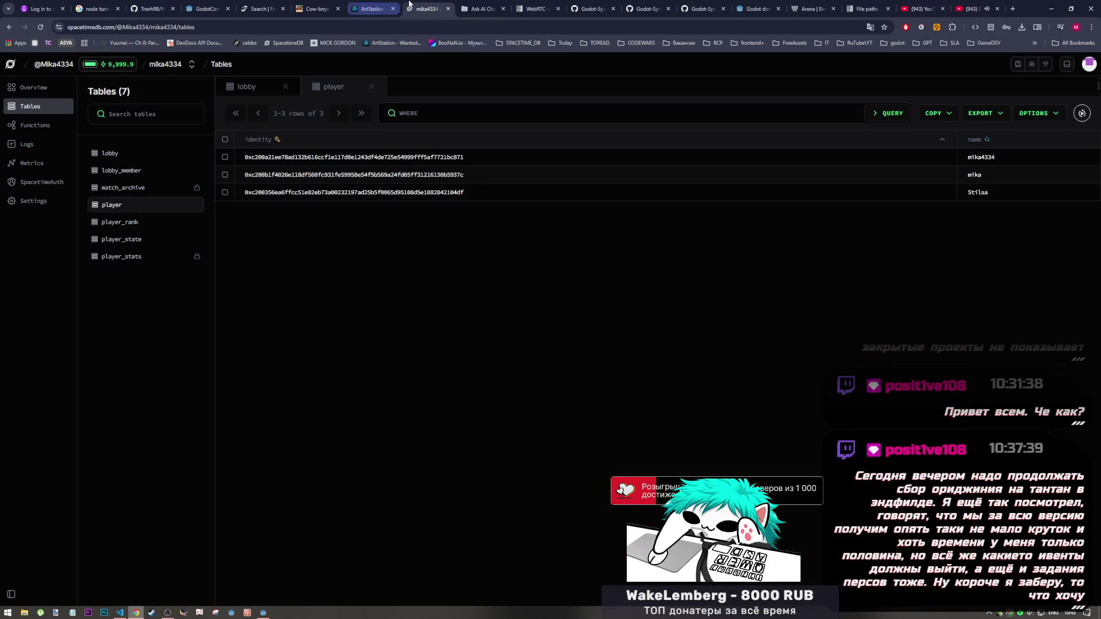
{"action": "left_click", "coordinate": [476, 7]}
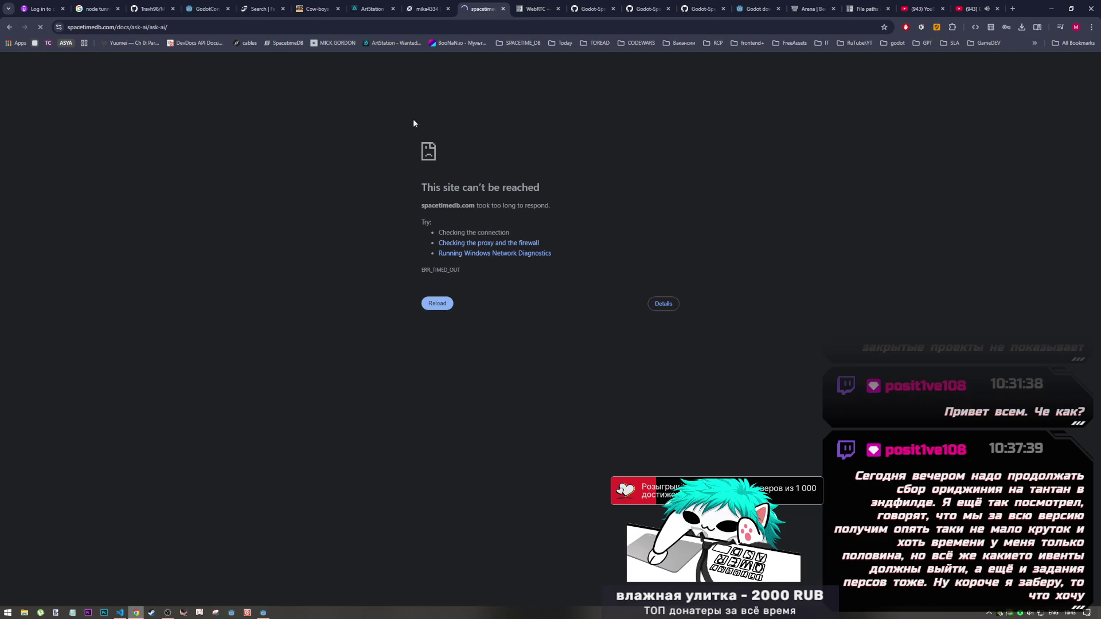
Fix the duplicated ask-ai docs address, reload it, then close the unreachable docs tab
{"action": "left_click", "coordinate": [151, 27]}
{"action": "key", "text": "Return"}
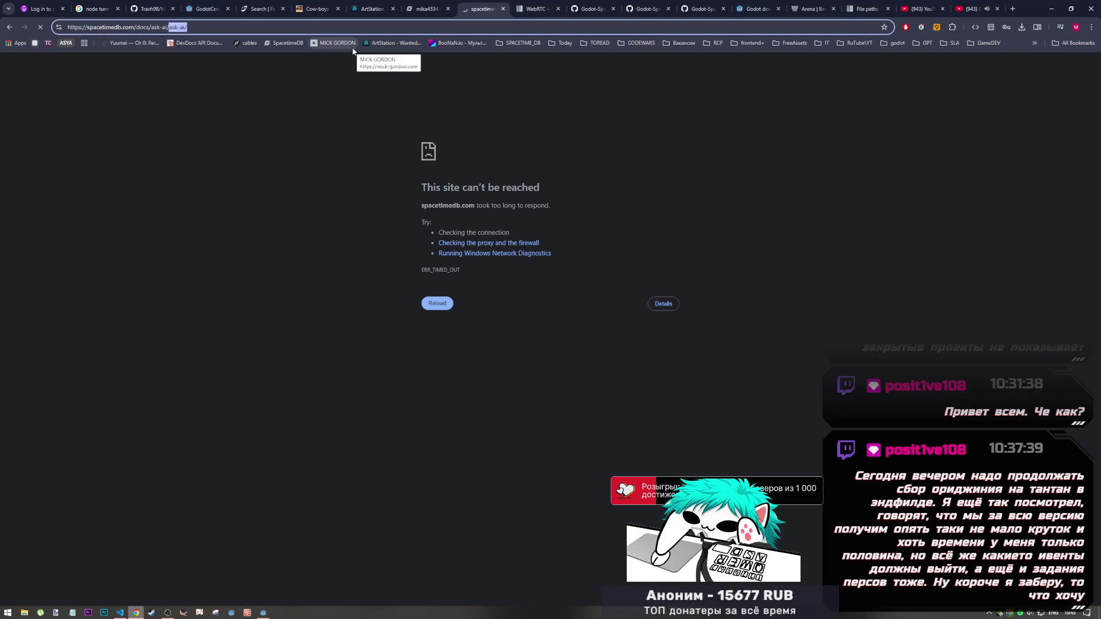
{"action": "key", "text": "BackSpace"}
{"action": "key", "text": "BackSpace"}
{"action": "key", "text": "BackSpace"}
{"action": "key", "text": "Return"}
{"action": "middle_click", "coordinate": [486, 11]}
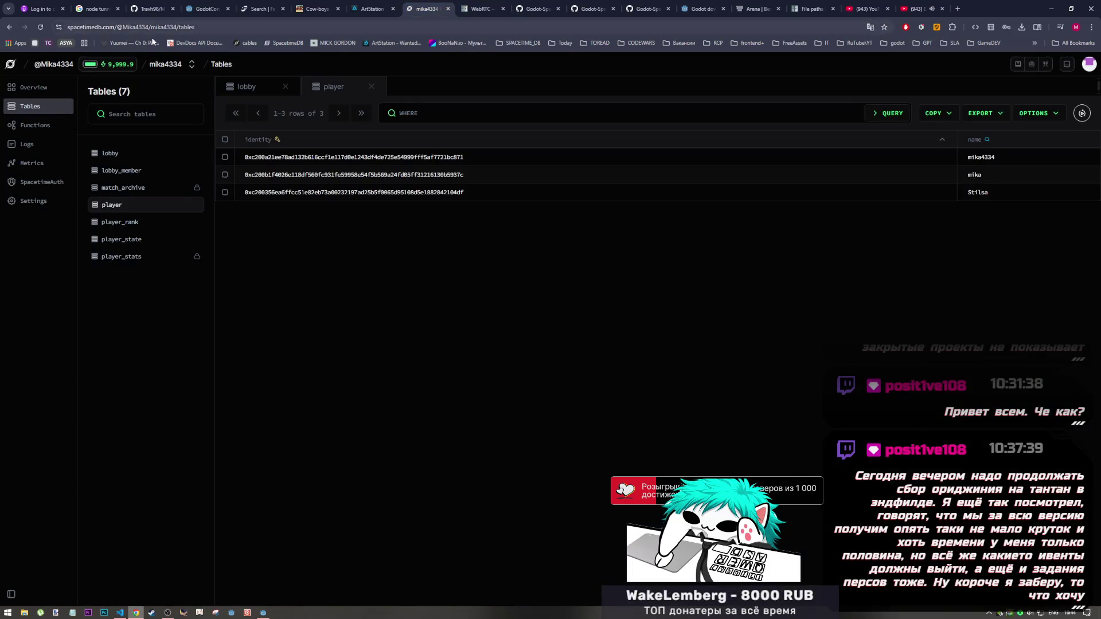
In a new tab, load the Godot-SpacetimeDB-SDK quickstart, then spacetimedb.com/home, placed beside mika4334
{"action": "left_click", "coordinate": [957, 10]}
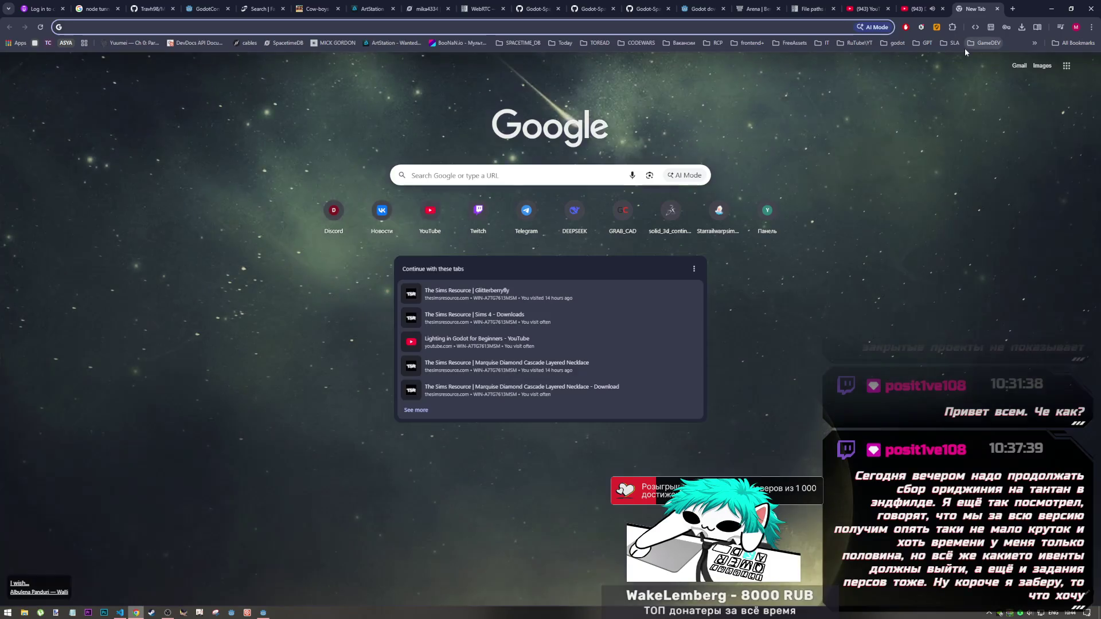
{"action": "type", "text": "space"}
{"action": "key", "text": "Return"}
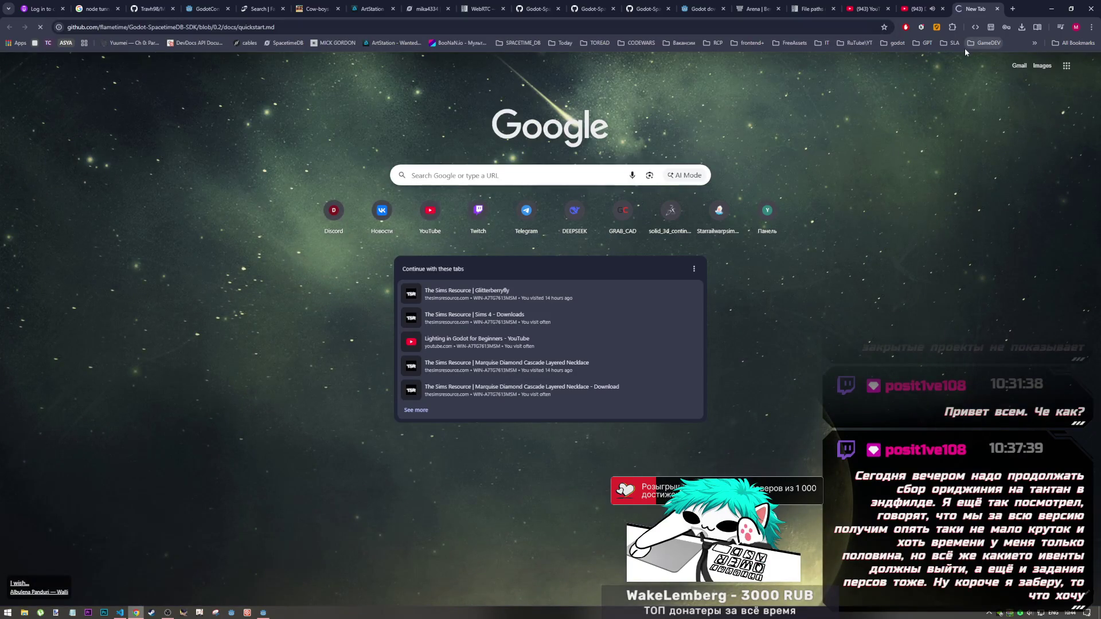
{"action": "left_click", "coordinate": [88, 27]}
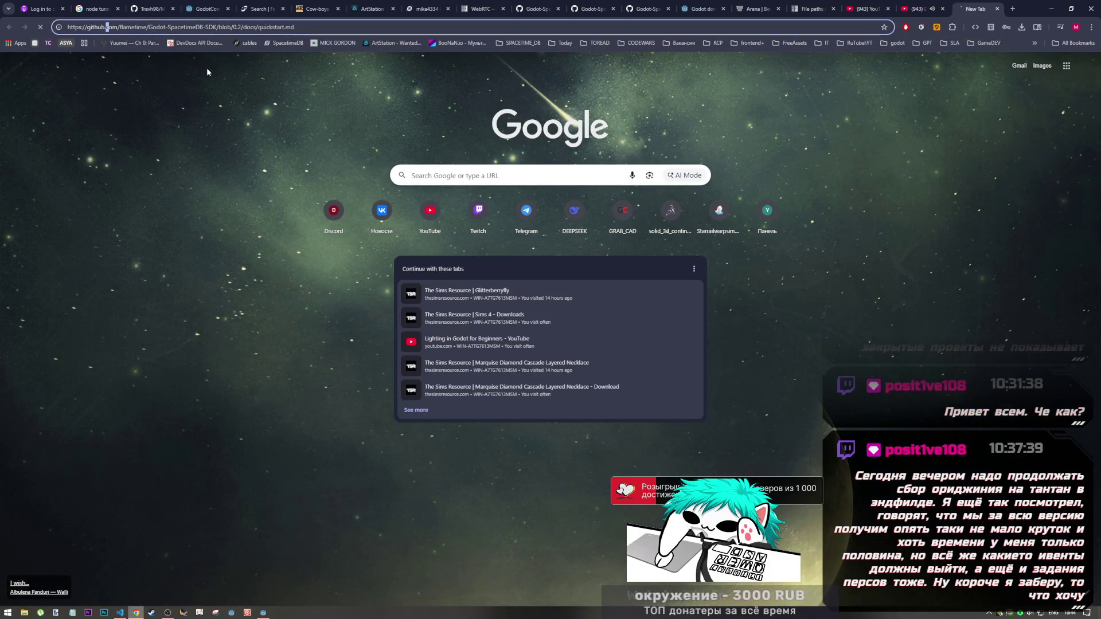
{"action": "type", "text": "spacetimedb"}
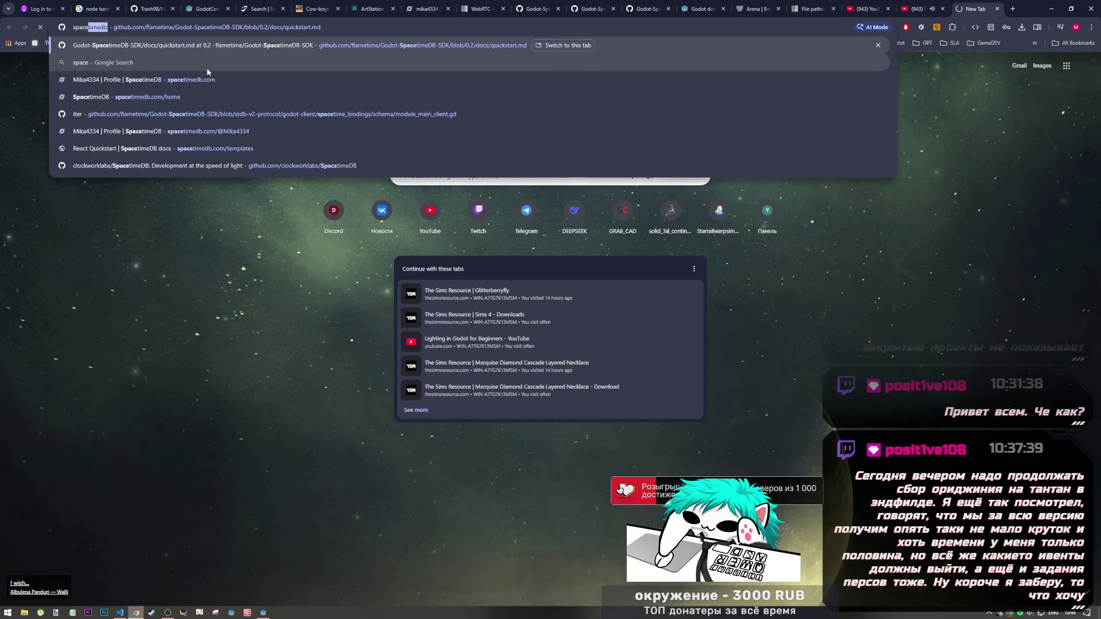
{"action": "left_click", "coordinate": [176, 98]}
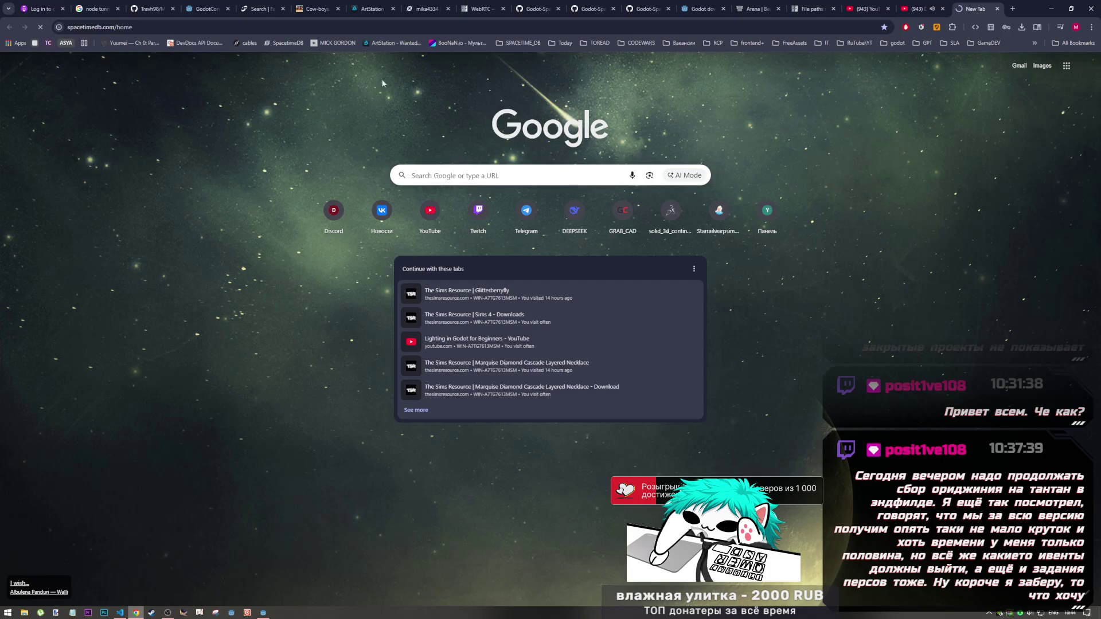
{"action": "mouse_move", "coordinate": [975, 9]}
{"action": "left_mouse_down"}
{"action": "mouse_move", "coordinate": [475, 10]}
{"action": "mouse_move", "coordinate": [466, 22]}
{"action": "left_mouse_up"}
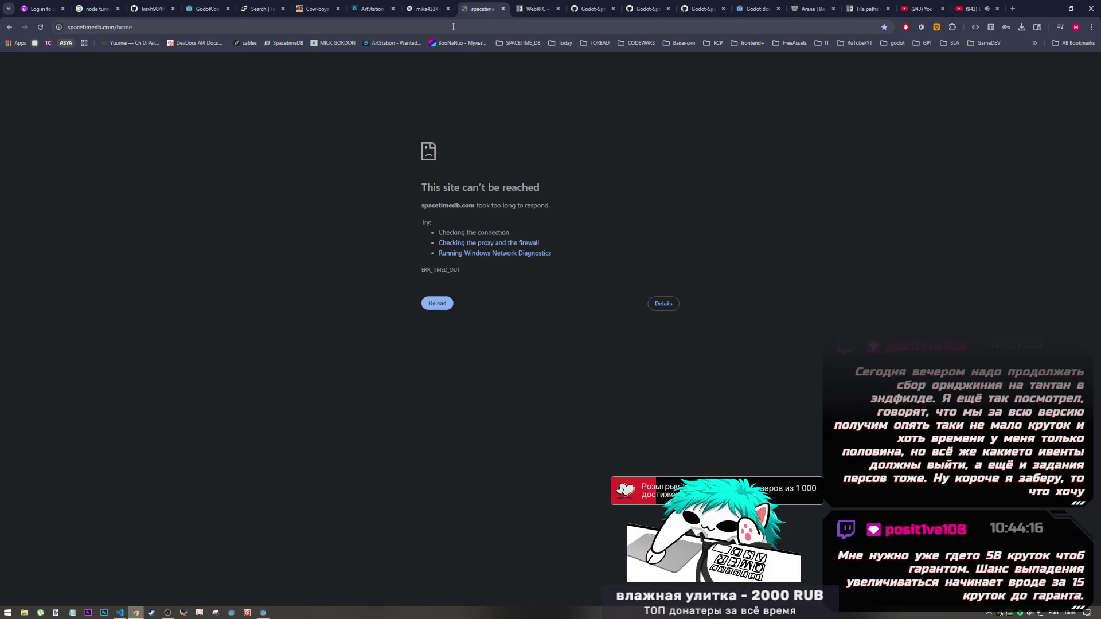
Reload spacetimedb.com/home, then try the bare spacetimedb.com address and select it
{"action": "left_click", "coordinate": [453, 26]}
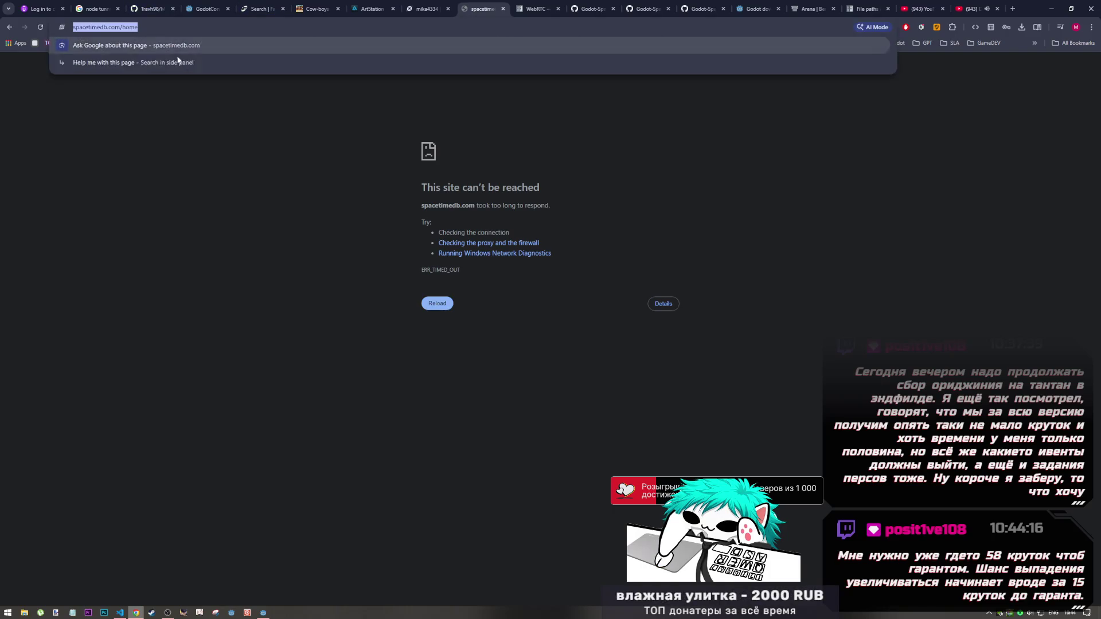
{"action": "key", "text": "Return"}
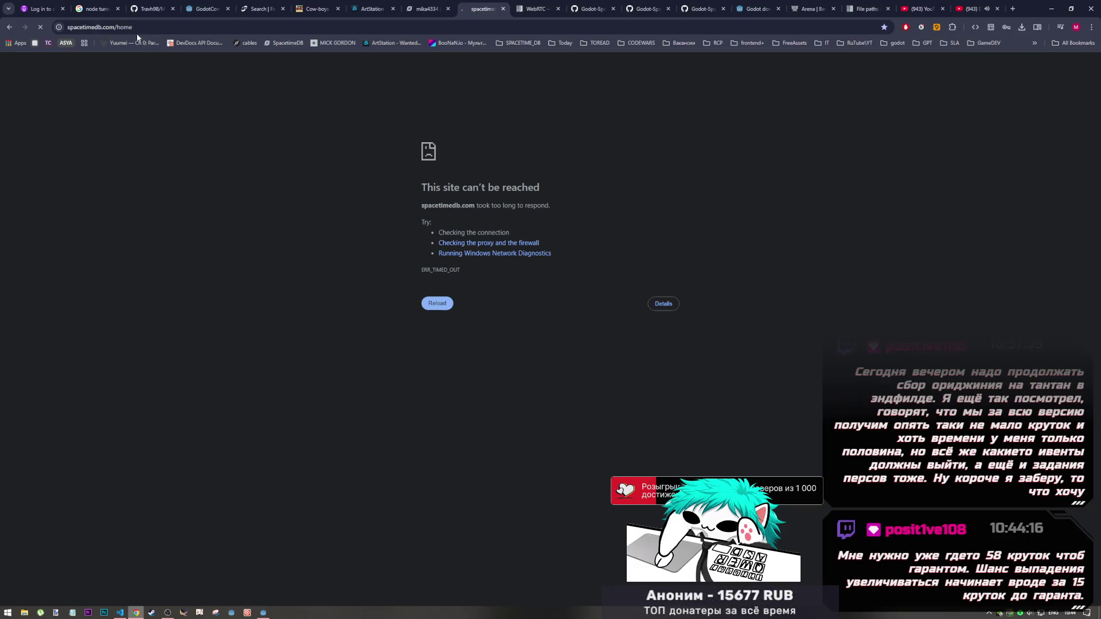
{"action": "double_click", "coordinate": [116, 27]}
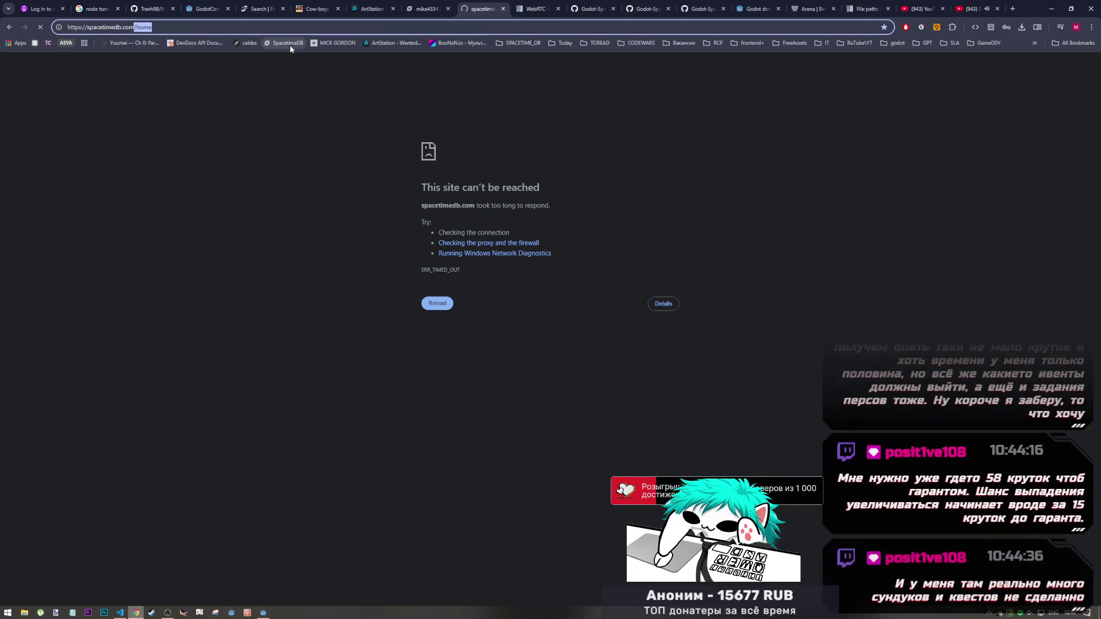
{"action": "key", "text": "BackSpace"}
{"action": "key", "text": "Return"}
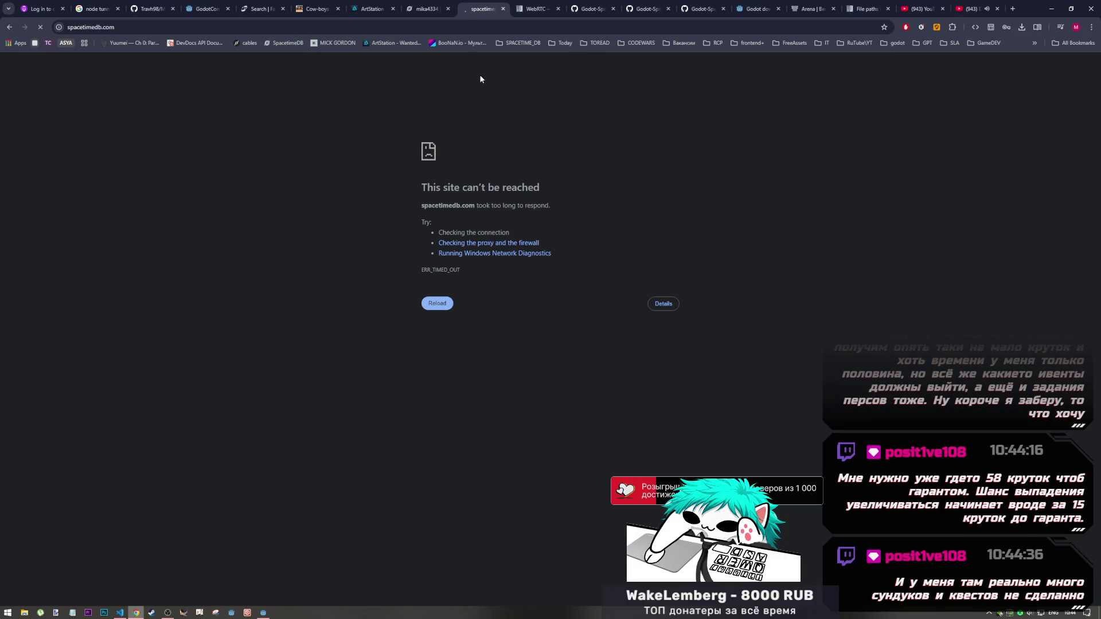
{"action": "left_click", "coordinate": [291, 33]}
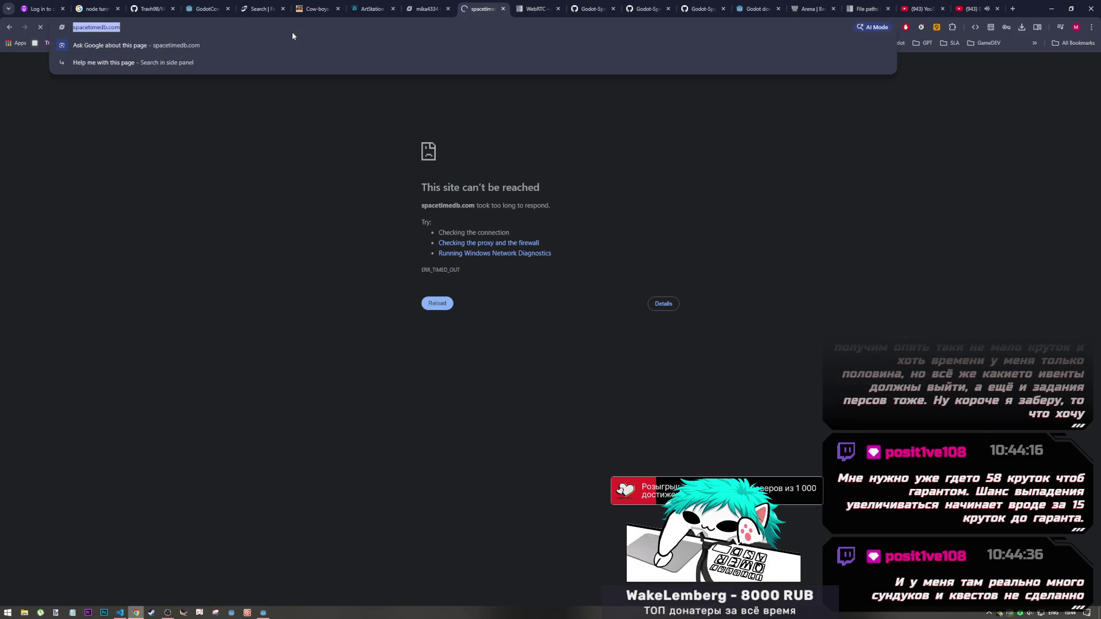
Retry spacetimedb.com in a private window, which still times out, then close it
{"action": "key", "text": "ctrl+shift+n"}
{"action": "type", "text": "https://spacetimedb.com/"}
{"action": "key", "text": "Return"}
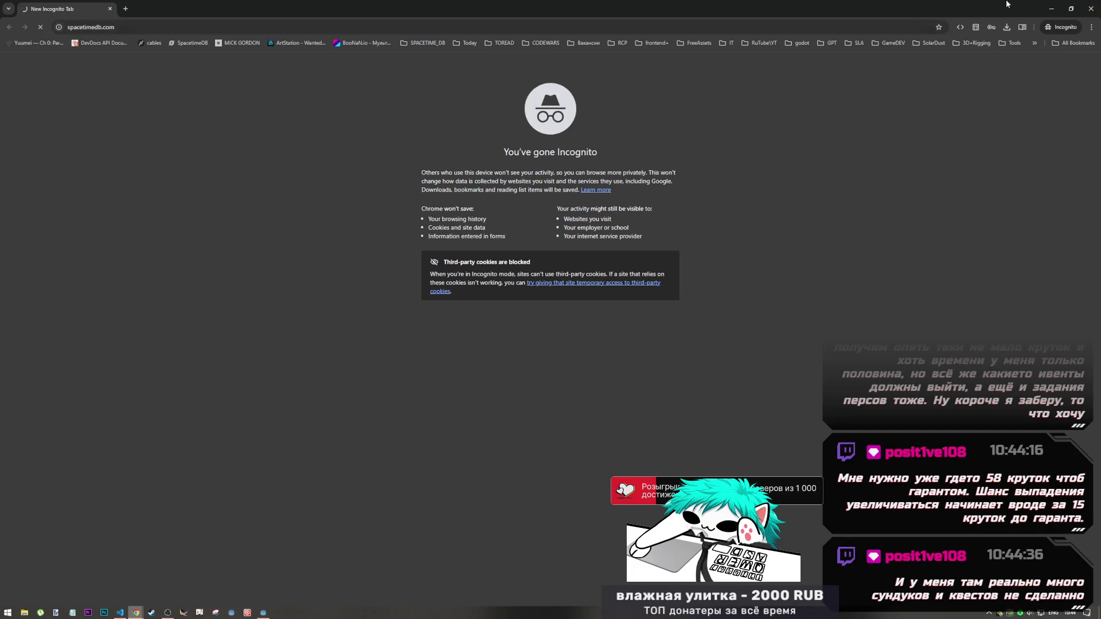
{"action": "left_click", "coordinate": [1091, 9]}
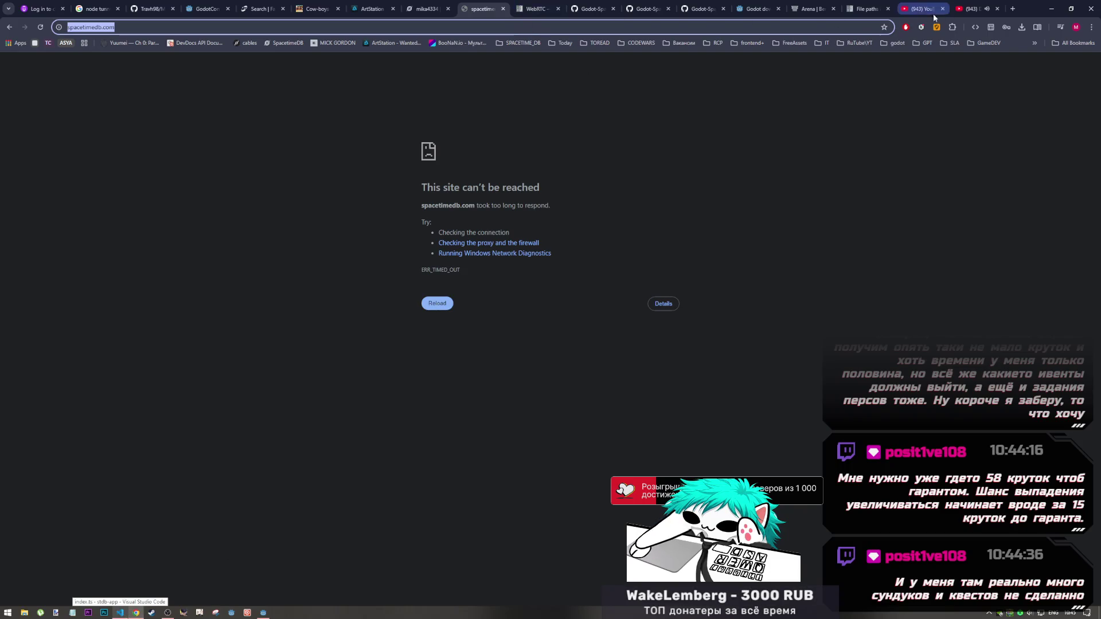
{"action": "left_click", "coordinate": [1012, 9]}
Search Google for 'how expensive is using reducers tha in throws an error spacetimedb'
{"action": "type", "text": "h"}
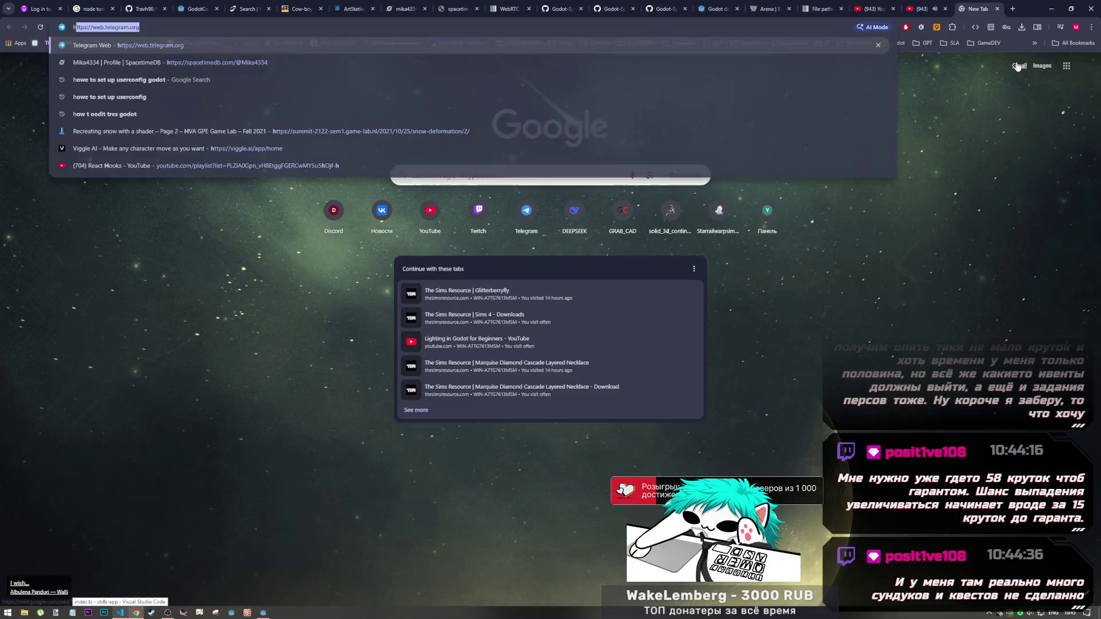
{"action": "type", "text": "ow expens"}
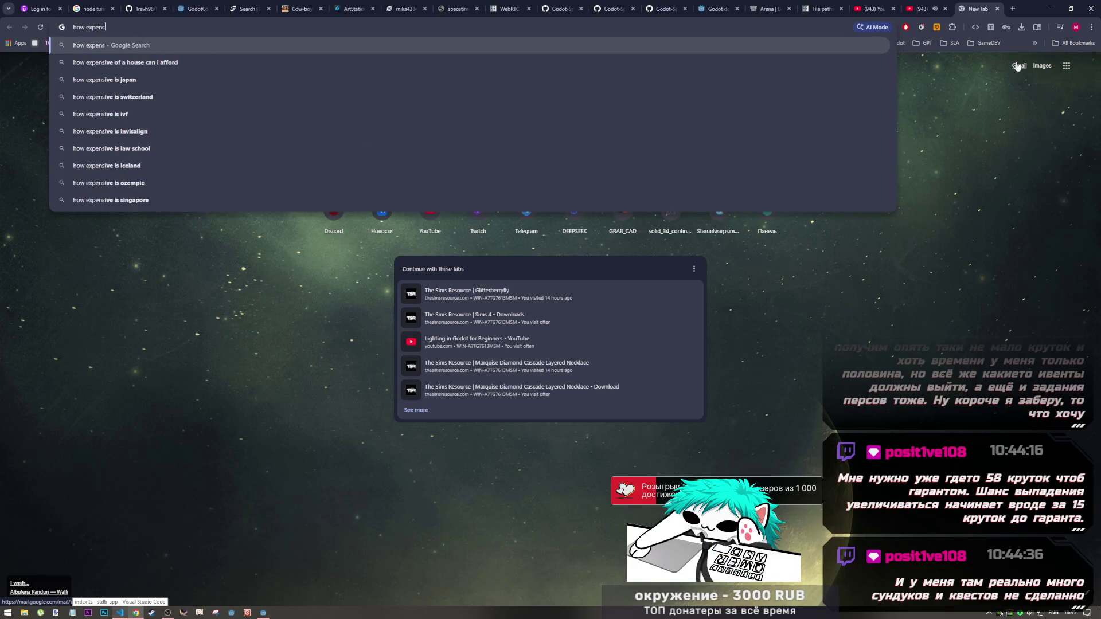
{"action": "type", "text": "ive "}
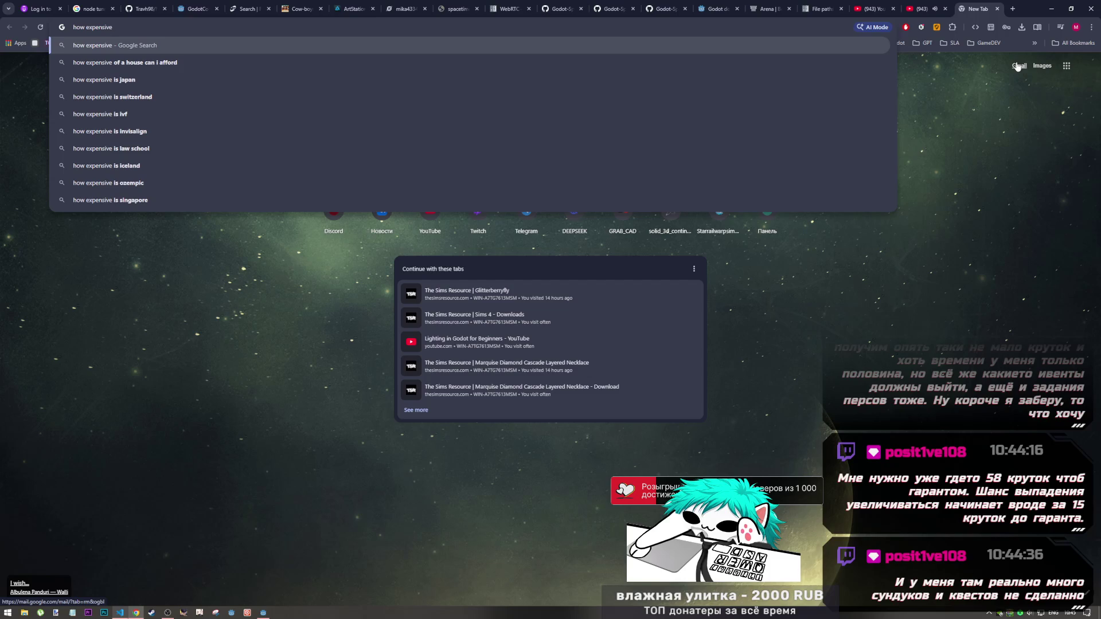
{"action": "type", "text": "is"}
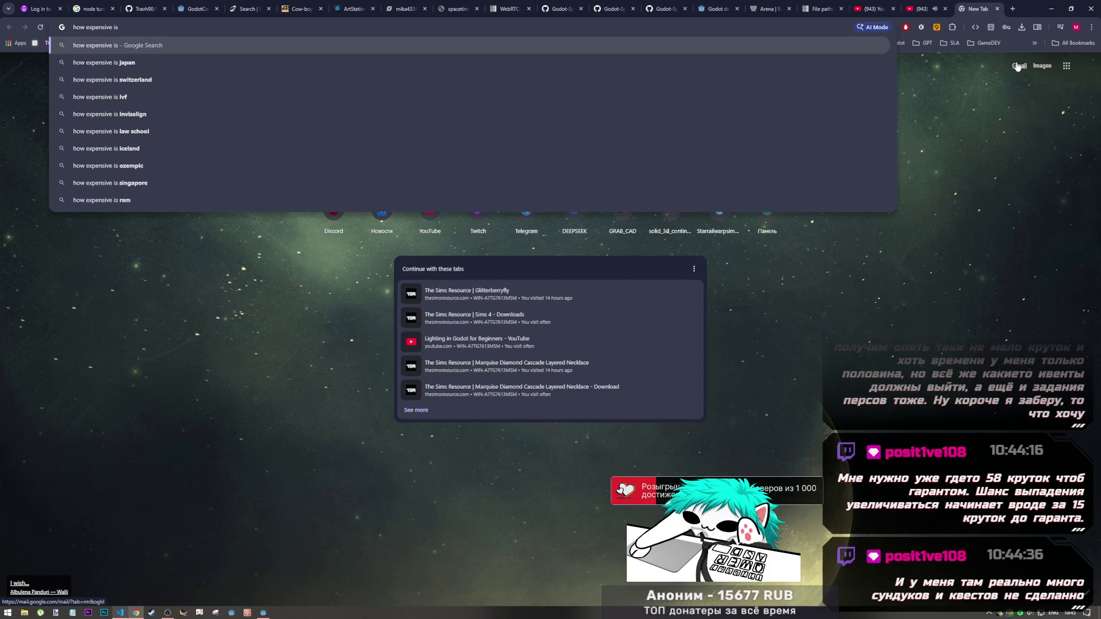
{"action": "type", "text": " using re"}
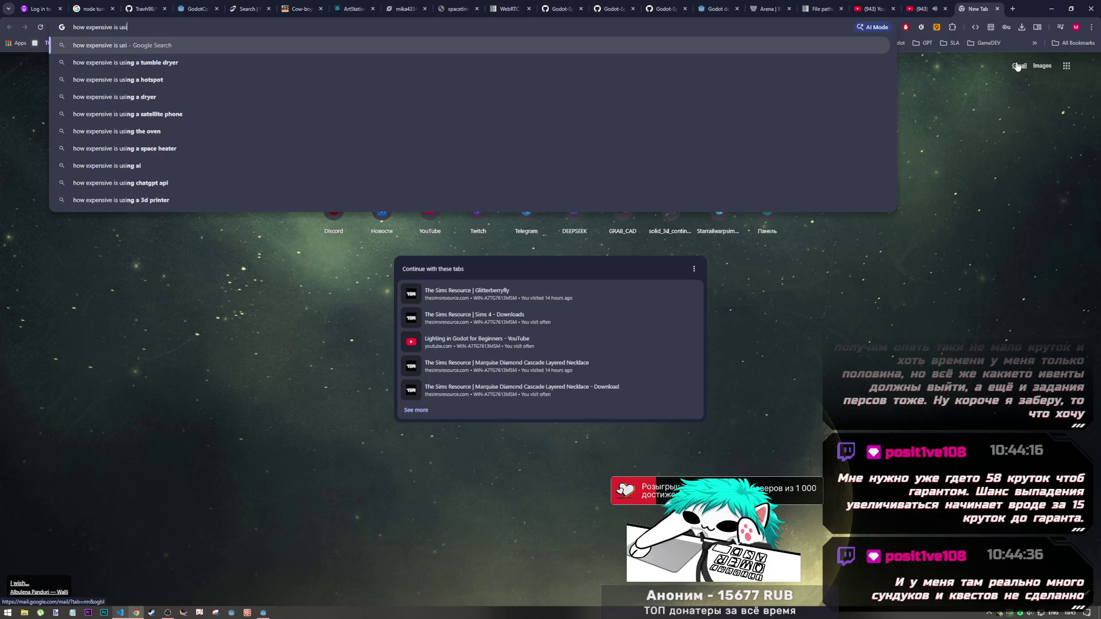
{"action": "type", "text": "duc"}
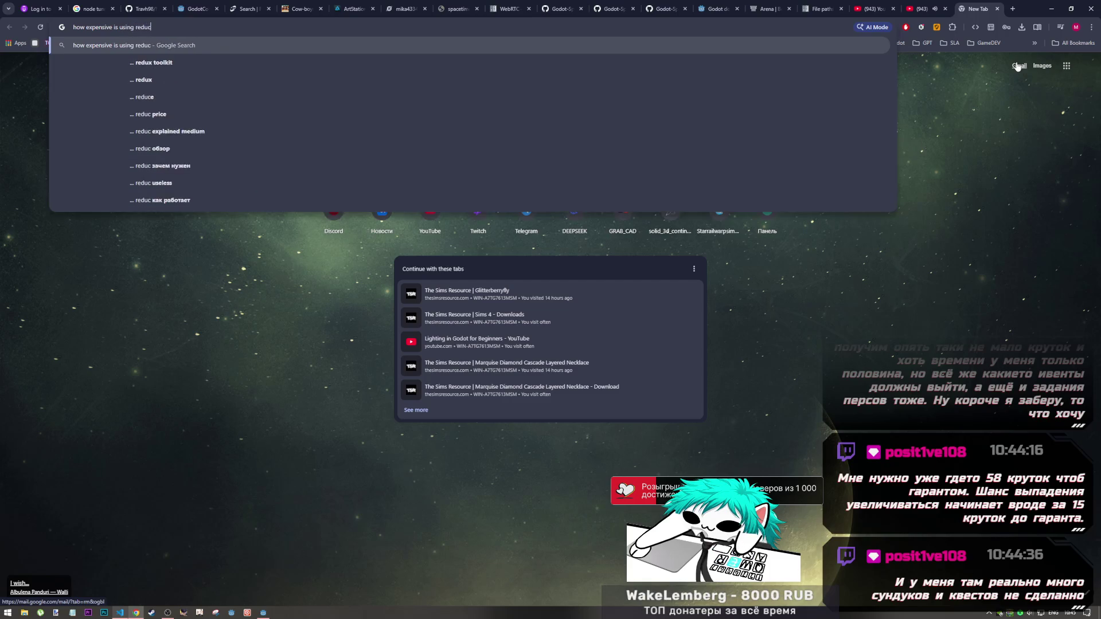
{"action": "type", "text": "ers s"}
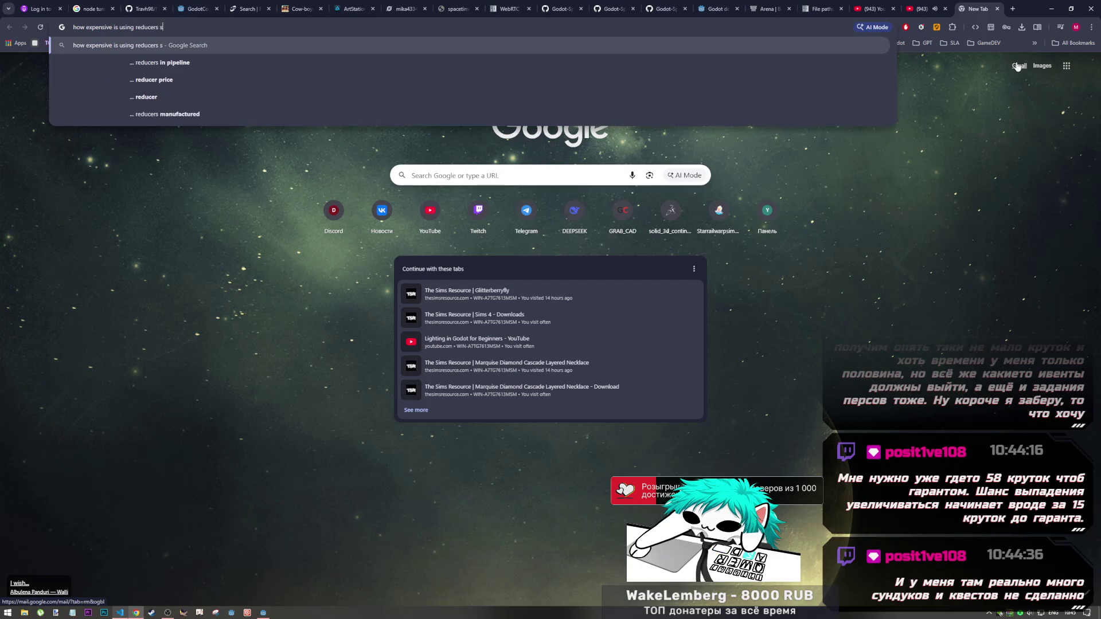
{"action": "type", "text": "pacetimedb"}
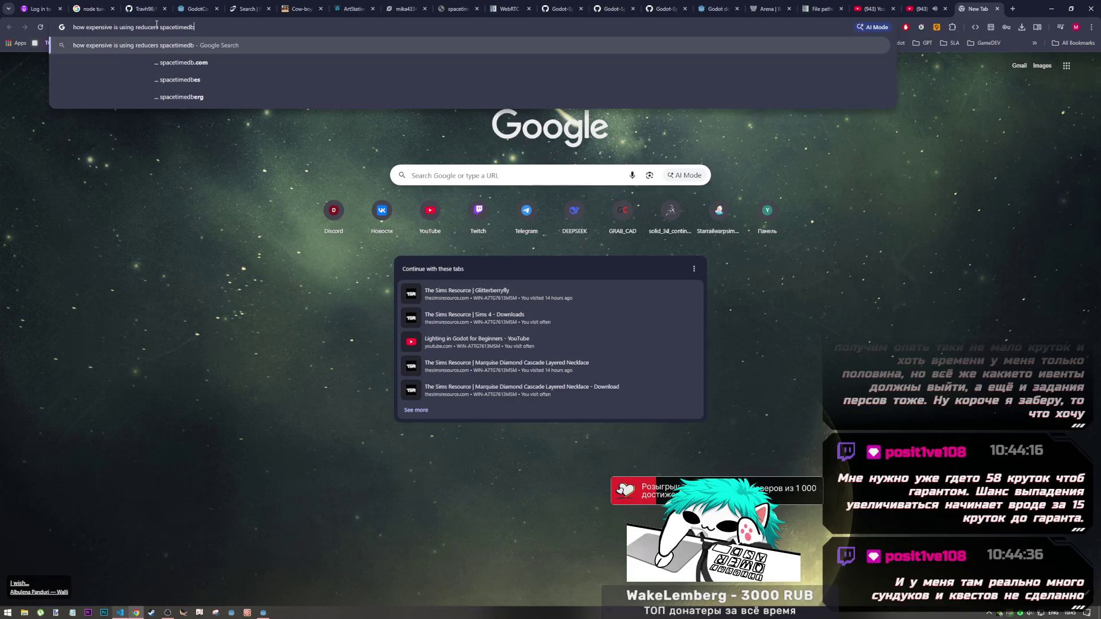
{"action": "key", "text": "ctrl+Left"}
{"action": "type", "text": "tha "}
{"action": "type", "text": "in throw "}
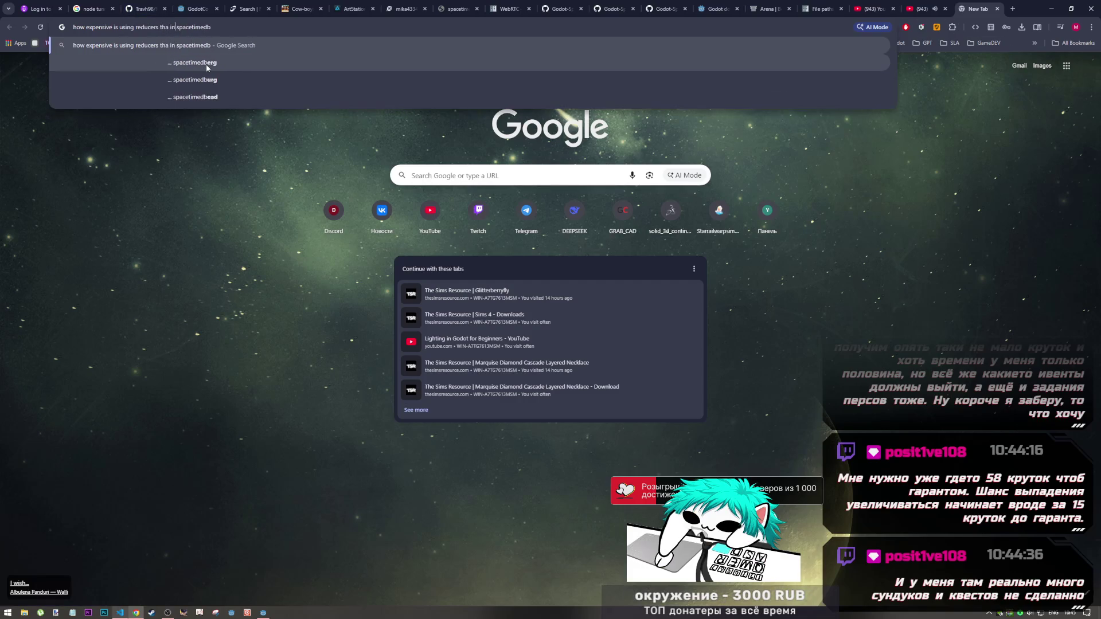
{"action": "type", "text": "s an error"}
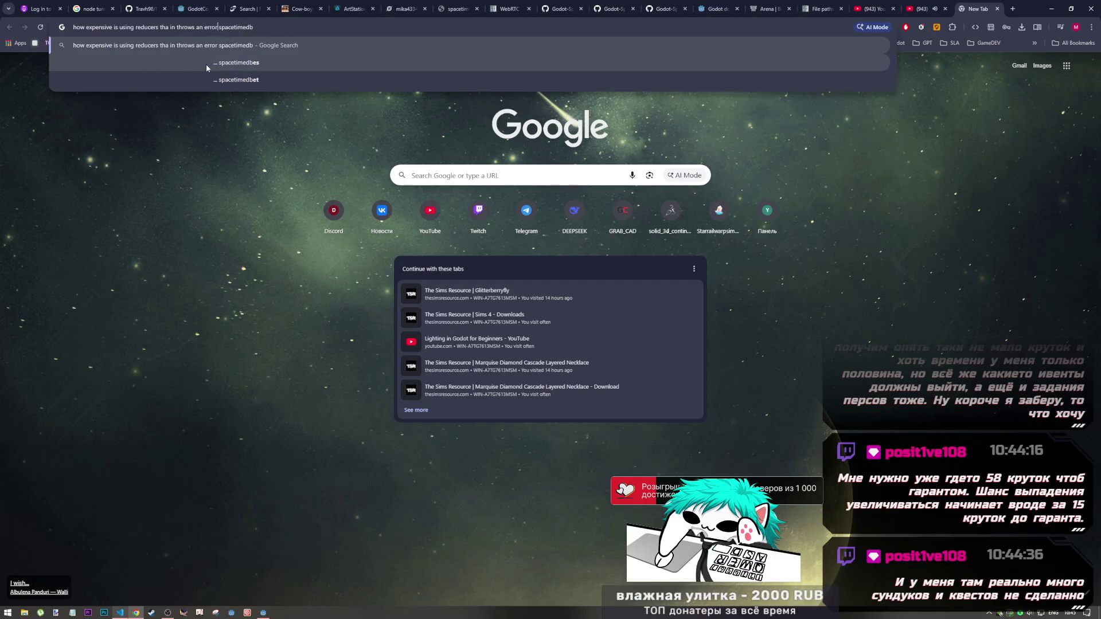
{"action": "key", "text": "Return"}
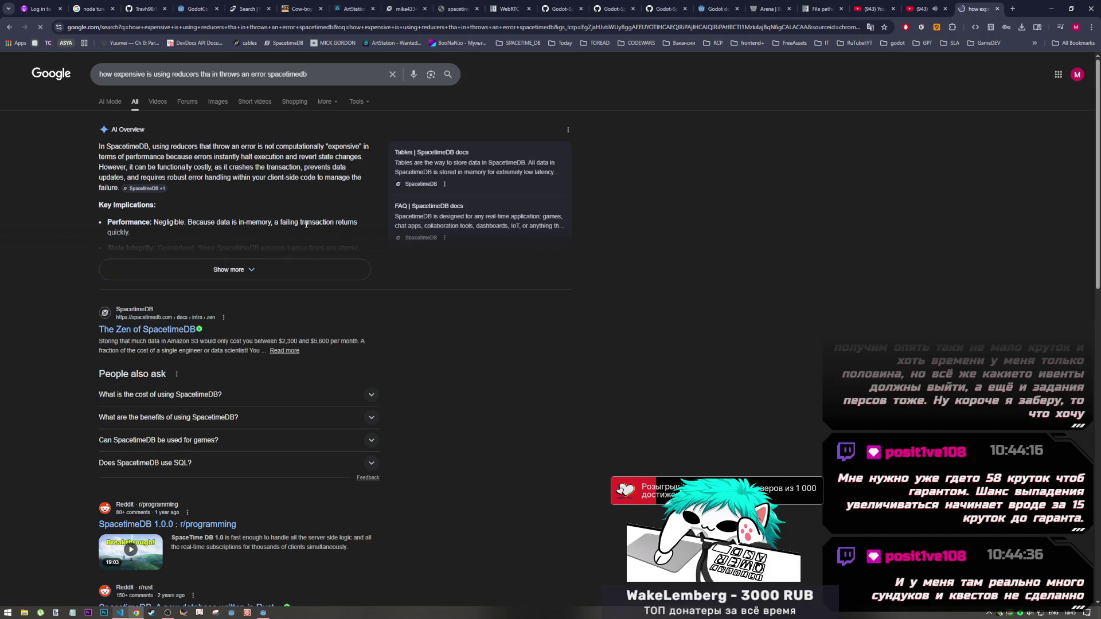
Expand the AI Overview on failing SpacetimeDB reducers, read through it, then select the search query
{"action": "left_click_drag", "start_coordinate": [251, 158], "coordinate": [280, 159]}
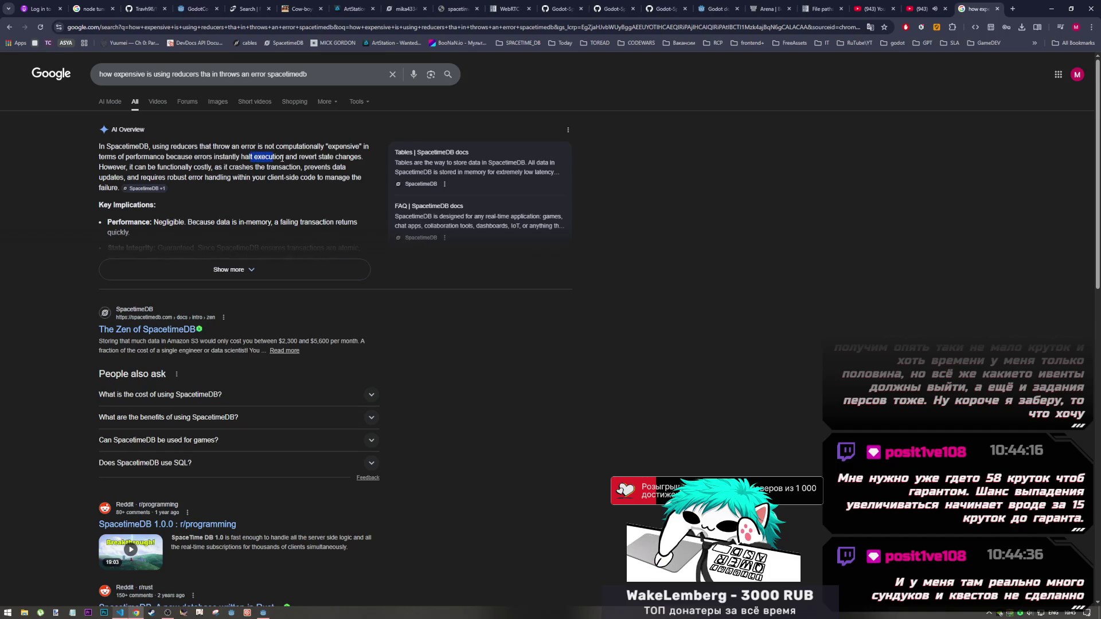
{"action": "left_click", "coordinate": [280, 159]}
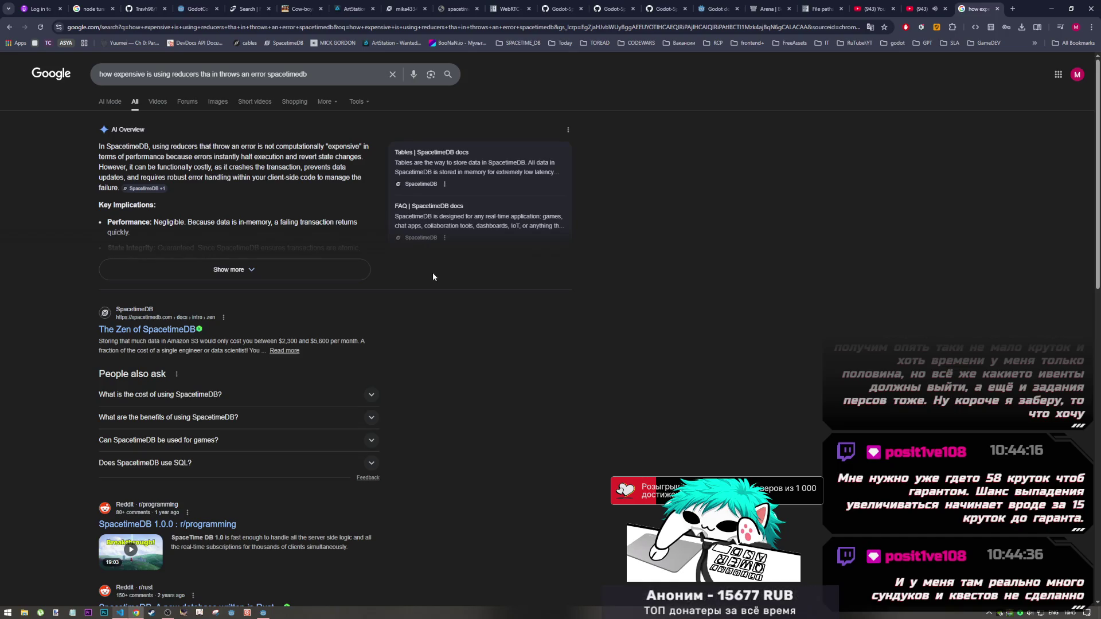
{"action": "scroll", "coordinate": [355, 252], "scroll_direction": "down", "scroll_amount": 2}
{"action": "left_click", "coordinate": [280, 184]}
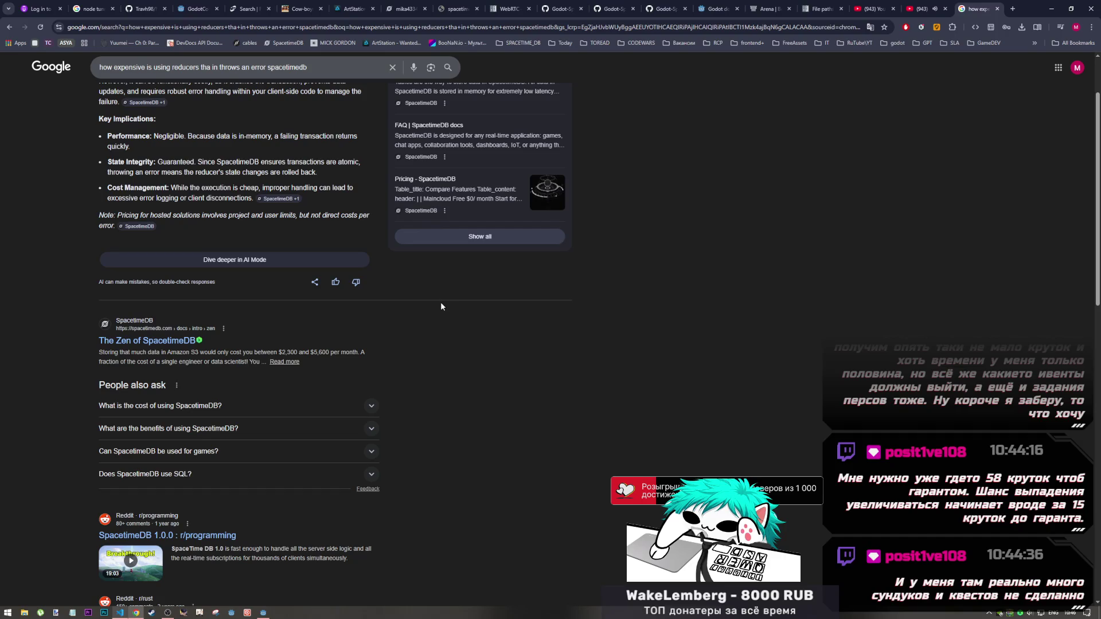
{"action": "scroll", "coordinate": [440, 306], "scroll_direction": "down", "scroll_amount": 5}
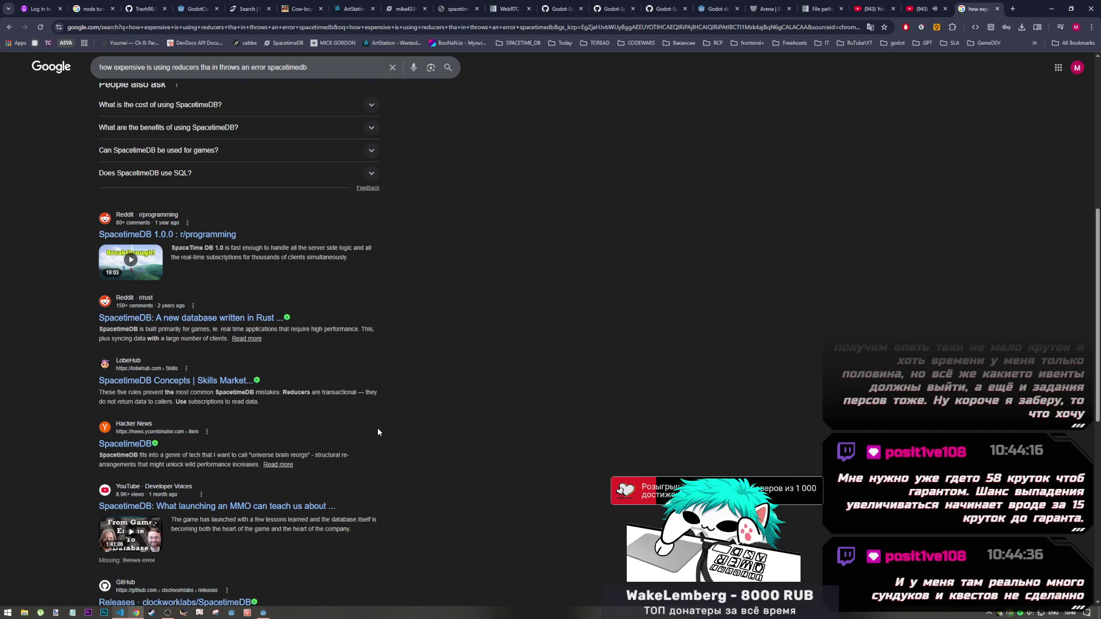
{"action": "scroll", "coordinate": [378, 433], "scroll_direction": "down", "scroll_amount": 3}
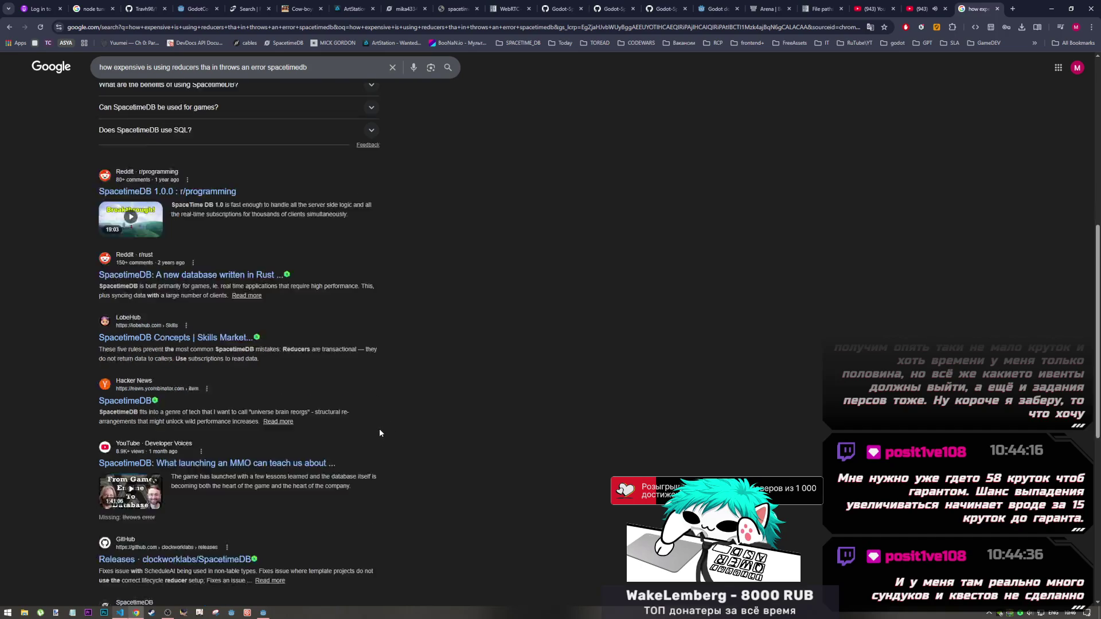
{"action": "scroll", "coordinate": [380, 434], "scroll_direction": "down", "scroll_amount": 1}
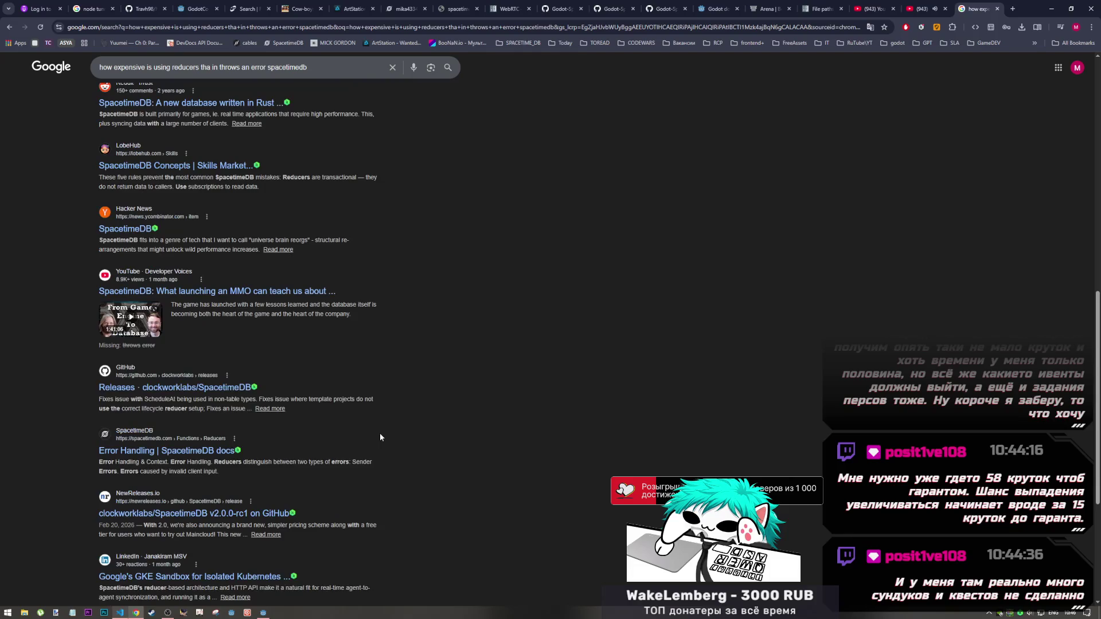
{"action": "scroll", "coordinate": [380, 436], "scroll_direction": "down", "scroll_amount": 1}
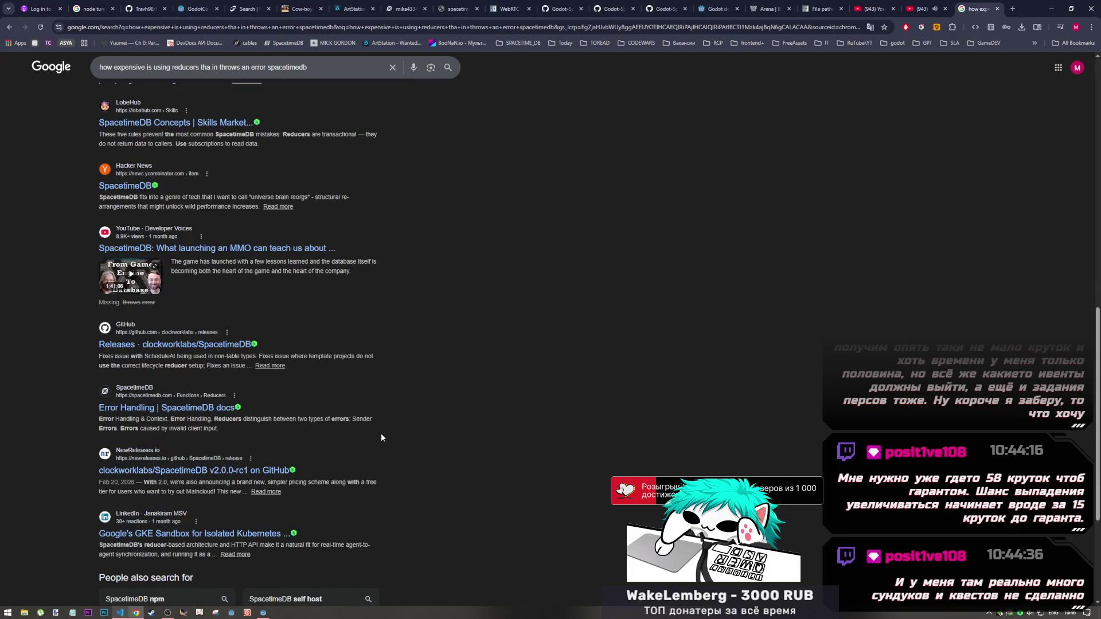
{"action": "scroll", "coordinate": [381, 432], "scroll_direction": "up", "scroll_amount": 15}
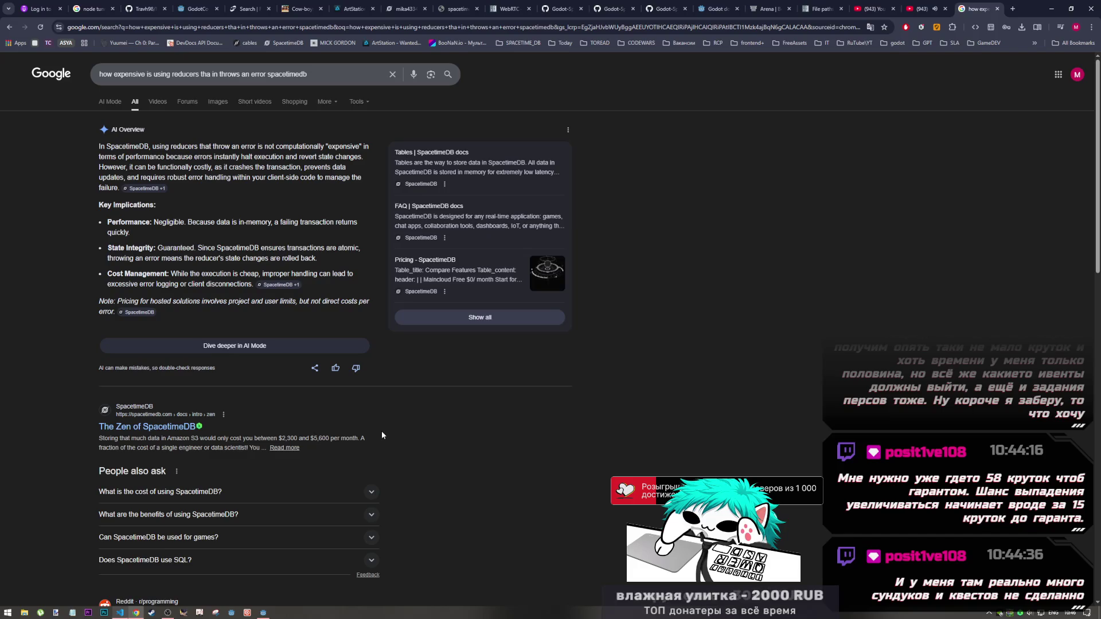
{"action": "triple_click", "coordinate": [327, 83]}
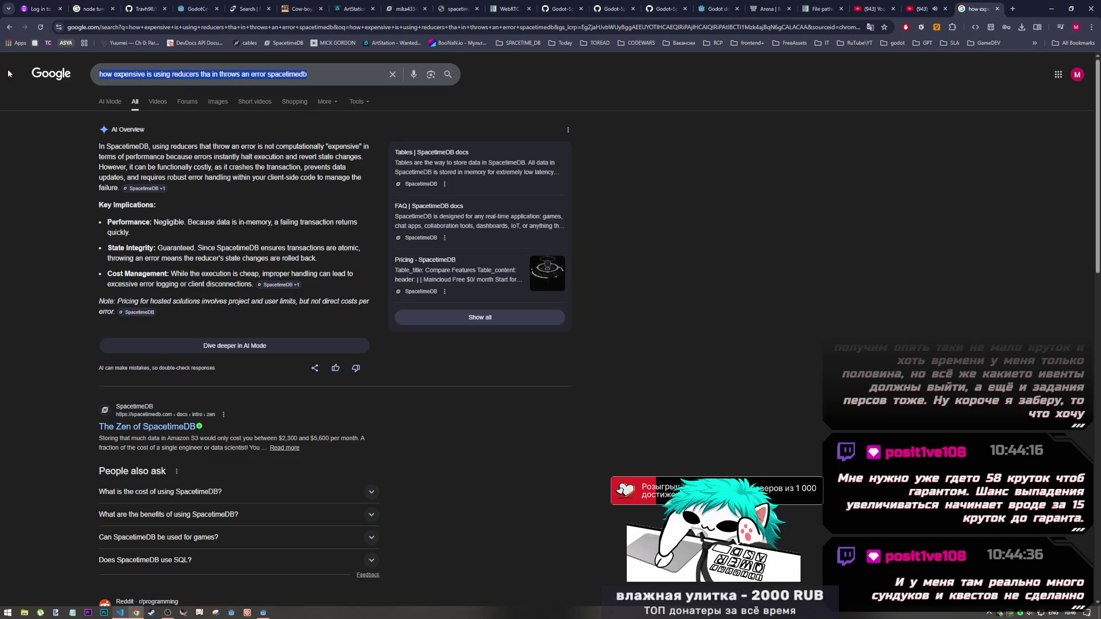
Load spacetimedb.com/home from the address bar and go to its DOCS section
{"action": "left_click", "coordinate": [194, 33]}
{"action": "type", "text": "spa"}
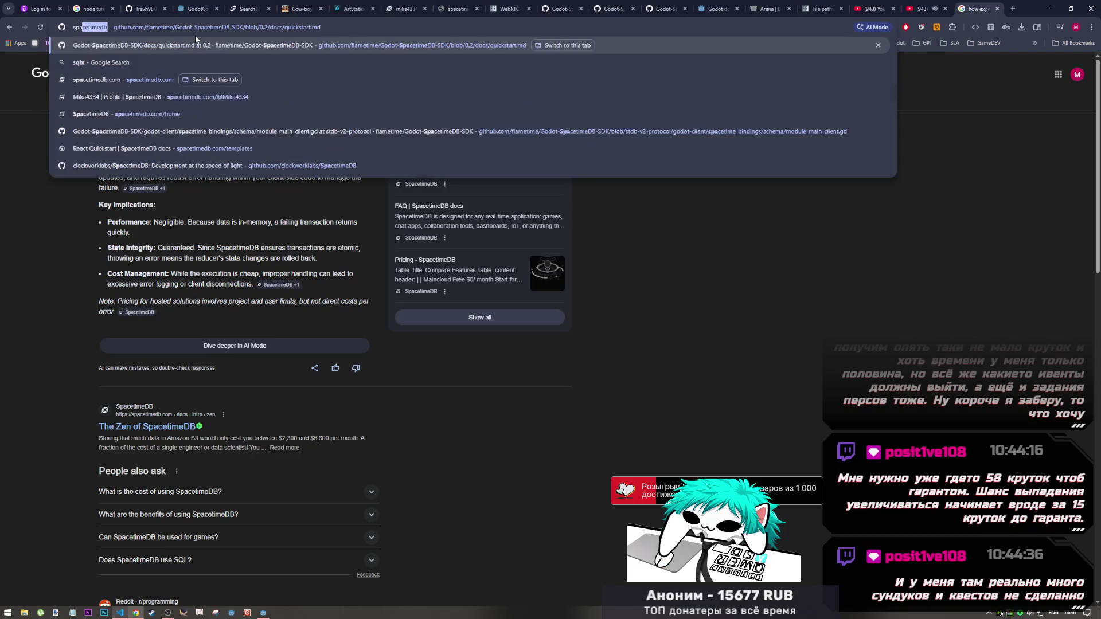
{"action": "type", "text": "cetimedb"}
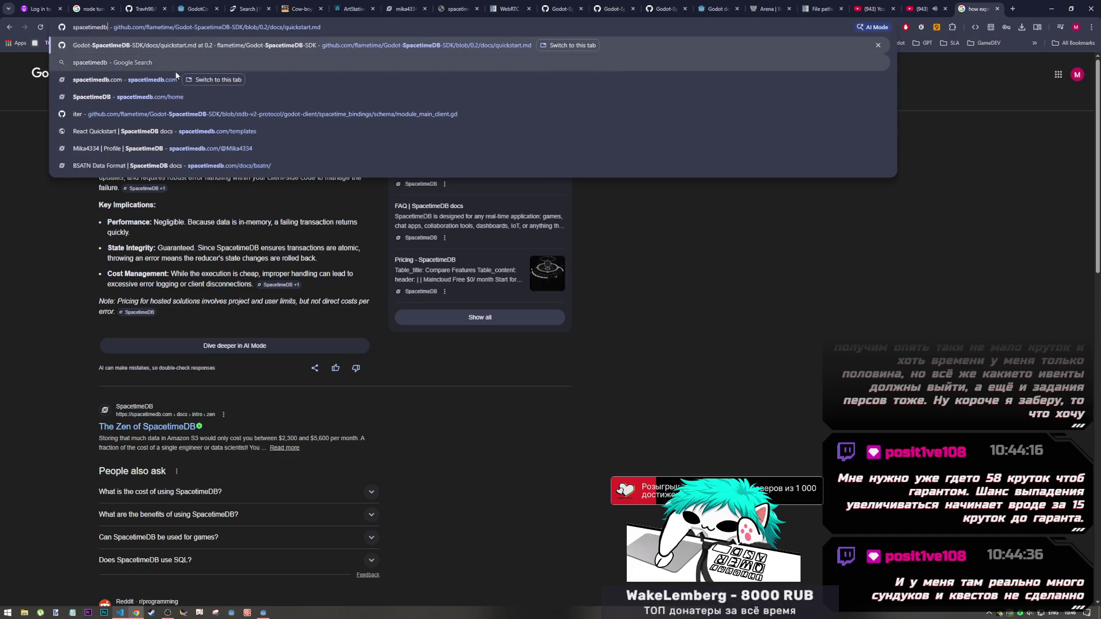
{"action": "left_click", "coordinate": [166, 97]}
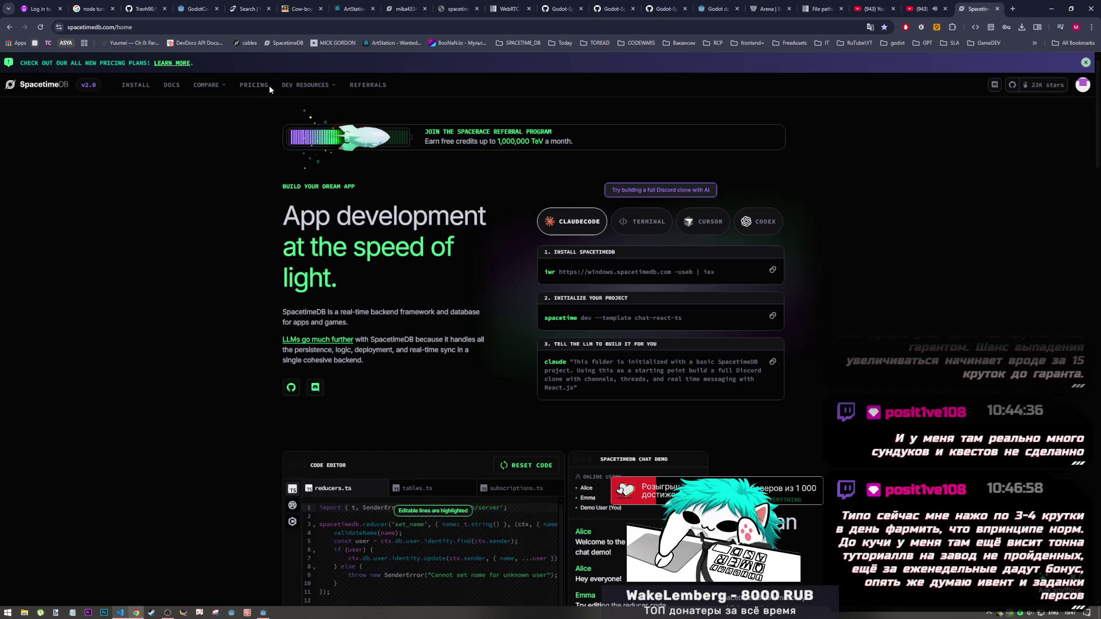
{"action": "left_click", "coordinate": [168, 86]}
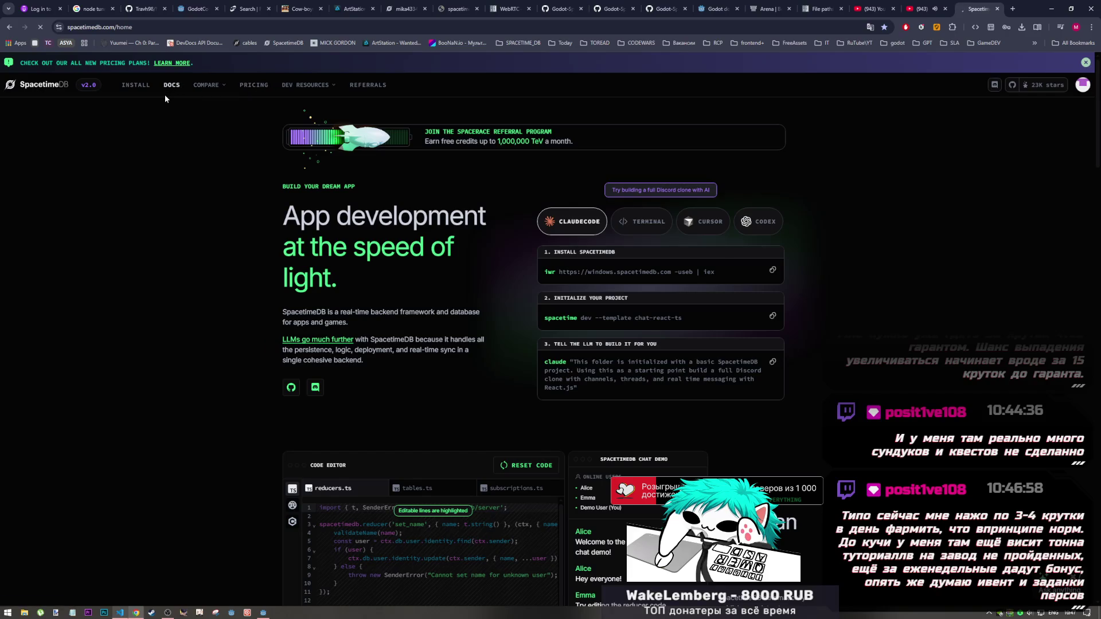
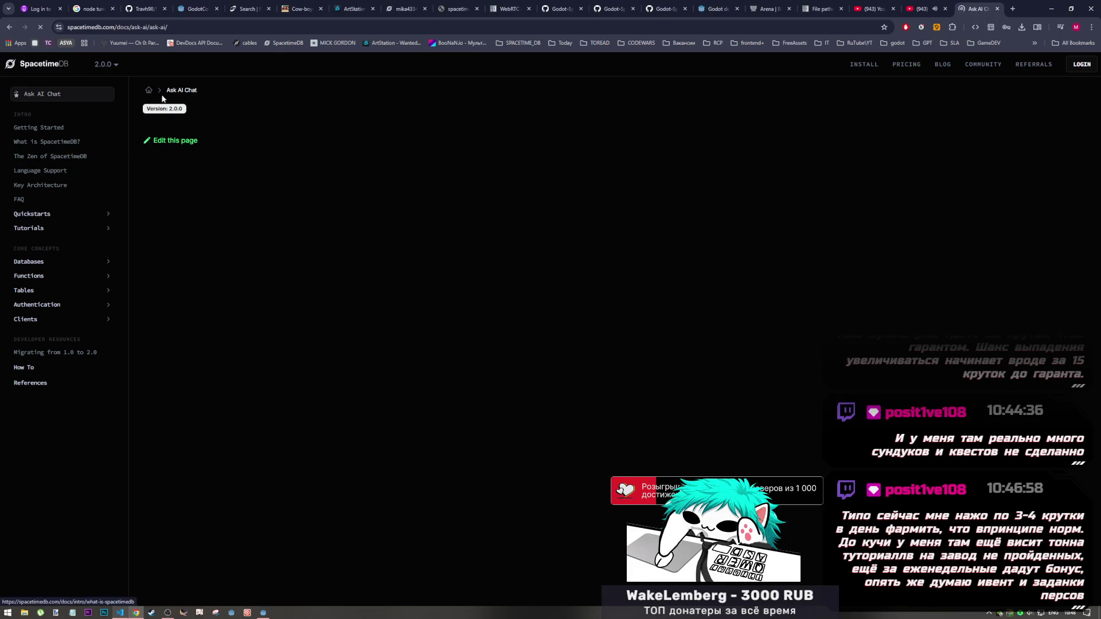
Browse the Getting Started and What is SpacetimeDB? doc pages, with Ask AI Chat in its own tab
{"action": "left_click", "coordinate": [58, 128]}
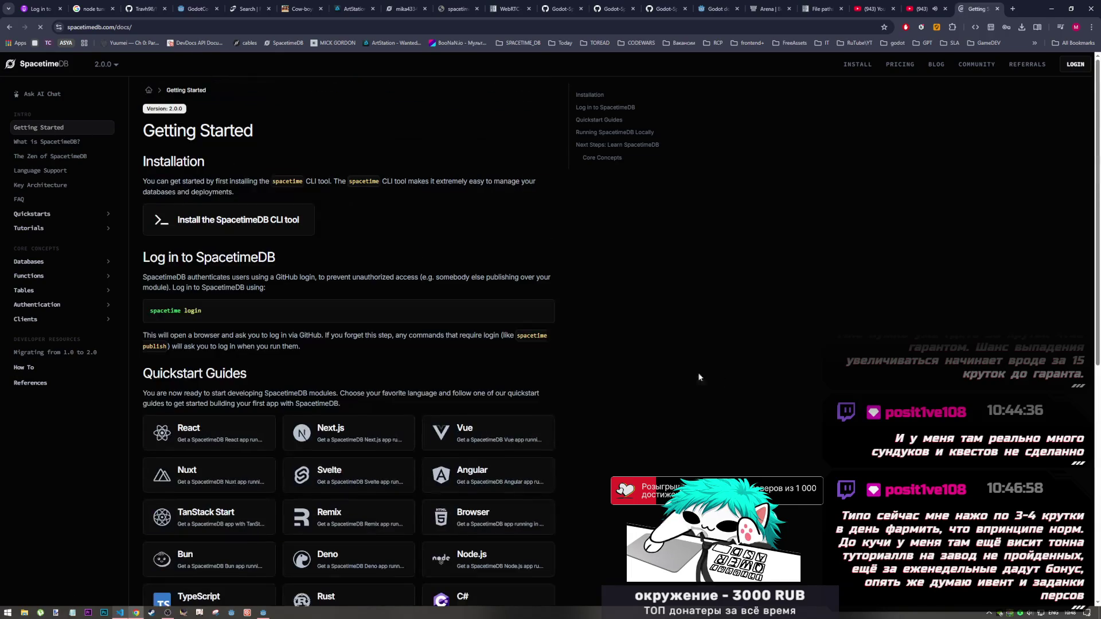
{"action": "left_click", "coordinate": [51, 143]}
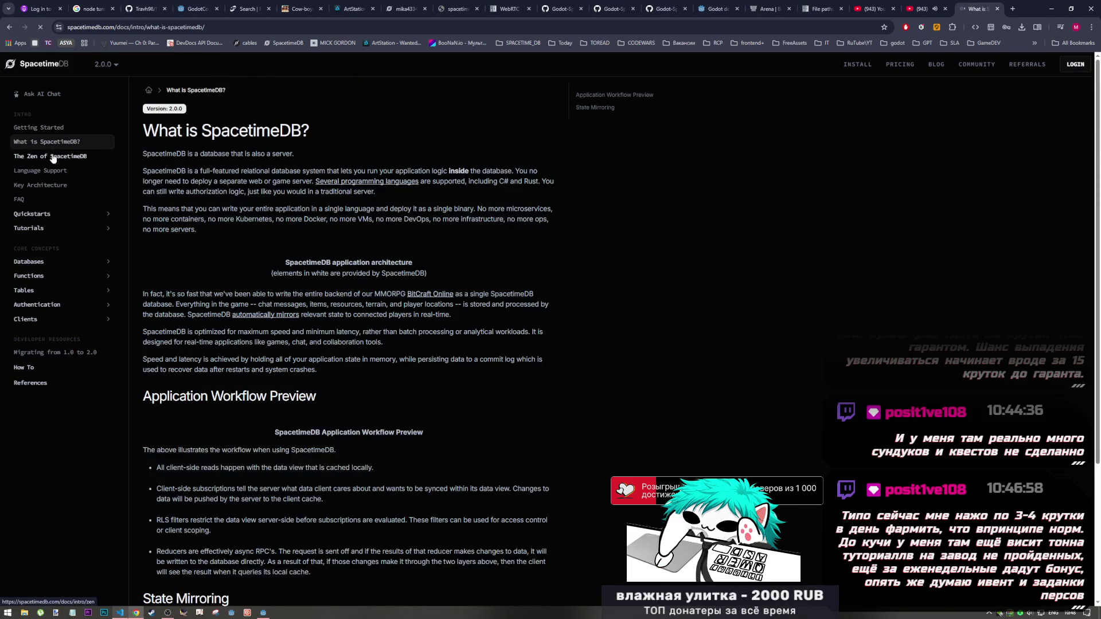
{"action": "middle_click", "coordinate": [56, 95]}
{"action": "left_click", "coordinate": [977, 9]}
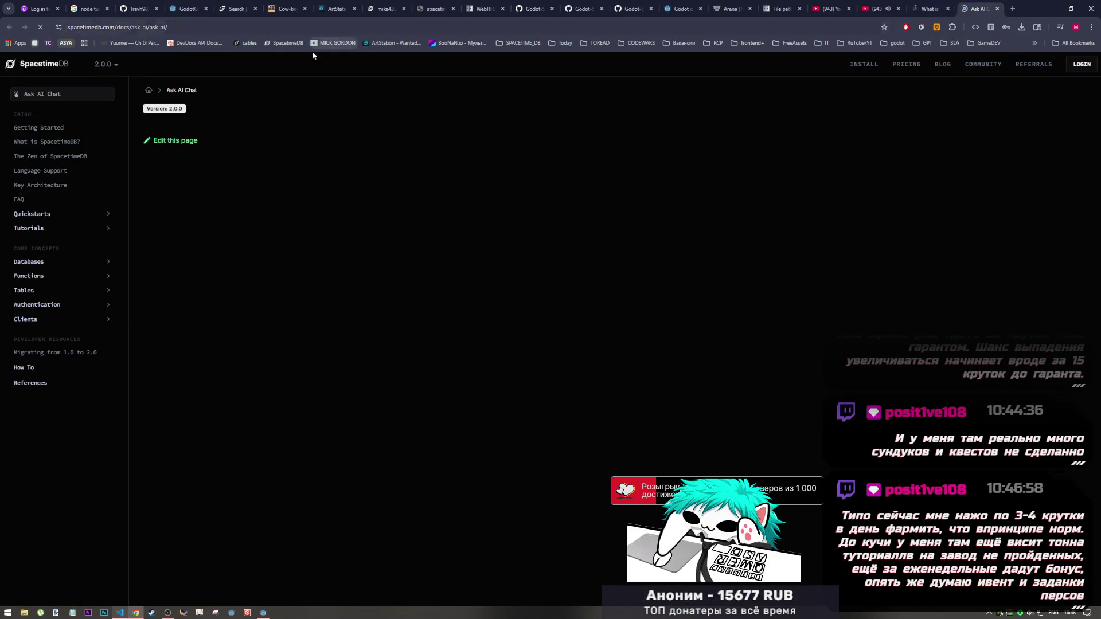
{"action": "key", "text": "ctrl+shift+Tab"}
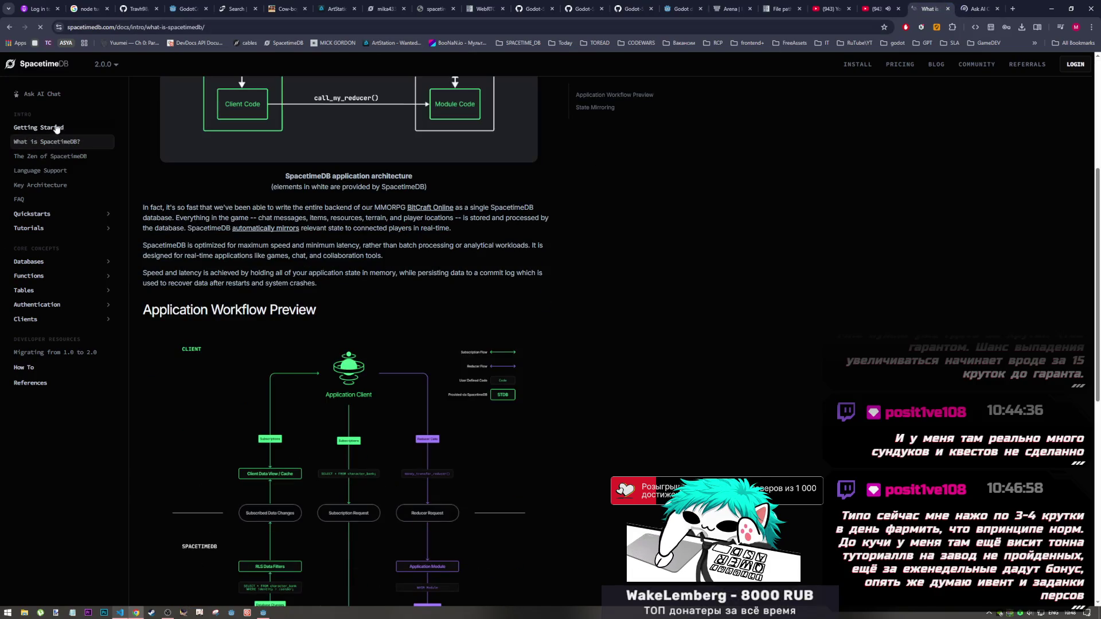
{"action": "left_click", "coordinate": [50, 128]}
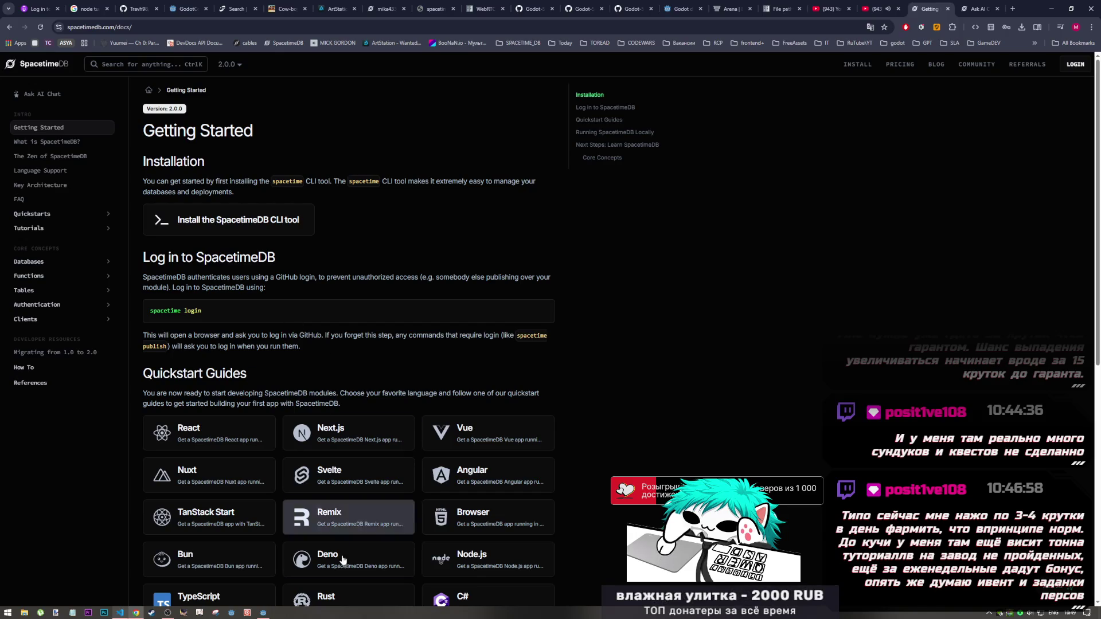
{"action": "left_click", "coordinate": [263, 612]}
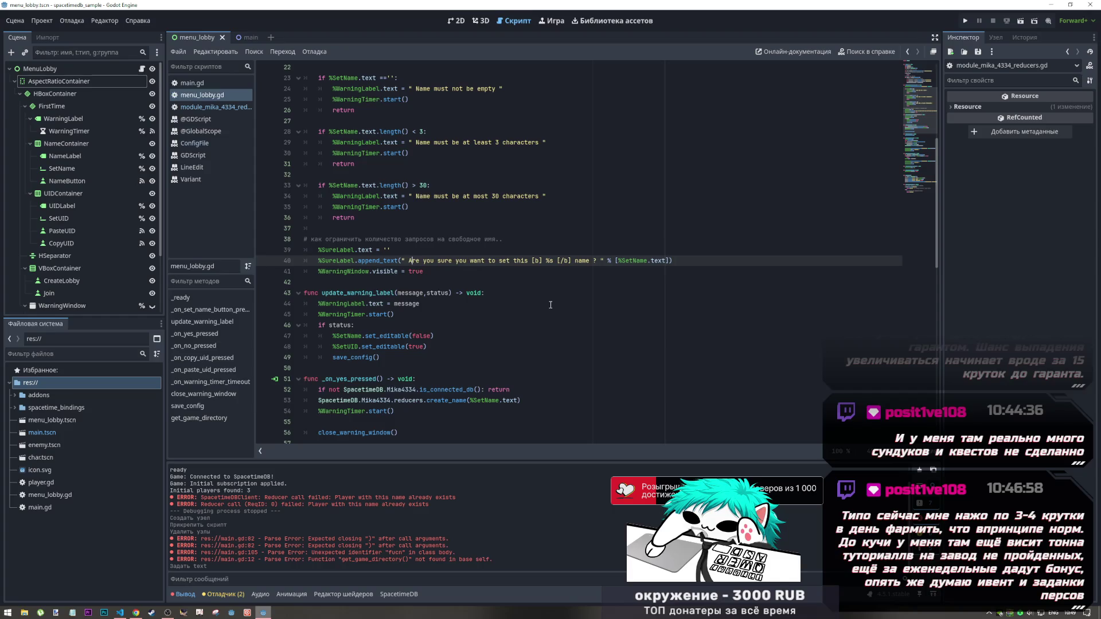
{"action": "left_click", "coordinate": [136, 612]}
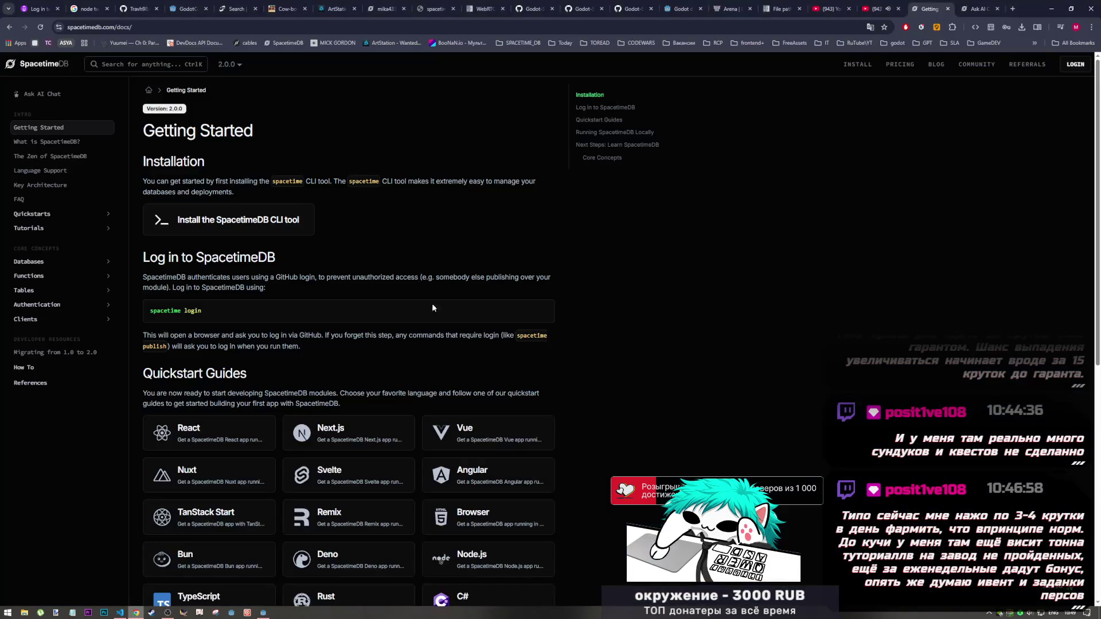
Scroll the Arena answer to the Player, Lobby, LobbyMember and MatchArchive table definitions
{"action": "left_click", "coordinate": [716, 6]}
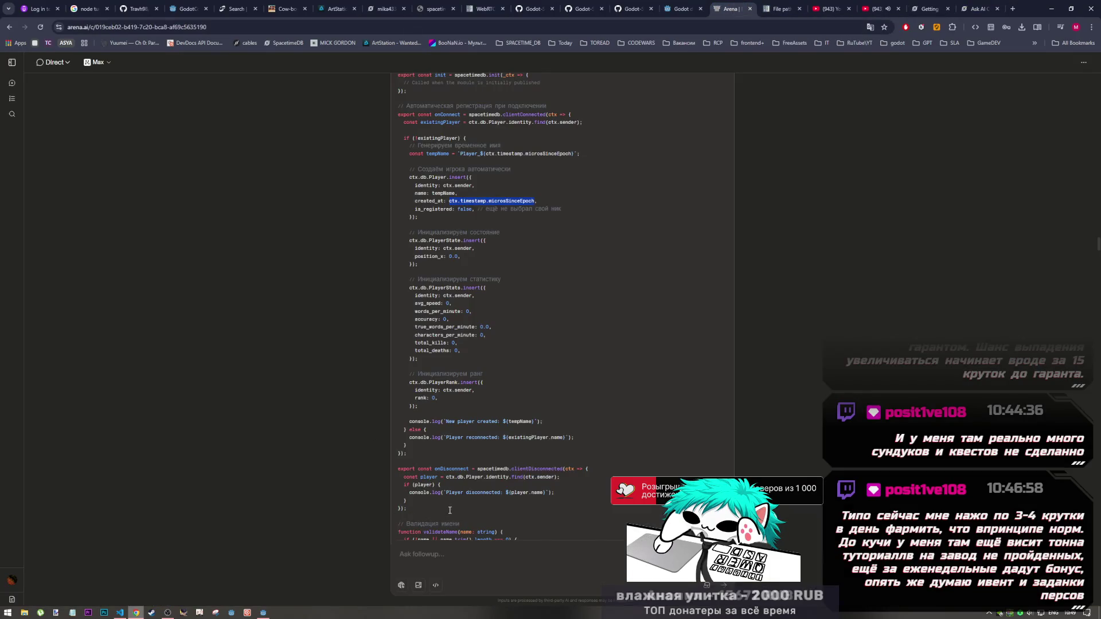
{"action": "scroll", "coordinate": [450, 510], "scroll_direction": "down", "scroll_amount": 9}
{"action": "scroll", "coordinate": [487, 441], "scroll_direction": "up", "scroll_amount": 5}
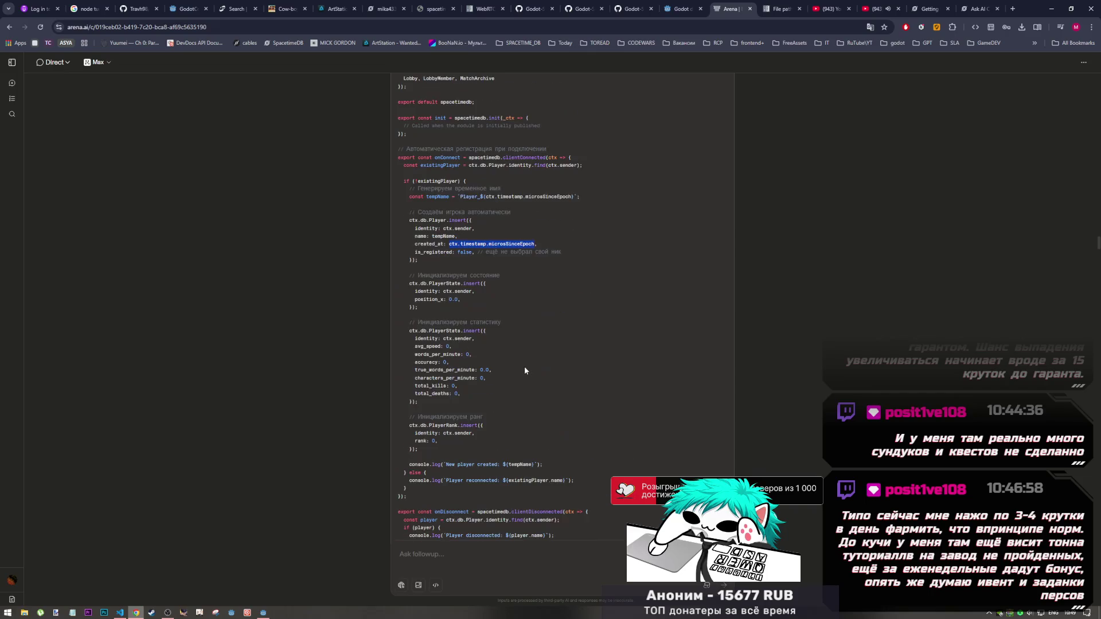
{"action": "scroll", "coordinate": [521, 366], "scroll_direction": "up", "scroll_amount": 2}
{"action": "scroll", "coordinate": [519, 369], "scroll_direction": "down", "scroll_amount": 9}
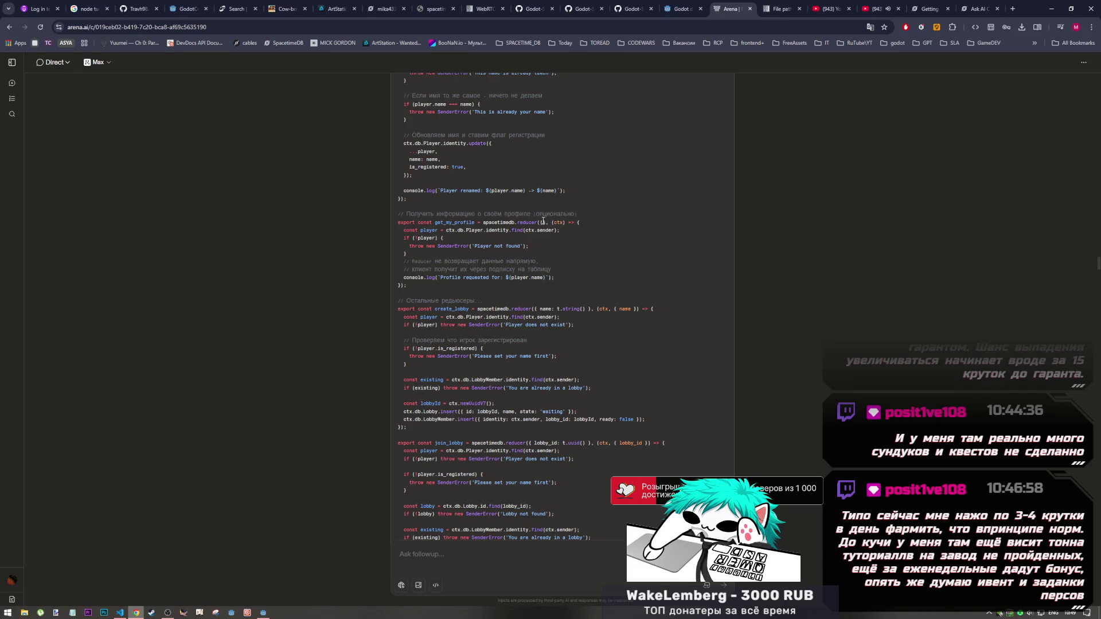
{"action": "scroll", "coordinate": [511, 247], "scroll_direction": "up", "scroll_amount": 2}
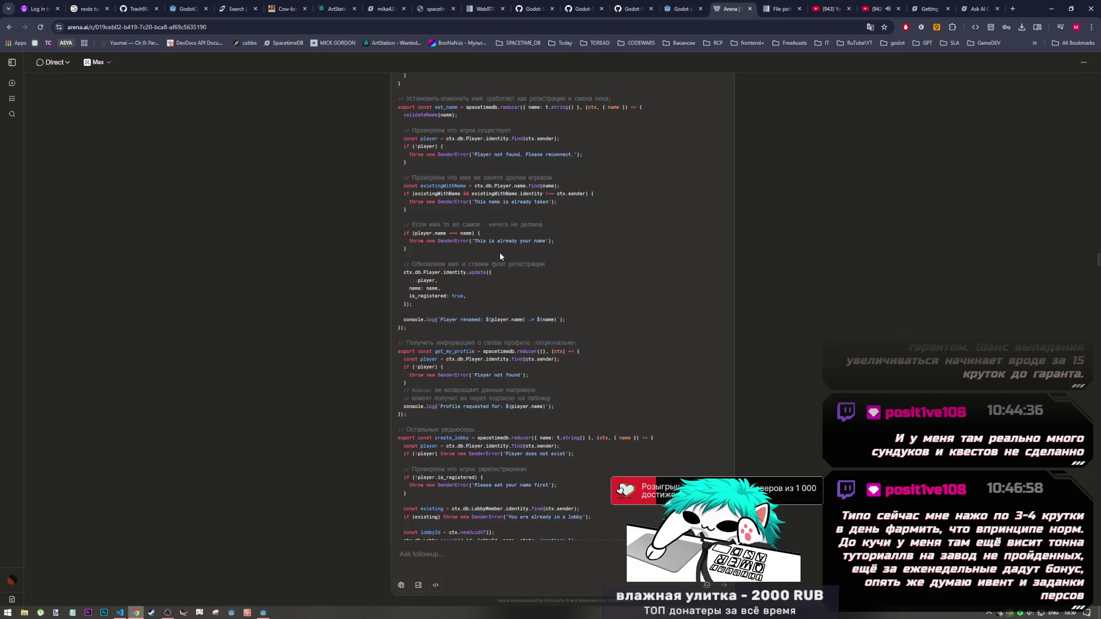
{"action": "scroll", "coordinate": [500, 256], "scroll_direction": "up", "scroll_amount": 7}
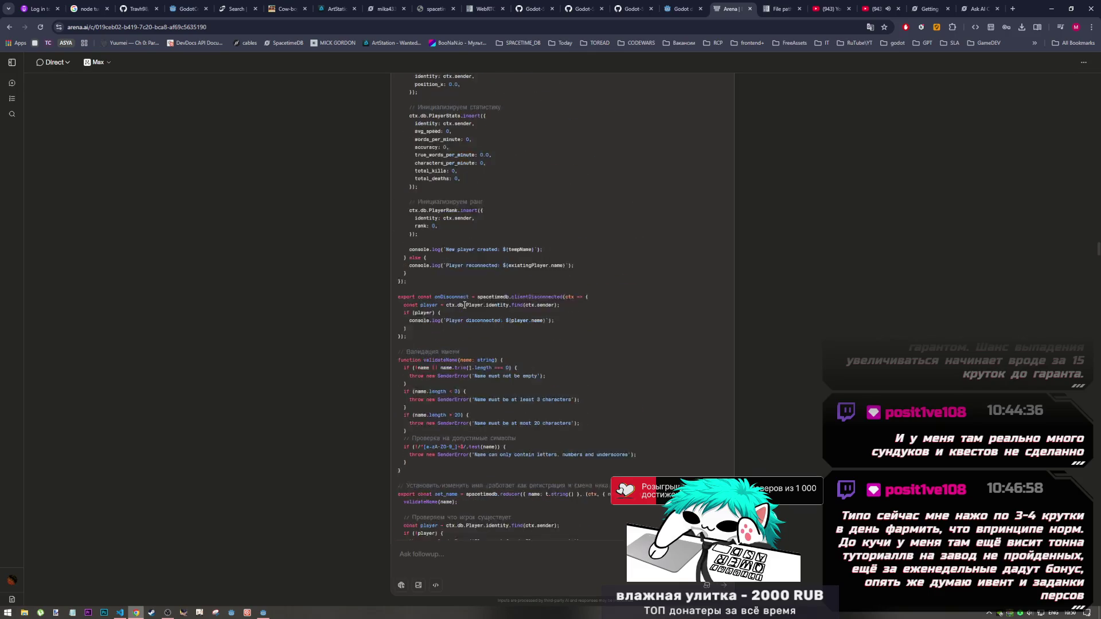
{"action": "scroll", "coordinate": [465, 305], "scroll_direction": "down", "scroll_amount": 2}
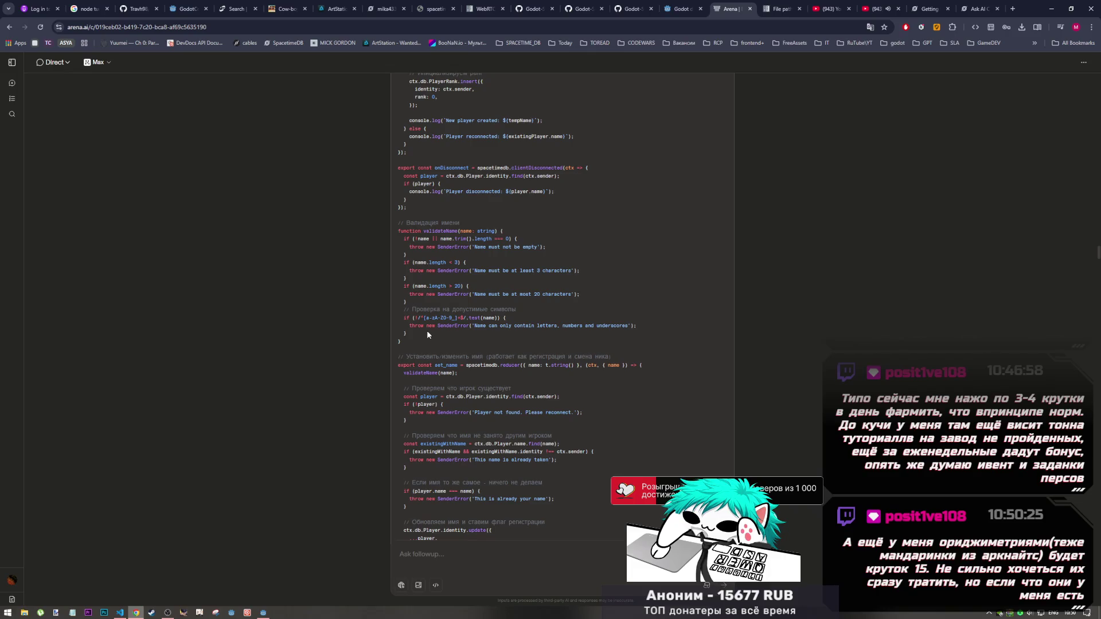
{"action": "scroll", "coordinate": [427, 333], "scroll_direction": "down", "scroll_amount": 15}
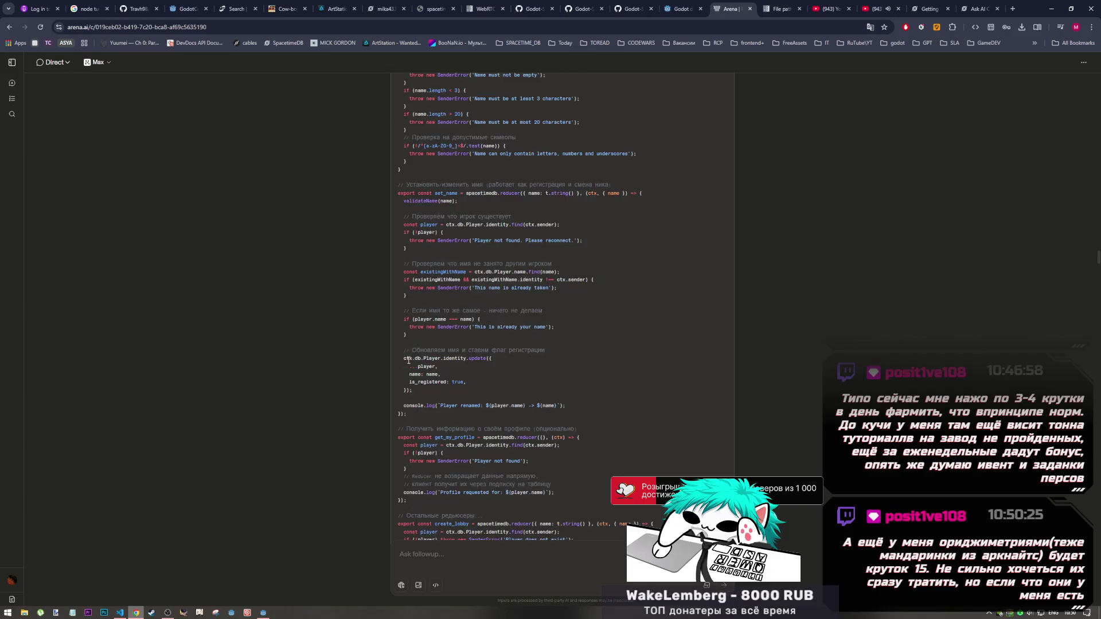
{"action": "scroll", "coordinate": [405, 364], "scroll_direction": "down", "scroll_amount": 15}
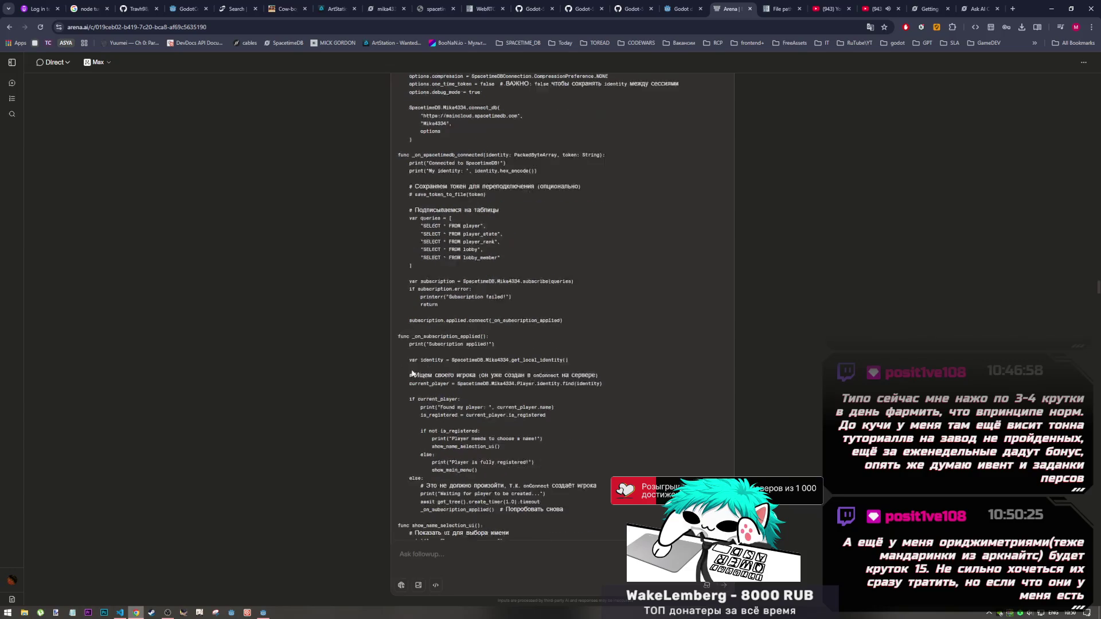
{"action": "scroll", "coordinate": [417, 367], "scroll_direction": "down", "scroll_amount": 15}
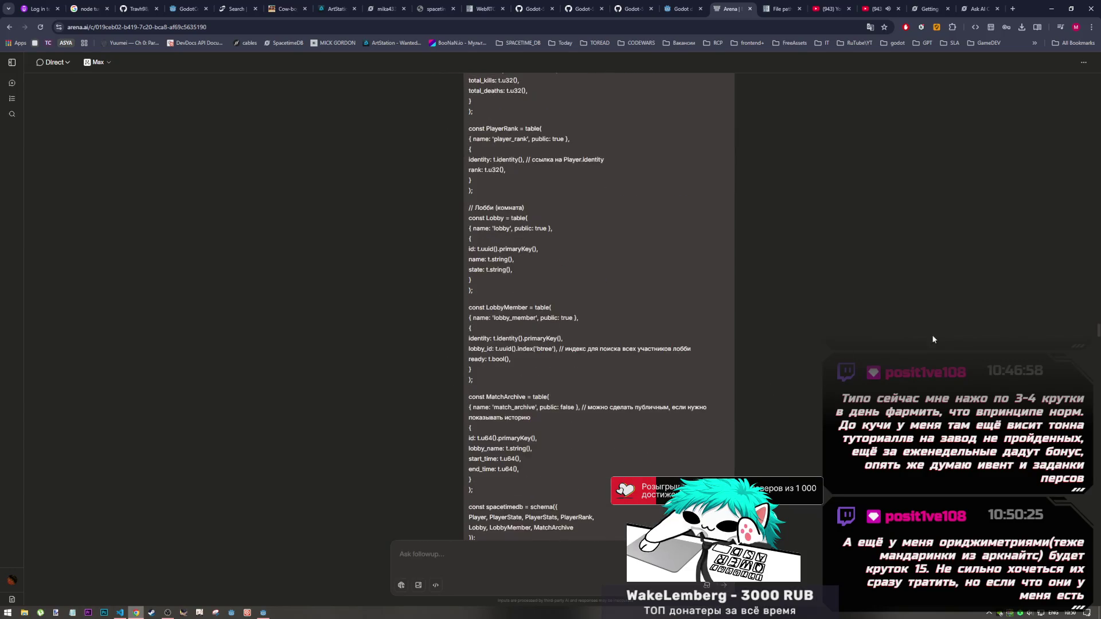
{"action": "left_click_drag", "start_coordinate": [1098, 340], "coordinate": [1097, 551]}
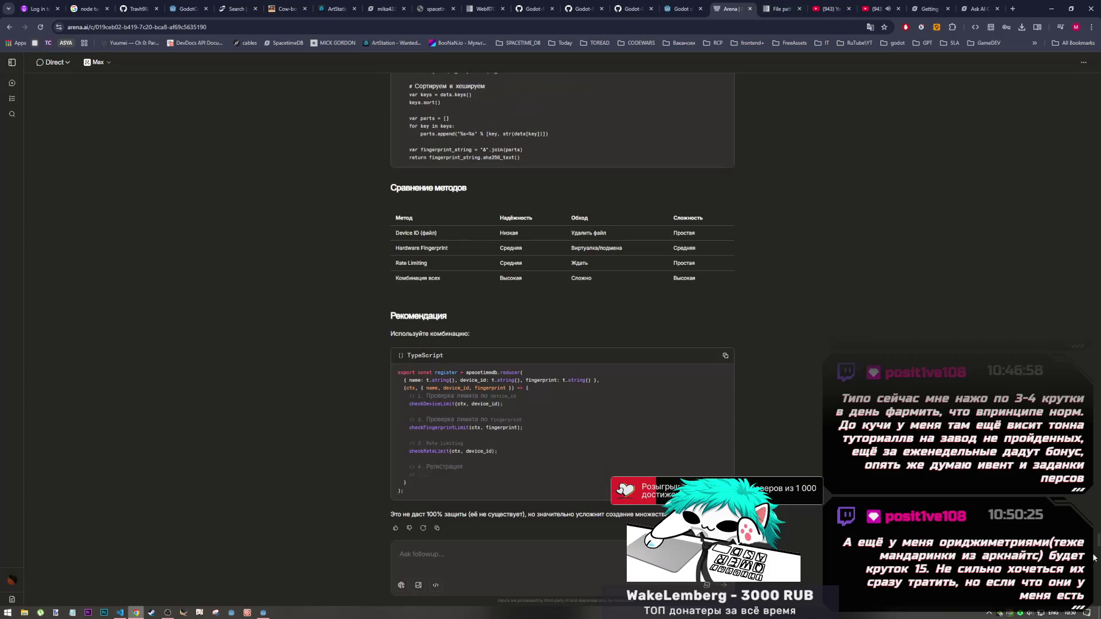
{"action": "scroll", "coordinate": [489, 388], "scroll_direction": "up", "scroll_amount": 2}
{"action": "scroll", "coordinate": [488, 389], "scroll_direction": "down", "scroll_amount": 2}
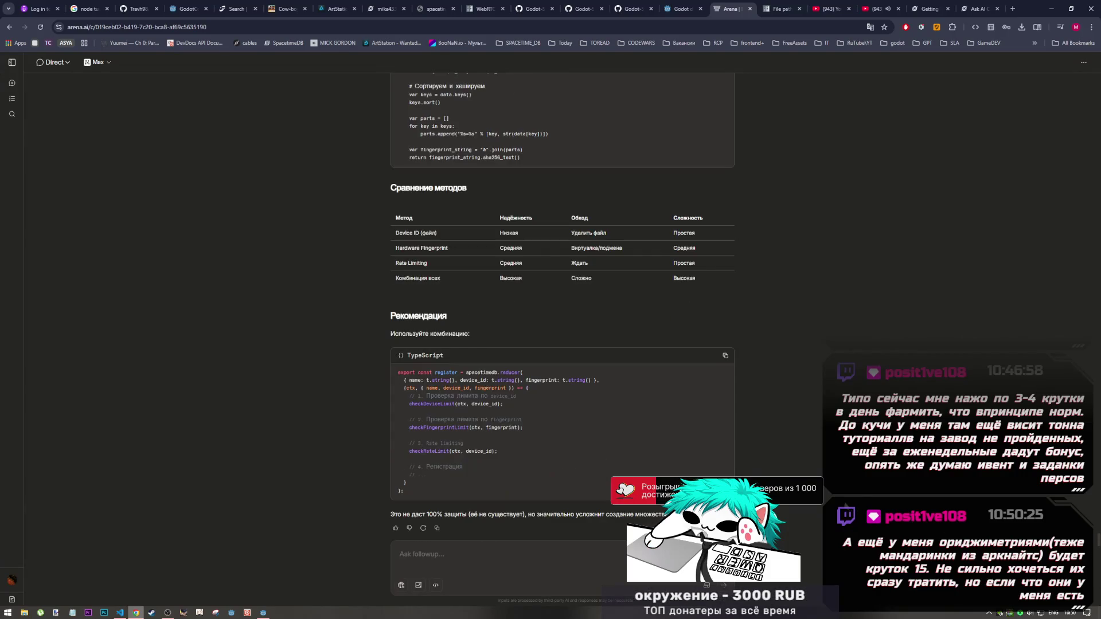
{"action": "scroll", "coordinate": [489, 389], "scroll_direction": "up", "scroll_amount": 6}
{"action": "scroll", "coordinate": [489, 388], "scroll_direction": "down", "scroll_amount": 6}
{"action": "scroll", "coordinate": [486, 391], "scroll_direction": "up", "scroll_amount": 3}
{"action": "scroll", "coordinate": [484, 394], "scroll_direction": "down", "scroll_amount": 3}
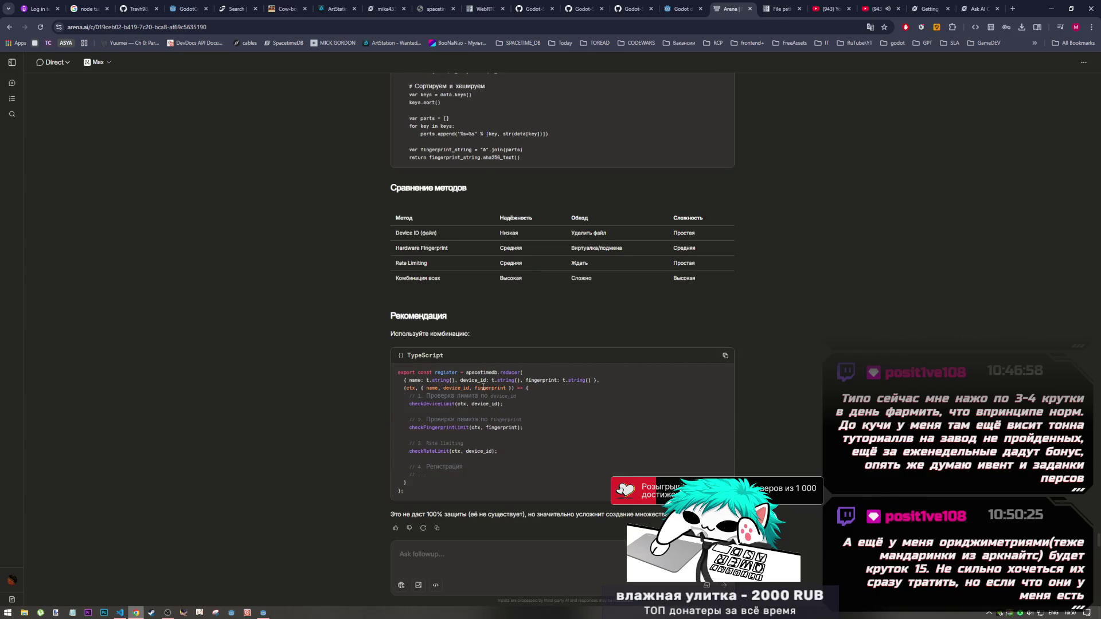
{"action": "scroll", "coordinate": [487, 387], "scroll_direction": "up", "scroll_amount": 11}
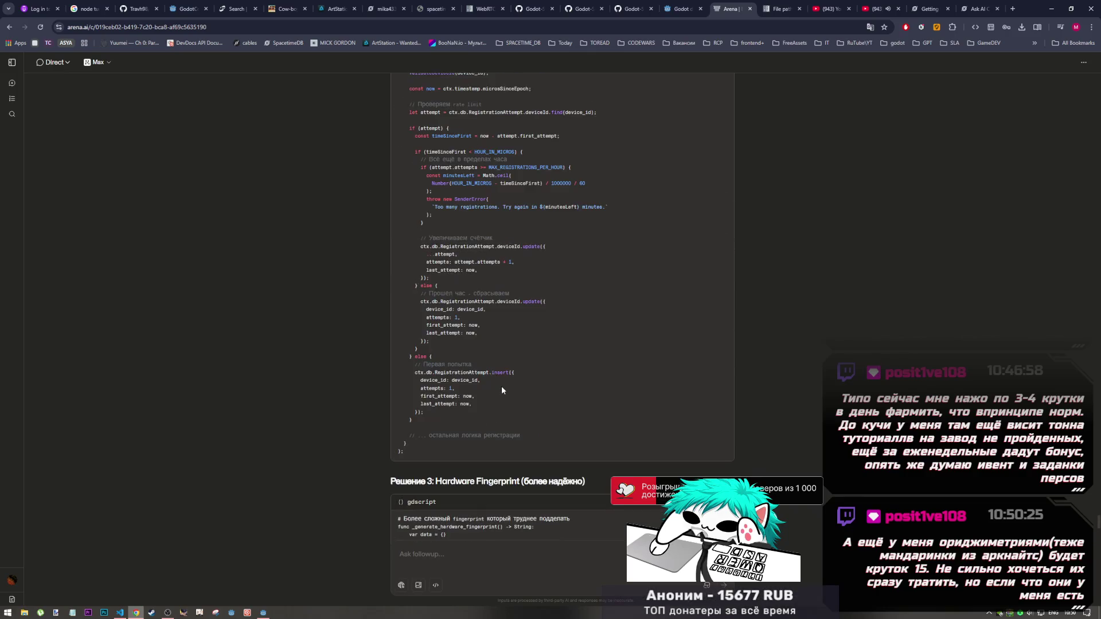
{"action": "scroll", "coordinate": [500, 384], "scroll_direction": "up", "scroll_amount": 20}
{"action": "scroll", "coordinate": [500, 385], "scroll_direction": "down", "scroll_amount": 5}
{"action": "scroll", "coordinate": [497, 388], "scroll_direction": "up", "scroll_amount": 5}
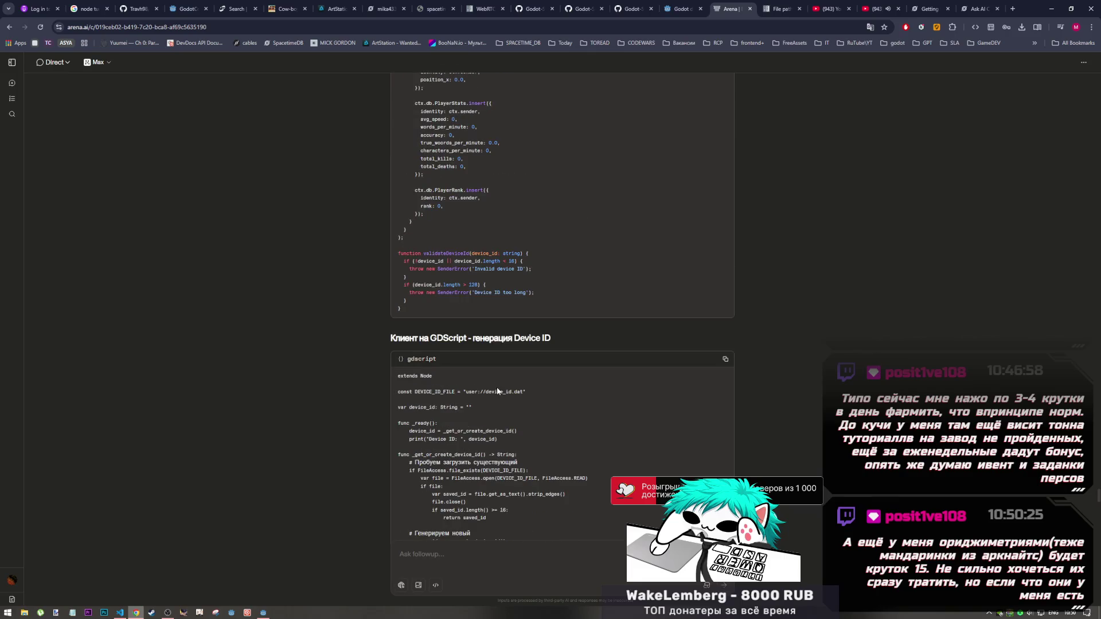
{"action": "scroll", "coordinate": [497, 386], "scroll_direction": "down", "scroll_amount": 3}
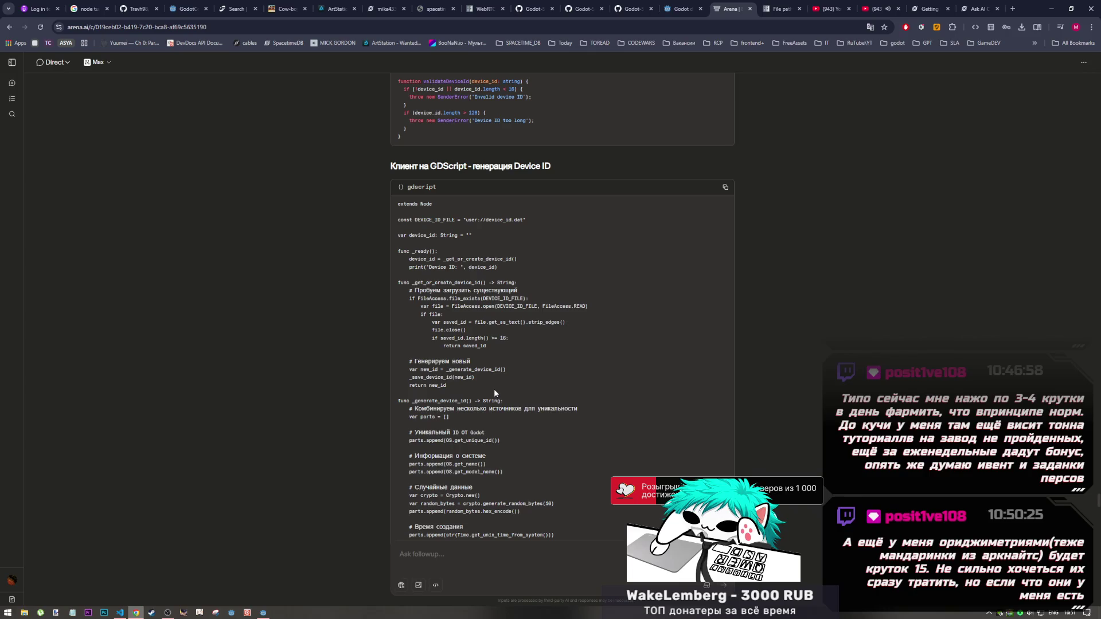
{"action": "scroll", "coordinate": [494, 388], "scroll_direction": "up", "scroll_amount": 10}
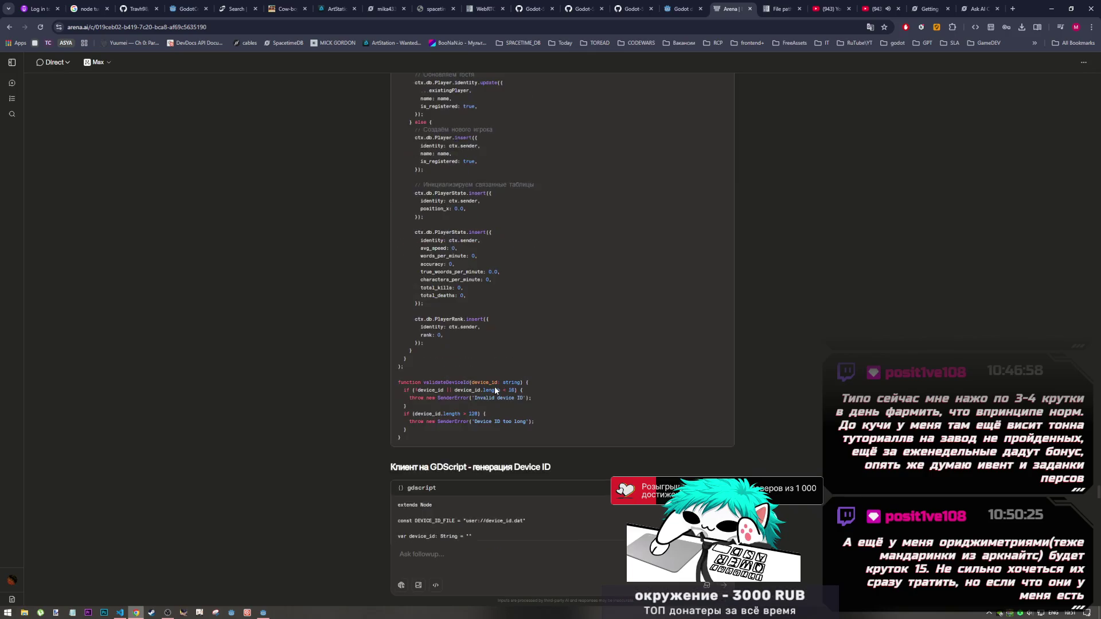
{"action": "scroll", "coordinate": [494, 390], "scroll_direction": "down", "scroll_amount": 3}
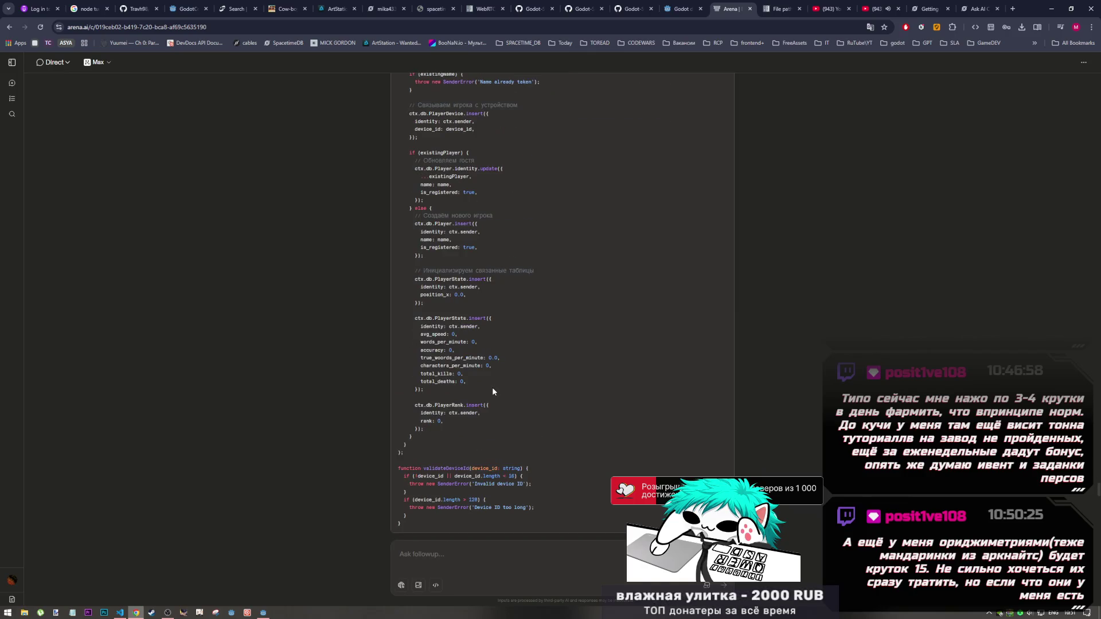
{"action": "scroll", "coordinate": [492, 387], "scroll_direction": "up", "scroll_amount": 5}
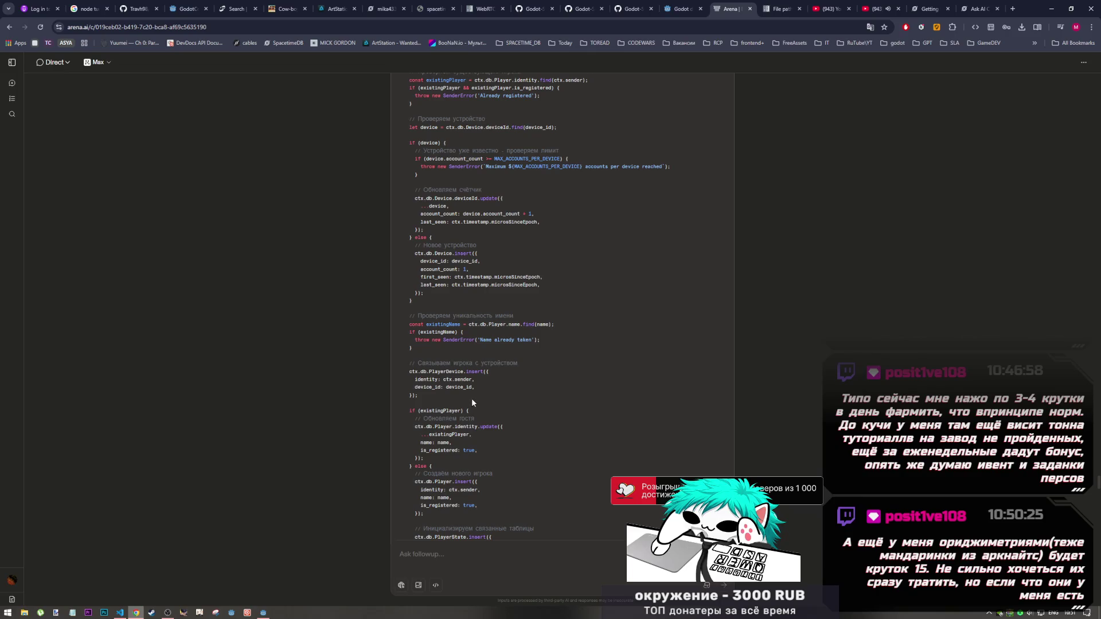
{"action": "scroll", "coordinate": [472, 395], "scroll_direction": "up", "scroll_amount": 3}
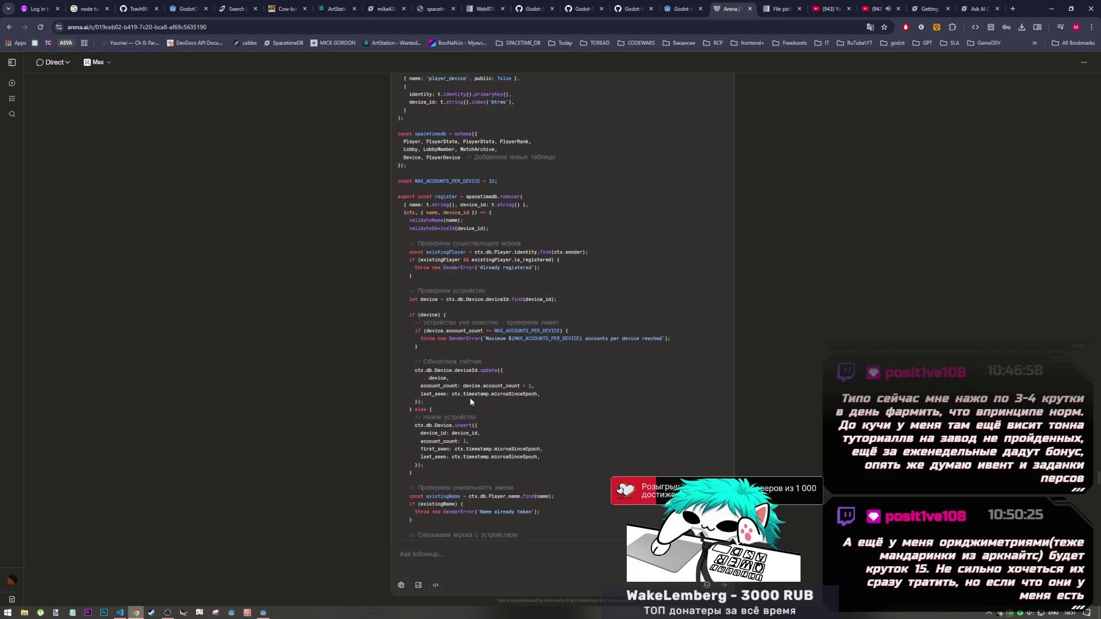
{"action": "scroll", "coordinate": [470, 397], "scroll_direction": "up", "scroll_amount": 3}
{"action": "scroll", "coordinate": [472, 398], "scroll_direction": "down", "scroll_amount": 3}
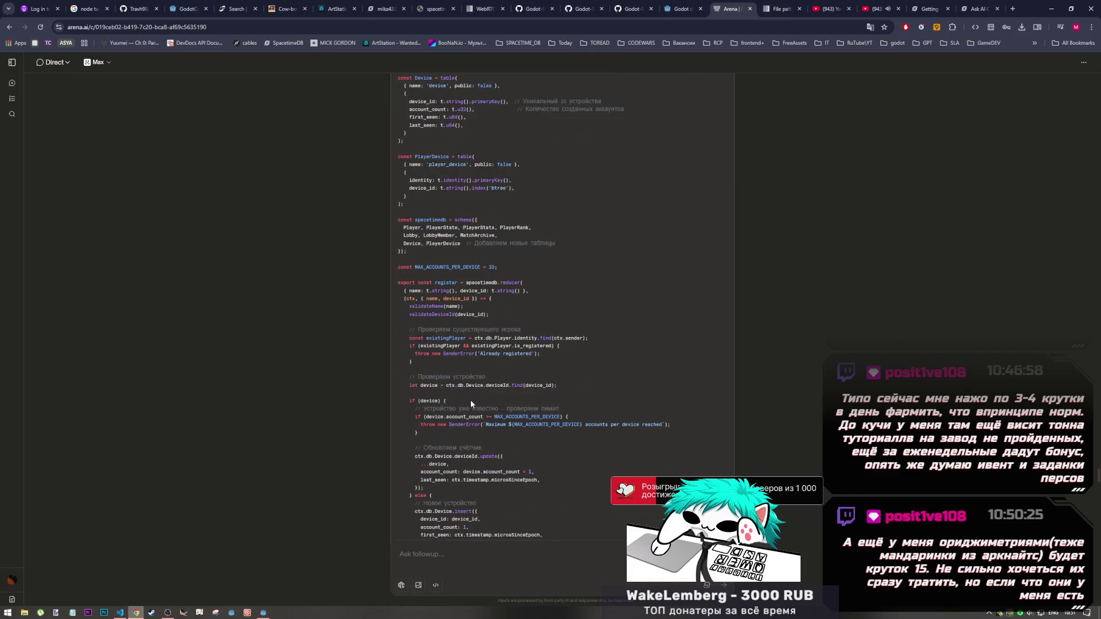
{"action": "scroll", "coordinate": [470, 398], "scroll_direction": "up", "scroll_amount": 2}
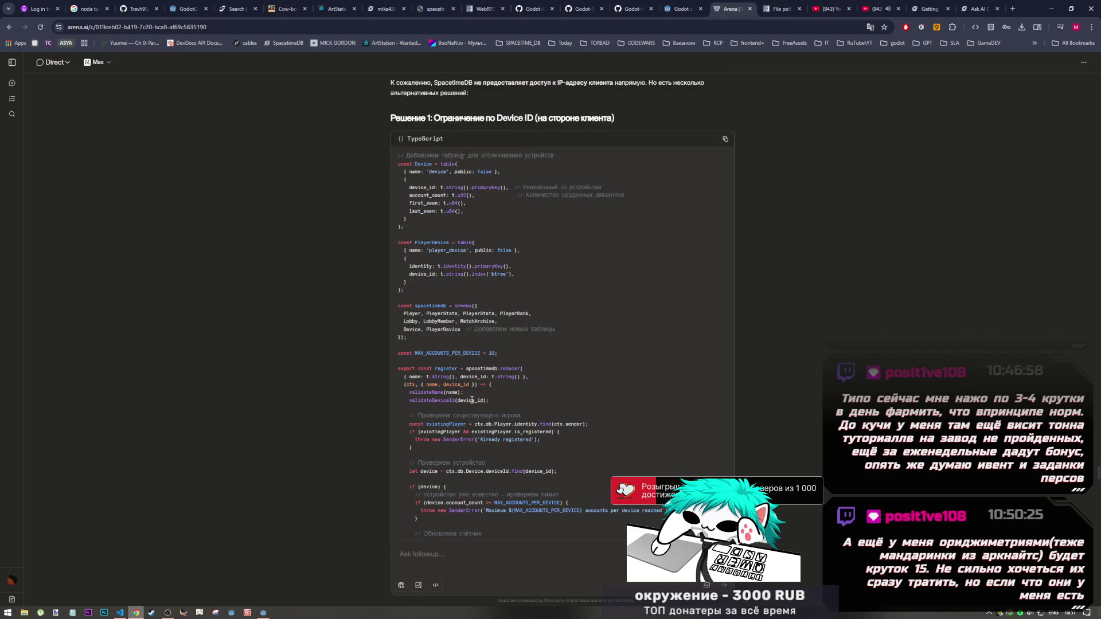
{"action": "scroll", "coordinate": [472, 400], "scroll_direction": "up", "scroll_amount": 4}
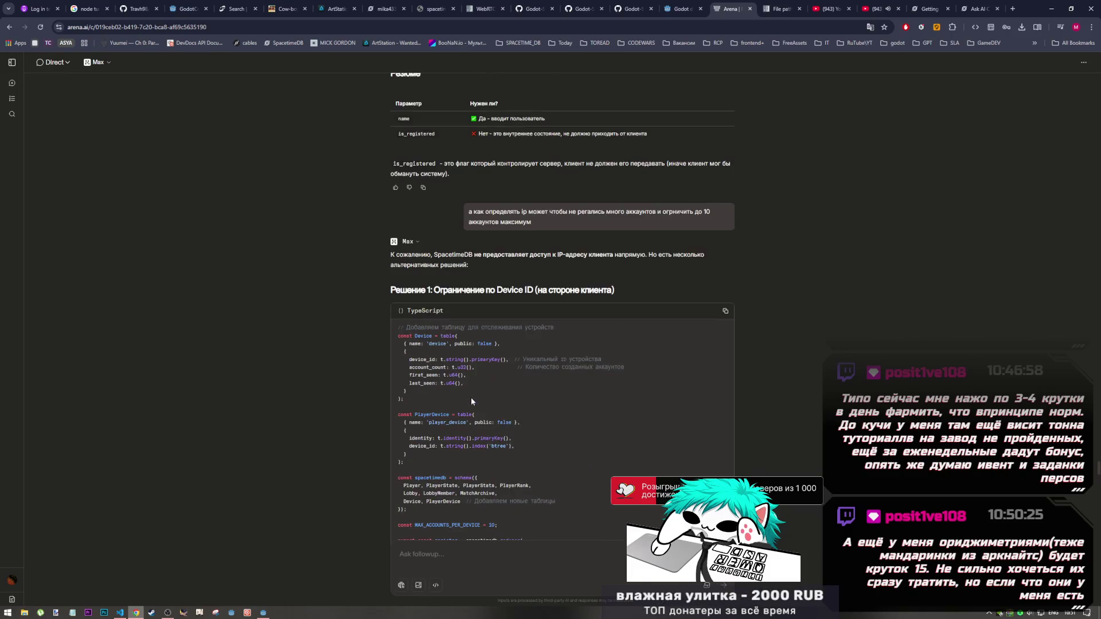
{"action": "scroll", "coordinate": [472, 402], "scroll_direction": "down", "scroll_amount": 3}
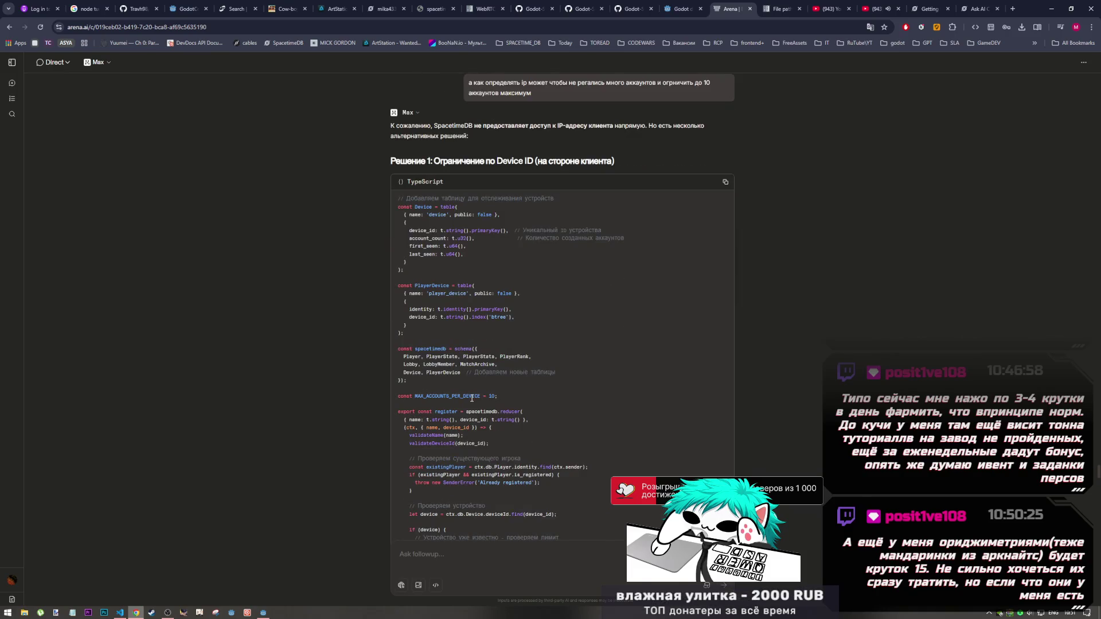
{"action": "scroll", "coordinate": [469, 399], "scroll_direction": "up", "scroll_amount": 1}
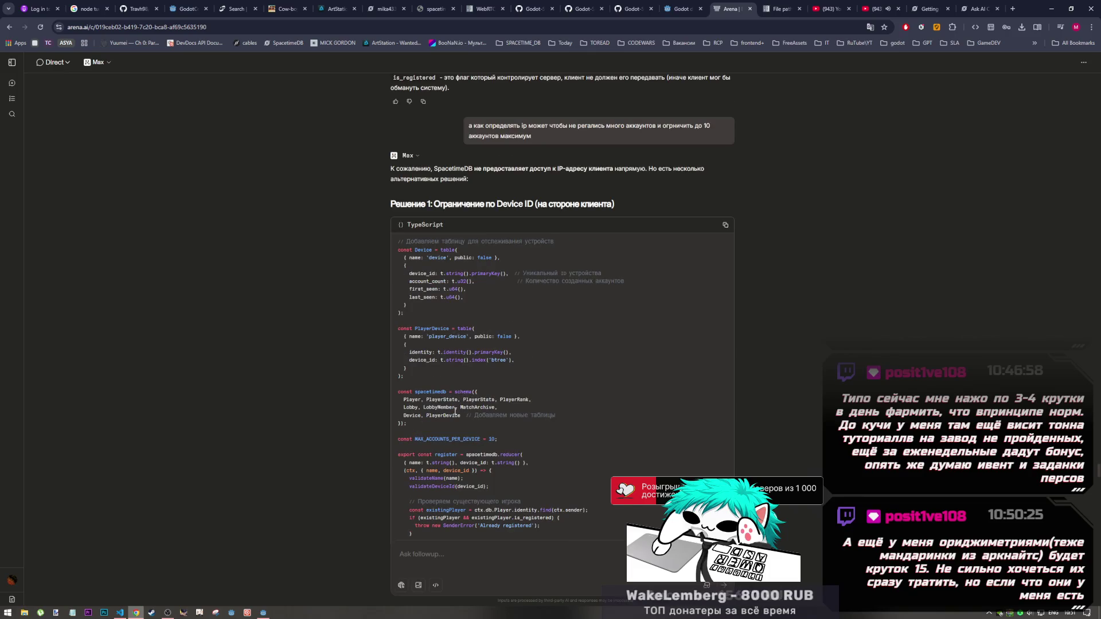
{"action": "scroll", "coordinate": [456, 411], "scroll_direction": "down", "scroll_amount": 2}
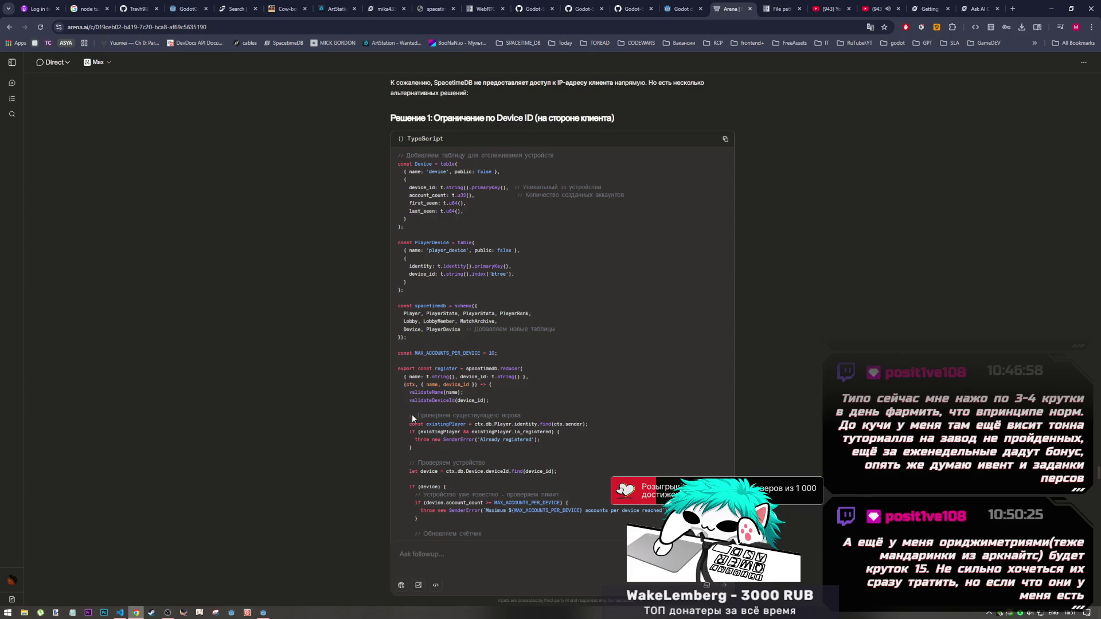
{"action": "left_click", "coordinate": [166, 606]}
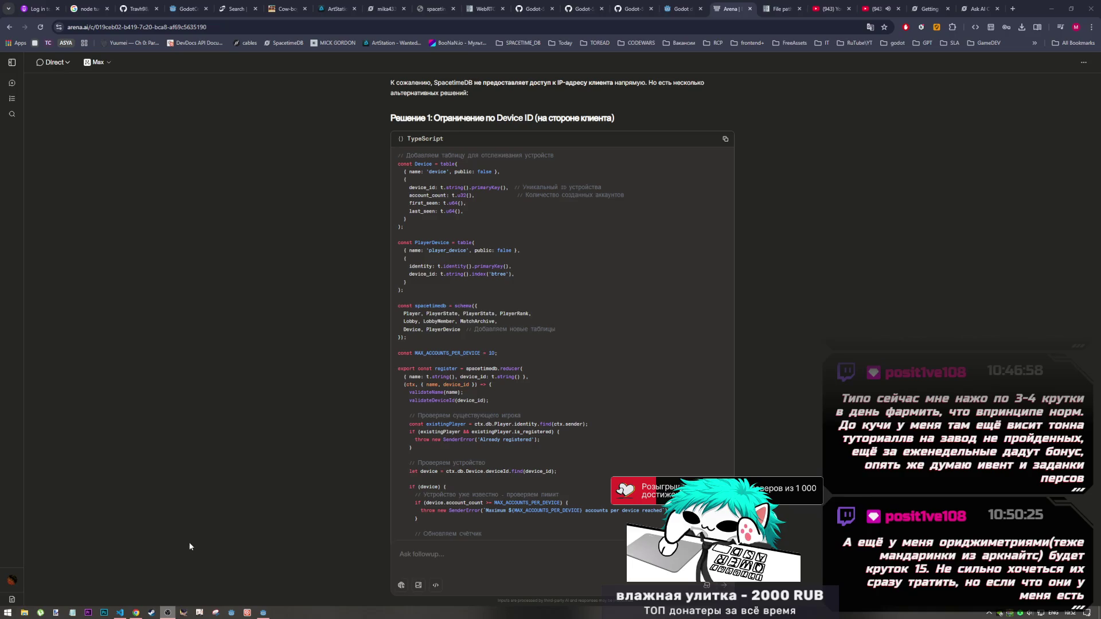
{"action": "left_click", "coordinate": [262, 612]}
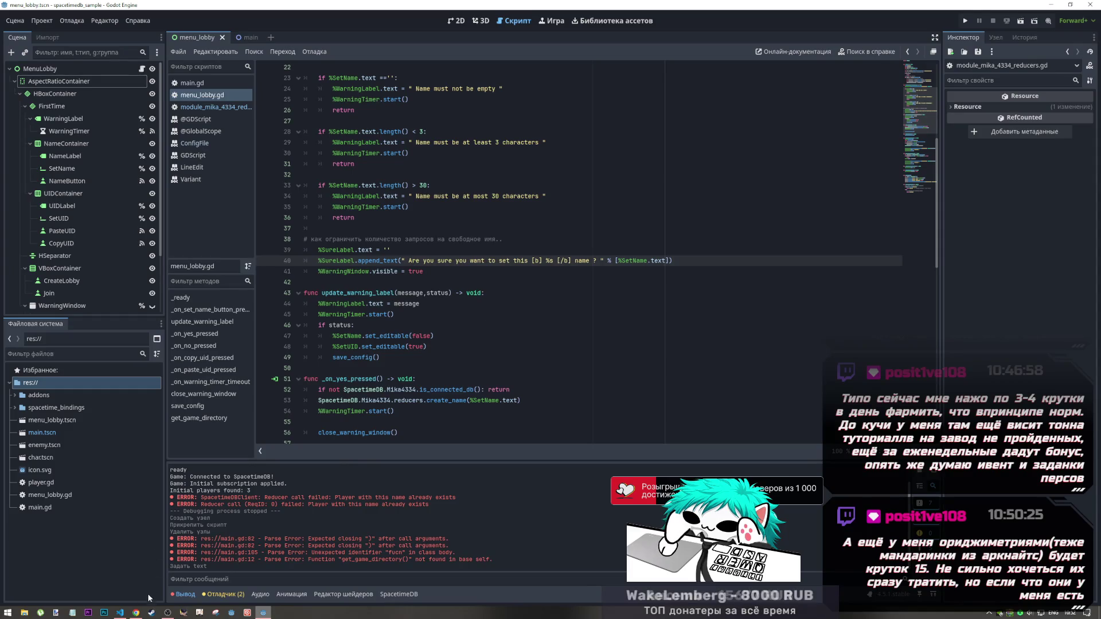
{"action": "left_click", "coordinate": [136, 612]}
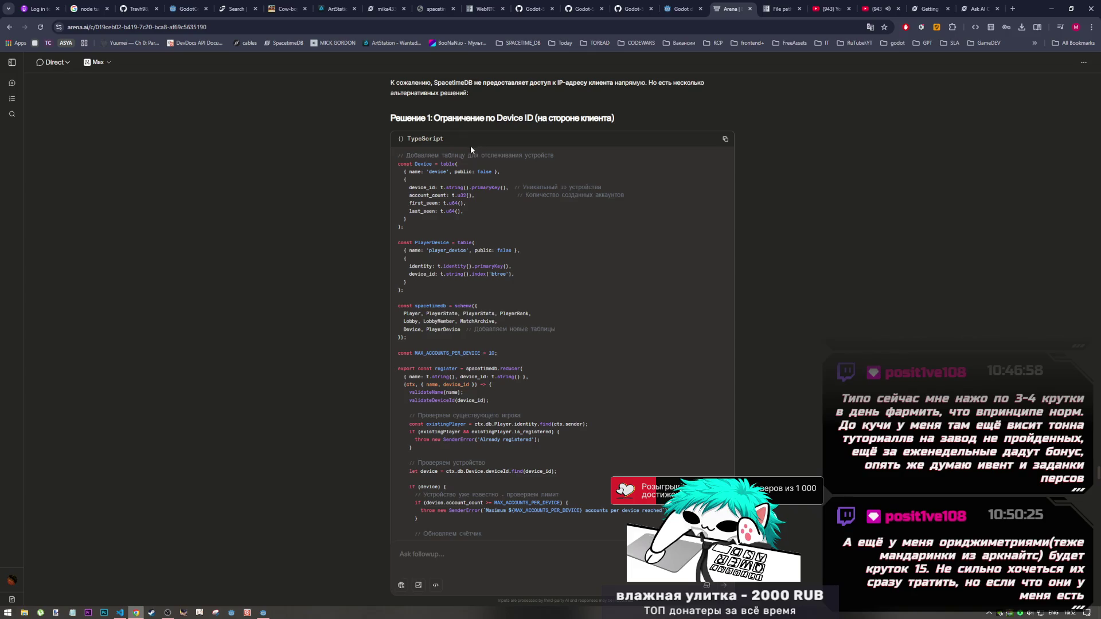
{"action": "scroll", "coordinate": [457, 238], "scroll_direction": "up", "scroll_amount": 5}
{"action": "scroll", "coordinate": [459, 263], "scroll_direction": "down", "scroll_amount": 15}
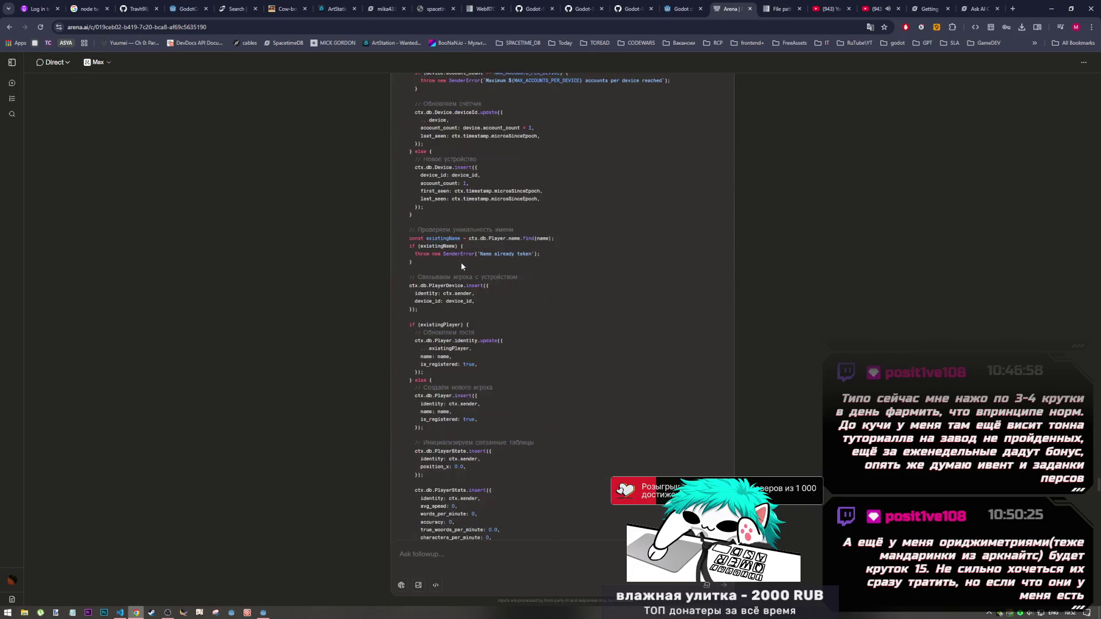
{"action": "scroll", "coordinate": [461, 260], "scroll_direction": "down", "scroll_amount": 3}
{"action": "scroll", "coordinate": [461, 260], "scroll_direction": "down", "scroll_amount": 10}
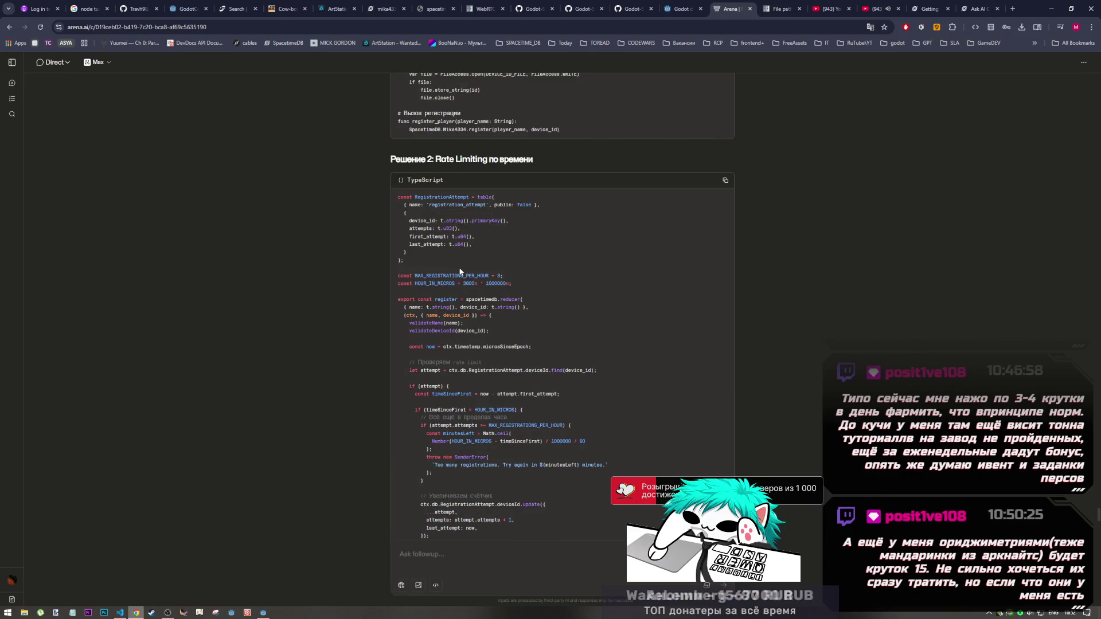
{"action": "scroll", "coordinate": [458, 267], "scroll_direction": "down", "scroll_amount": 3}
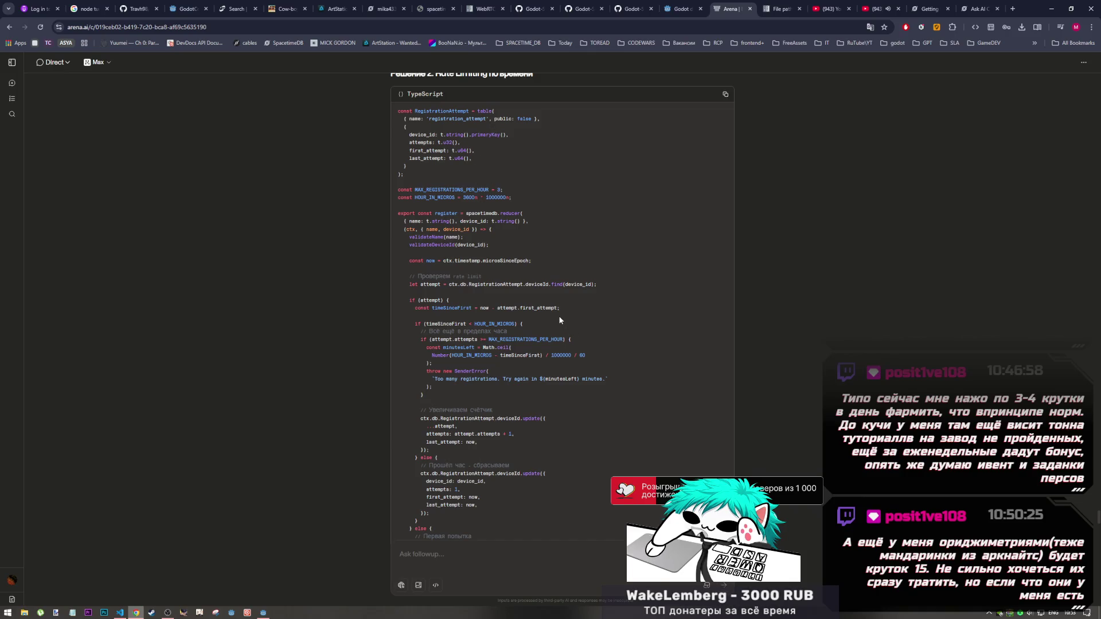
{"action": "scroll", "coordinate": [532, 315], "scroll_direction": "down", "scroll_amount": 2}
{"action": "scroll", "coordinate": [522, 318], "scroll_direction": "up", "scroll_amount": 2}
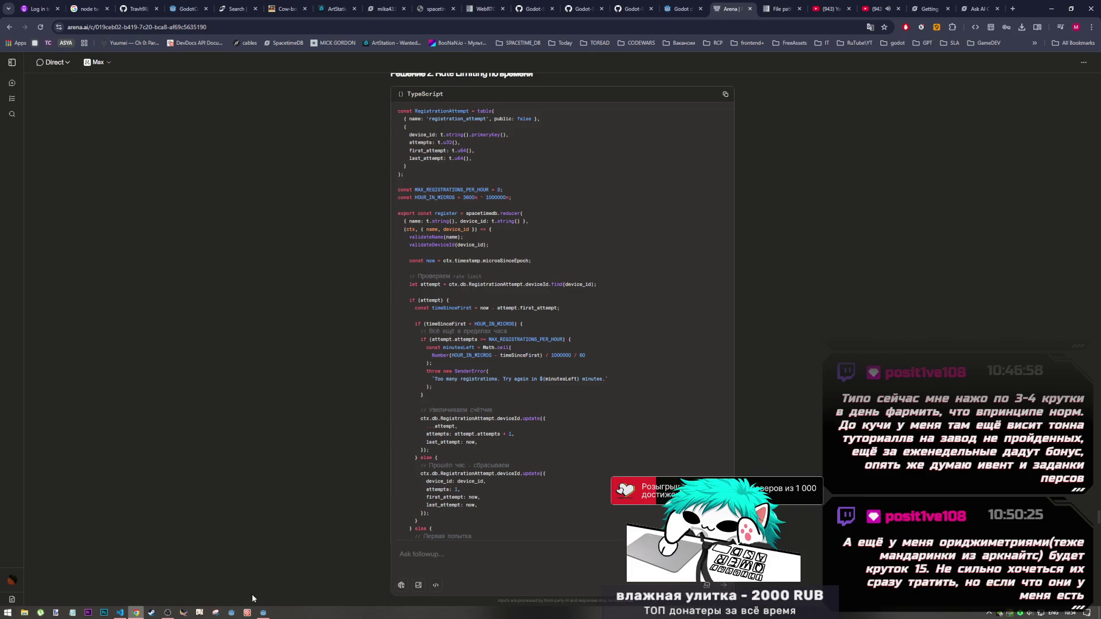
{"action": "left_click", "coordinate": [265, 611]}
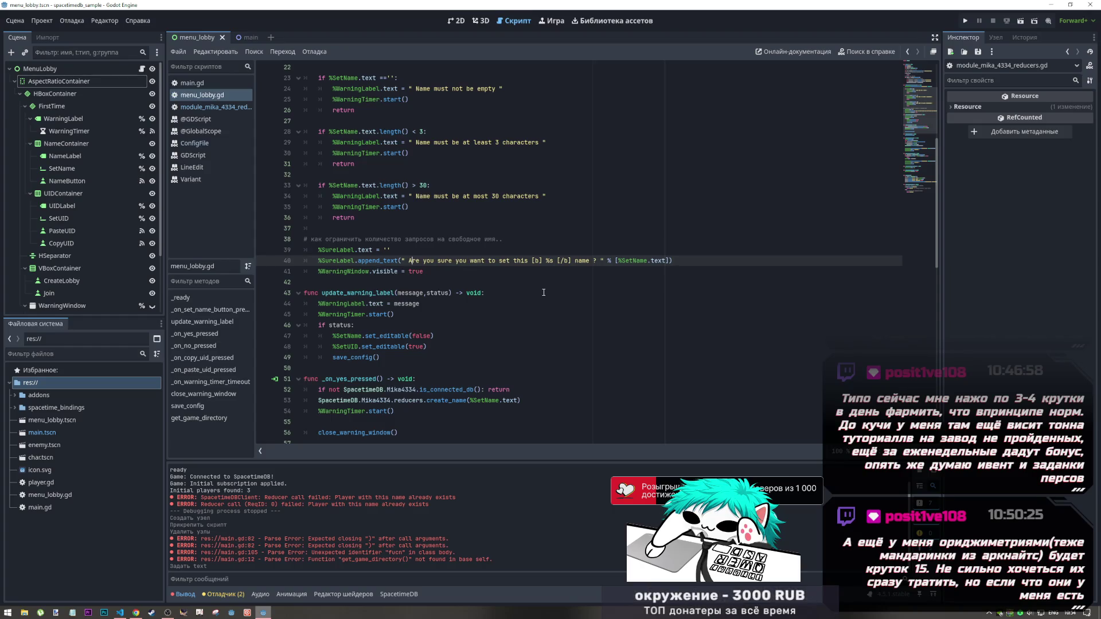
Delete the rate-limit comment line in menu_lobby.gd, then switch to index.ts in VS Code
{"action": "key", "text": "Up"}
{"action": "key", "text": "Up"}
{"action": "key", "text": "ctrl+shift+k"}
{"action": "scroll", "coordinate": [544, 292], "scroll_direction": "down", "scroll_amount": 2}
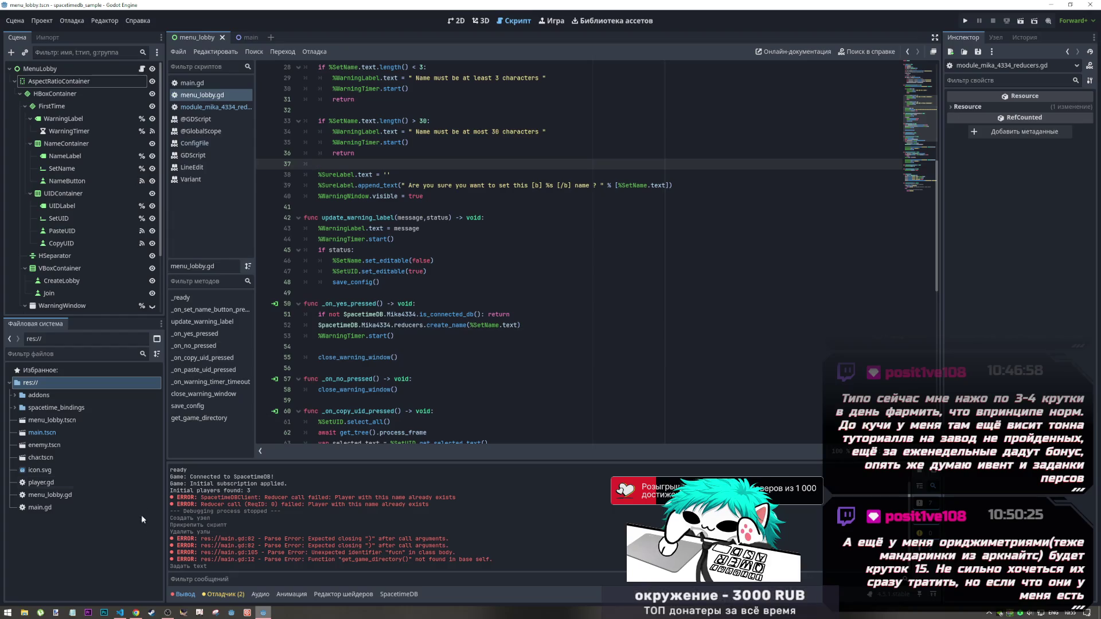
{"action": "left_click", "coordinate": [120, 612]}
{"action": "left_click", "coordinate": [184, 363]}
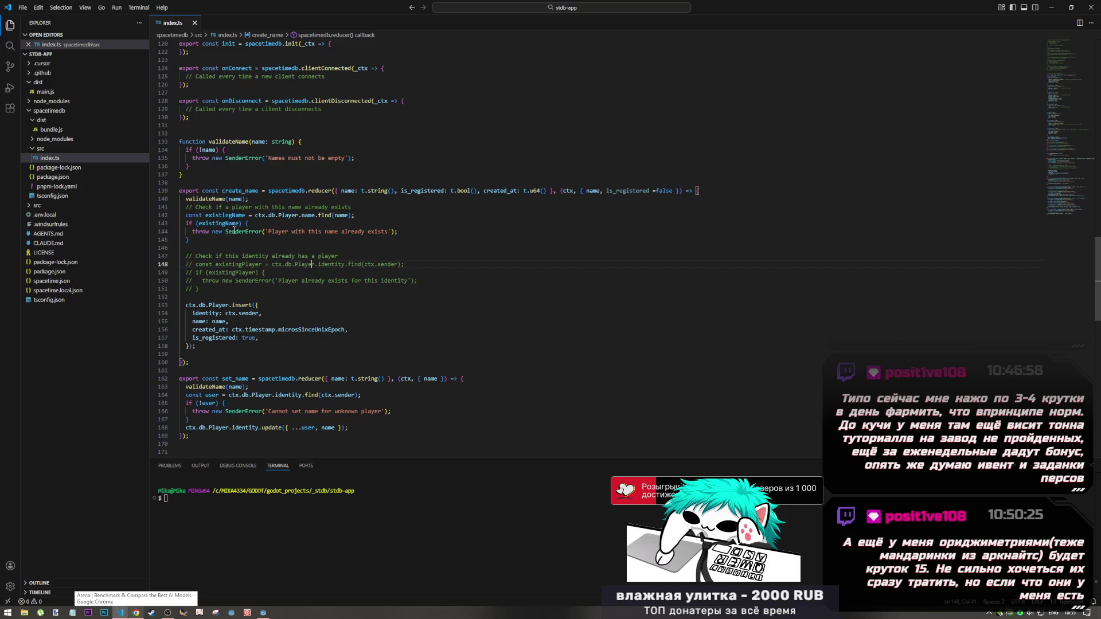
Check set_name's validateName line in index.ts, then bring the Godot editor back
{"action": "scroll", "coordinate": [208, 369], "scroll_direction": "down", "scroll_amount": 1}
{"action": "scroll", "coordinate": [208, 370], "scroll_direction": "down", "scroll_amount": 2}
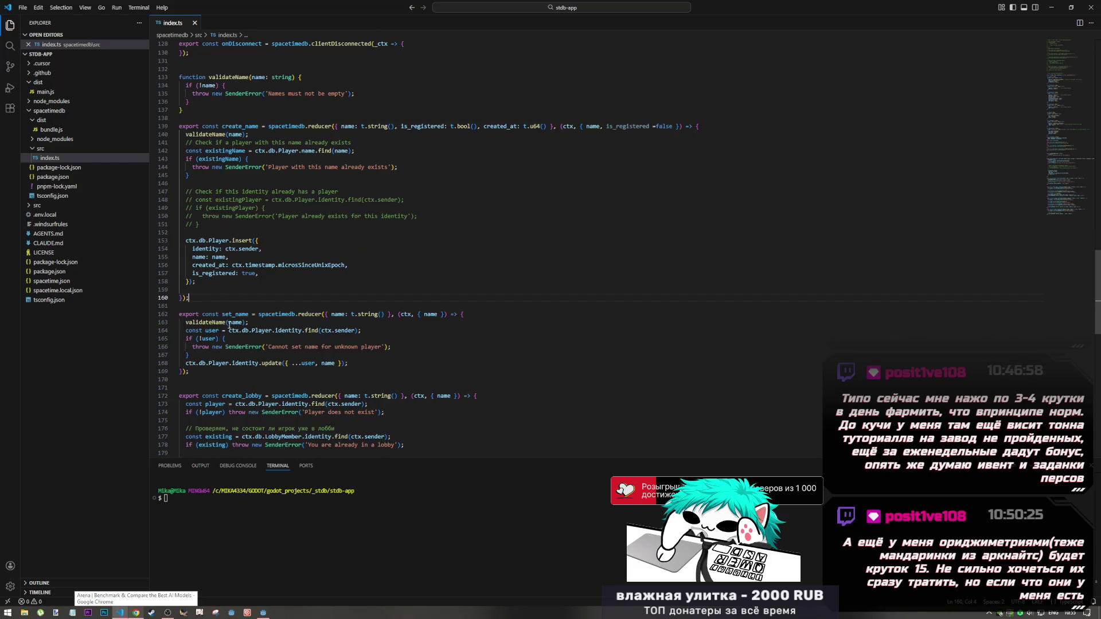
{"action": "left_click", "coordinate": [245, 322]}
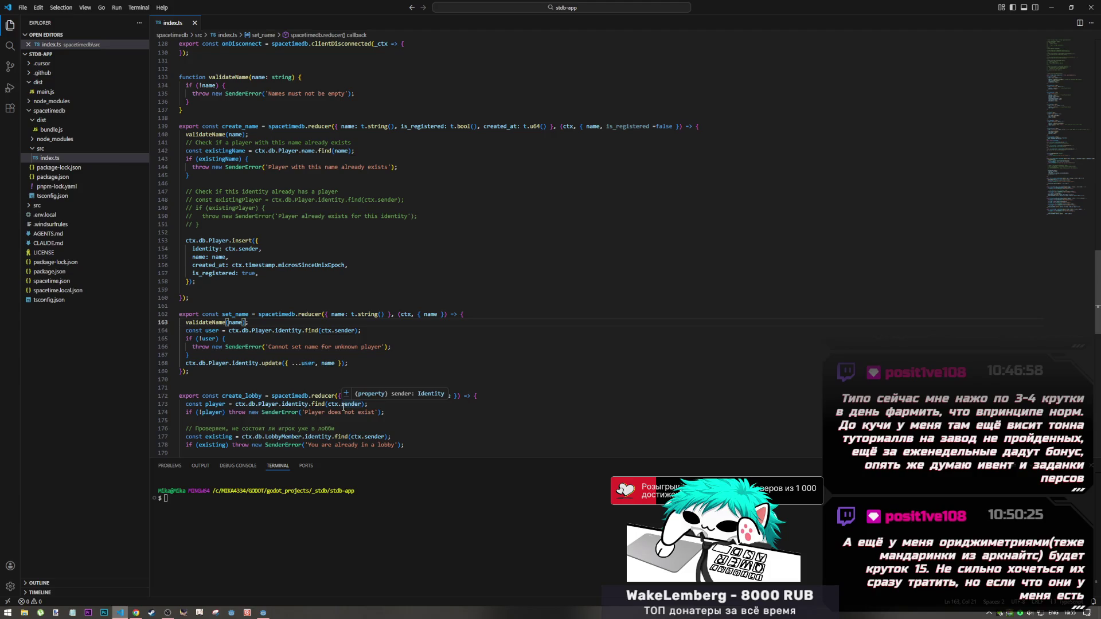
{"action": "left_click", "coordinate": [265, 612]}
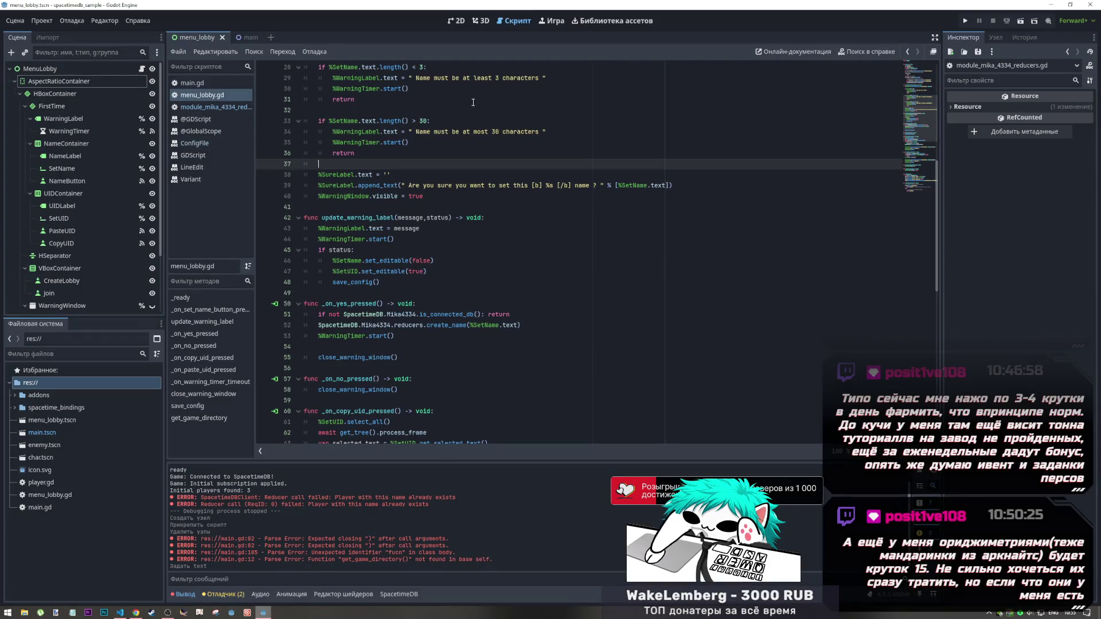
Jump from the create_name call to its definition in module_mika_4334_reducers.gd
{"action": "left_click", "coordinate": [436, 303]}
{"action": "left_click", "coordinate": [446, 326]}
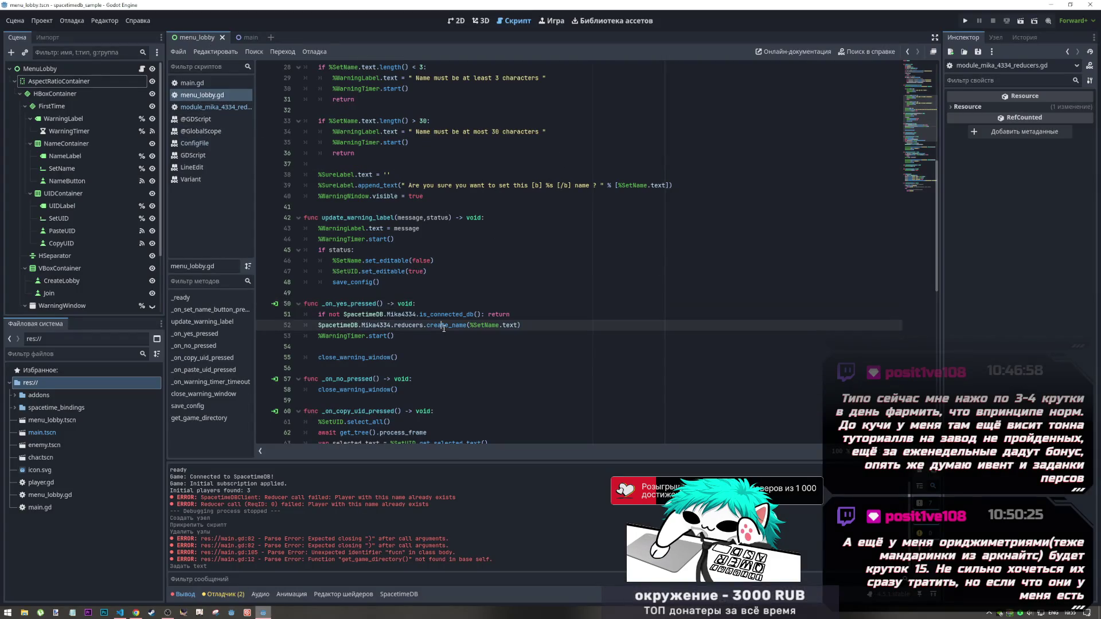
{"action": "left_click", "coordinate": [447, 328], "text": "ctrl"}
{"action": "scroll", "coordinate": [348, 280], "scroll_direction": "down", "scroll_amount": 2}
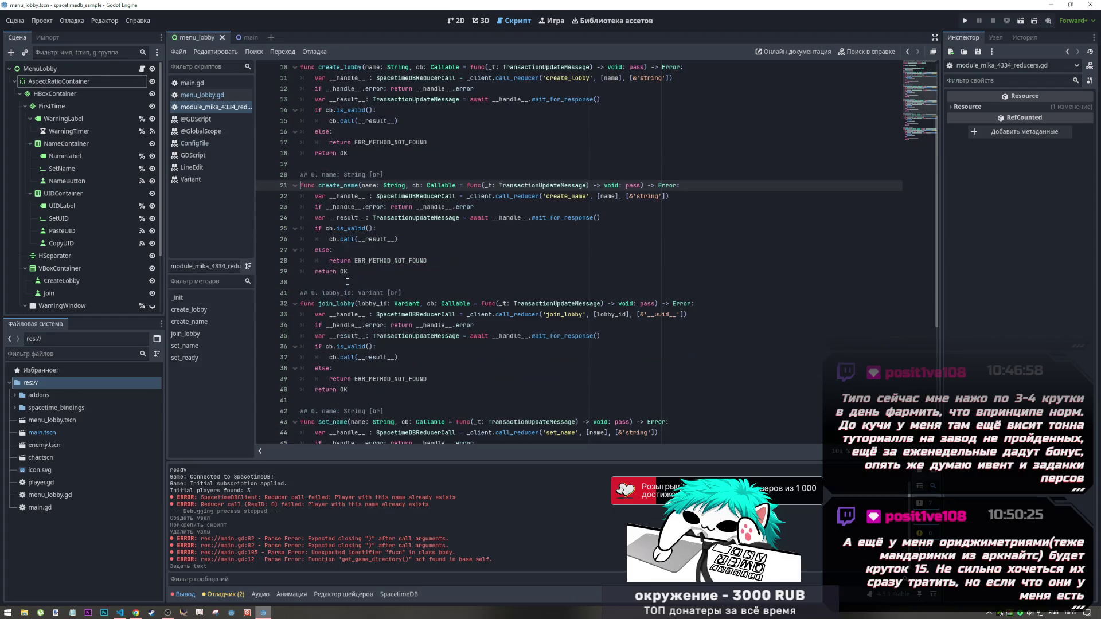
Inspect the create_name, join_lobby and create_lobby signatures in the reducers script
{"action": "left_click", "coordinate": [434, 186]}
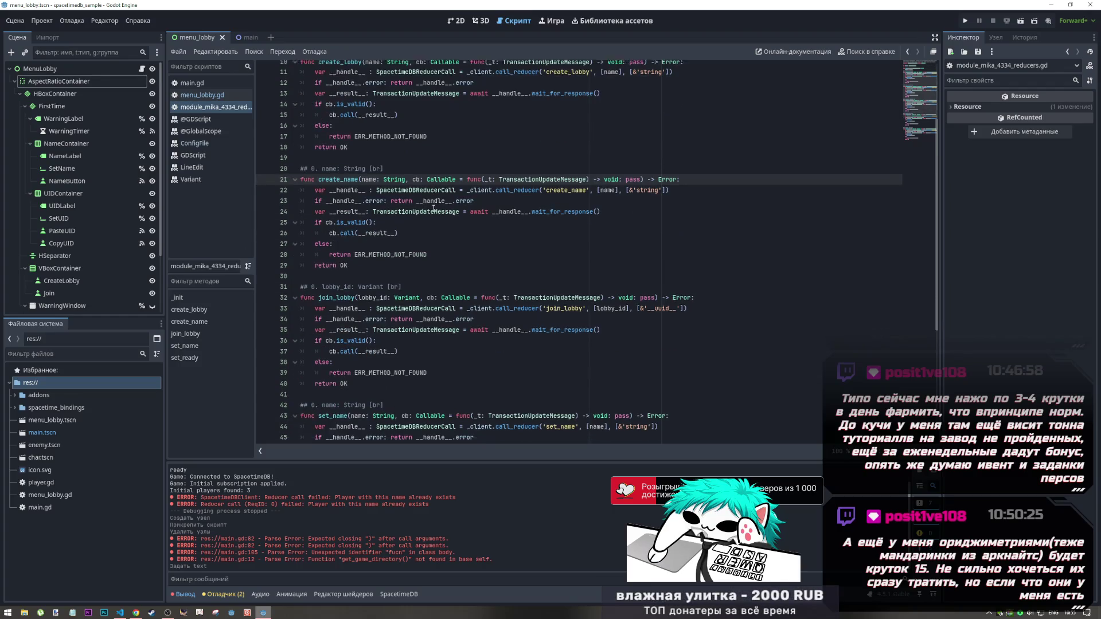
{"action": "scroll", "coordinate": [398, 255], "scroll_direction": "down", "scroll_amount": 1}
{"action": "left_click", "coordinate": [393, 271]}
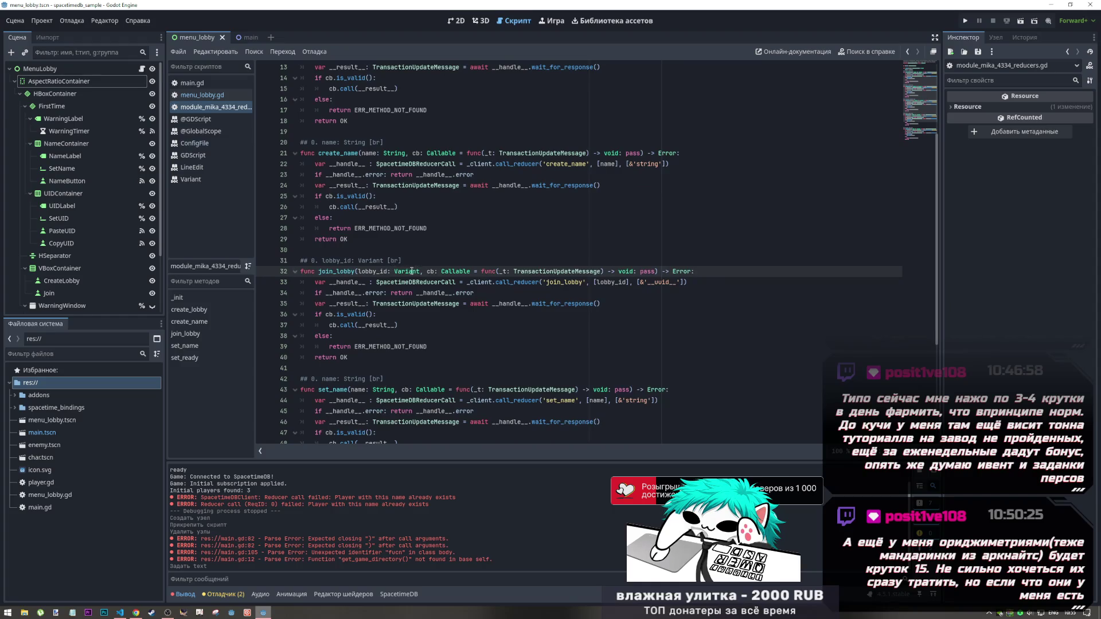
{"action": "left_click_drag", "start_coordinate": [395, 271], "coordinate": [360, 273]}
{"action": "scroll", "coordinate": [360, 272], "scroll_direction": "up", "scroll_amount": 4}
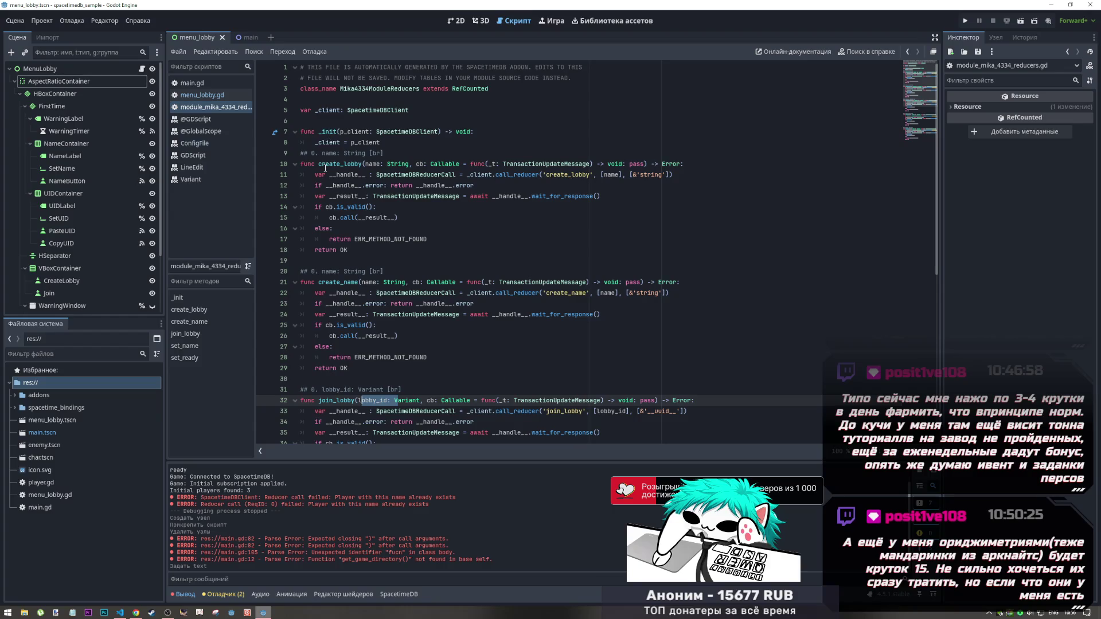
{"action": "double_click", "coordinate": [349, 164]}
{"action": "scroll", "coordinate": [369, 256], "scroll_direction": "down", "scroll_amount": 1}
{"action": "scroll", "coordinate": [368, 256], "scroll_direction": "down", "scroll_amount": 9}
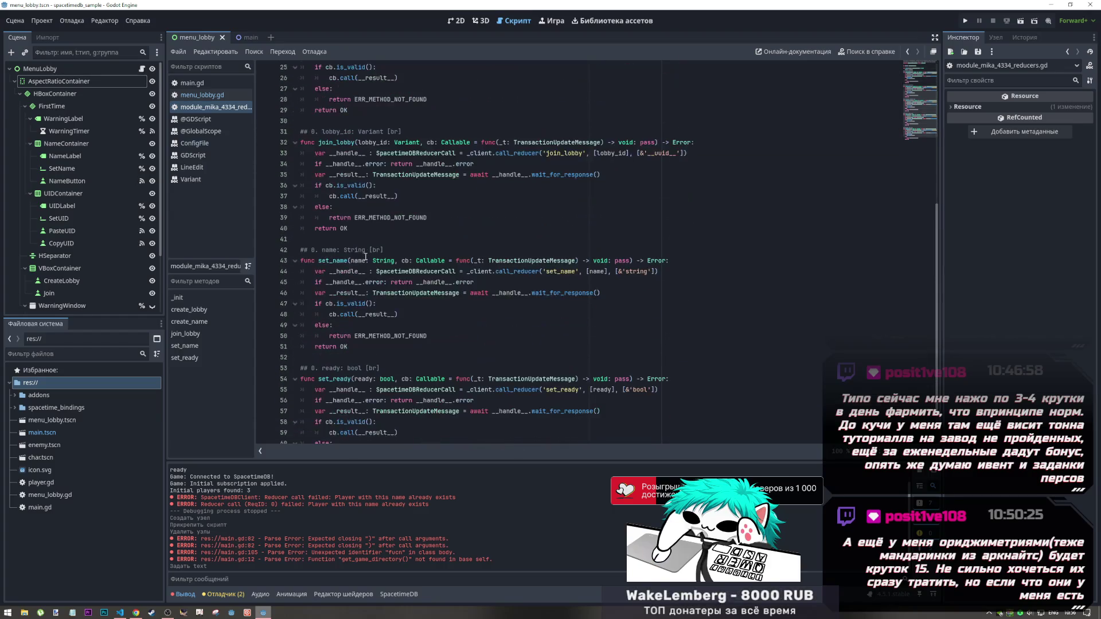
Inspect set_name's doc comment and cb parameter, then return to VS Code
{"action": "left_click", "coordinate": [347, 208]}
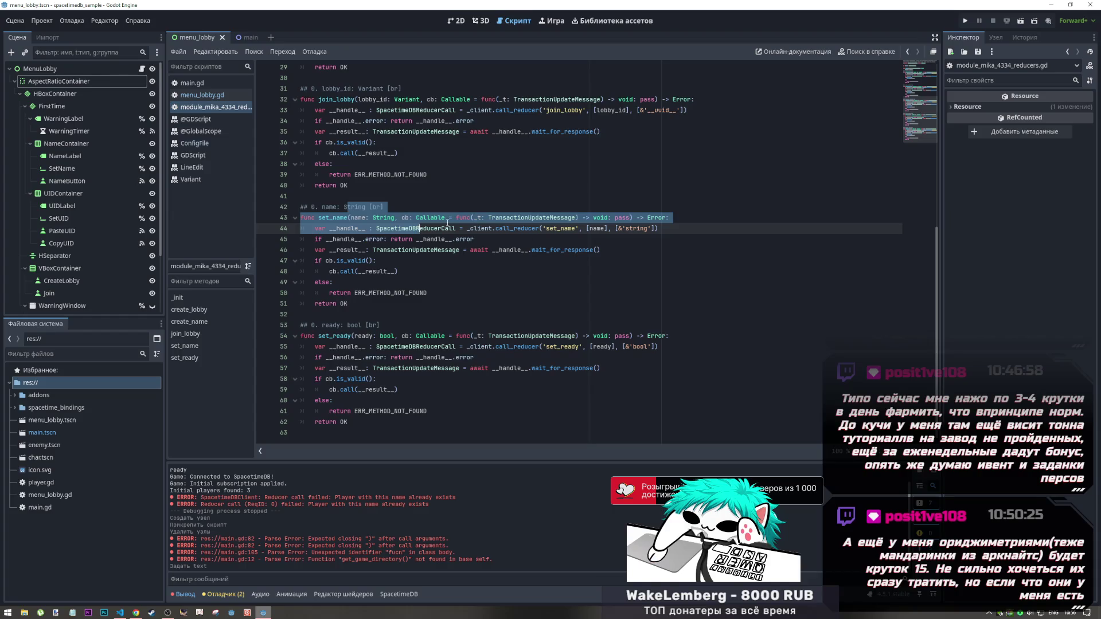
{"action": "left_click_drag", "start_coordinate": [403, 217], "coordinate": [415, 217]}
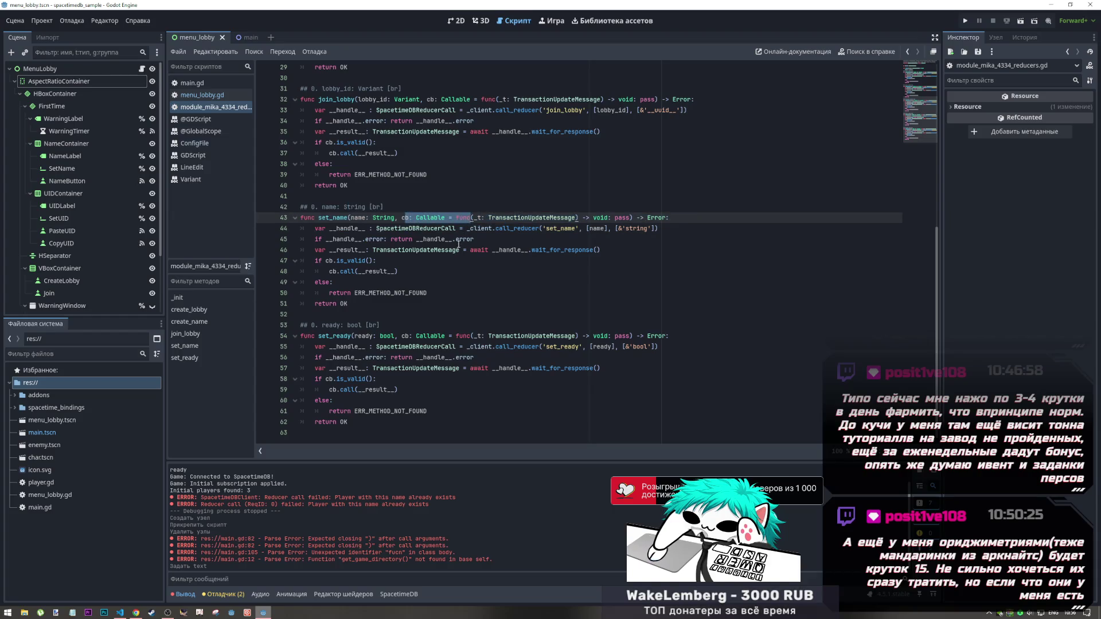
{"action": "left_click", "coordinate": [444, 263]}
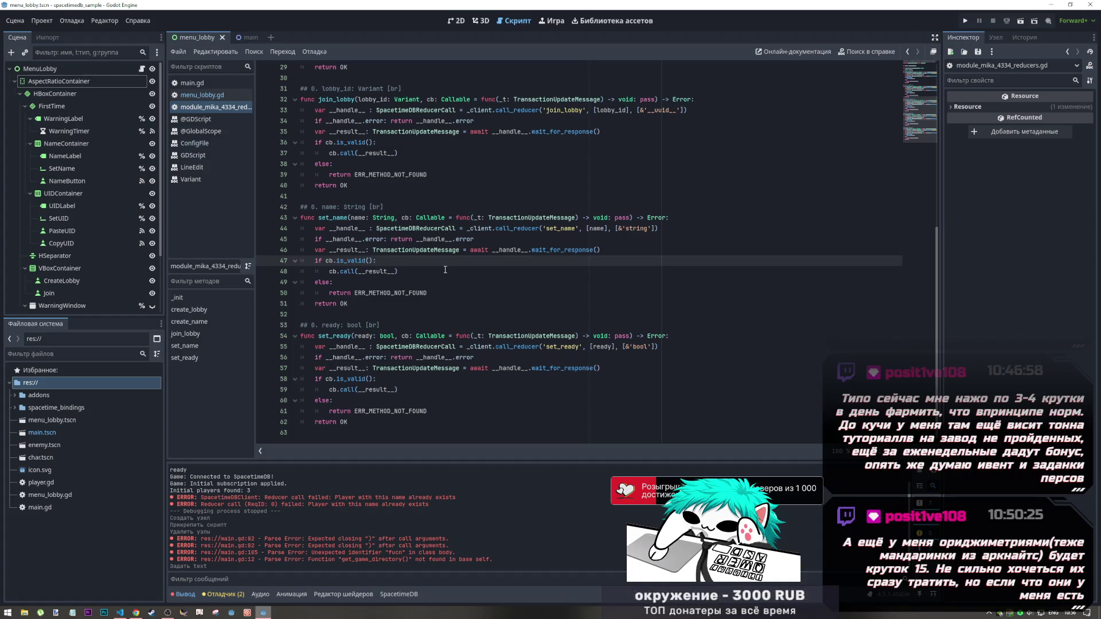
{"action": "key", "text": "alt+Tab"}
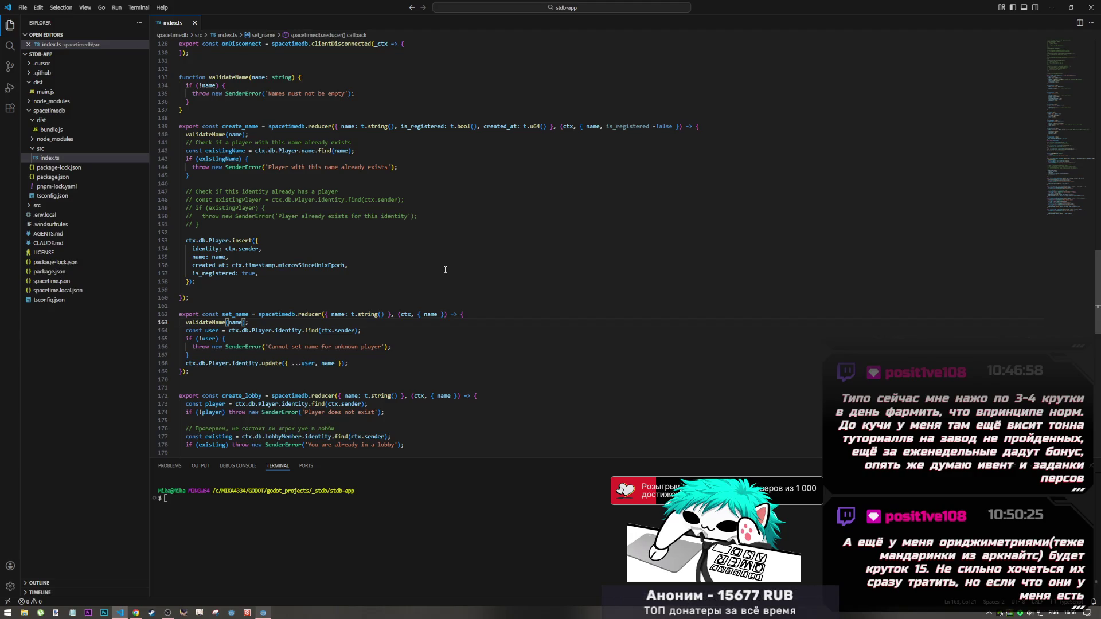
Select the set_name reducer body in index.ts, then bring the Arena chat forward
{"action": "left_click_drag", "start_coordinate": [190, 371], "coordinate": [179, 314]}
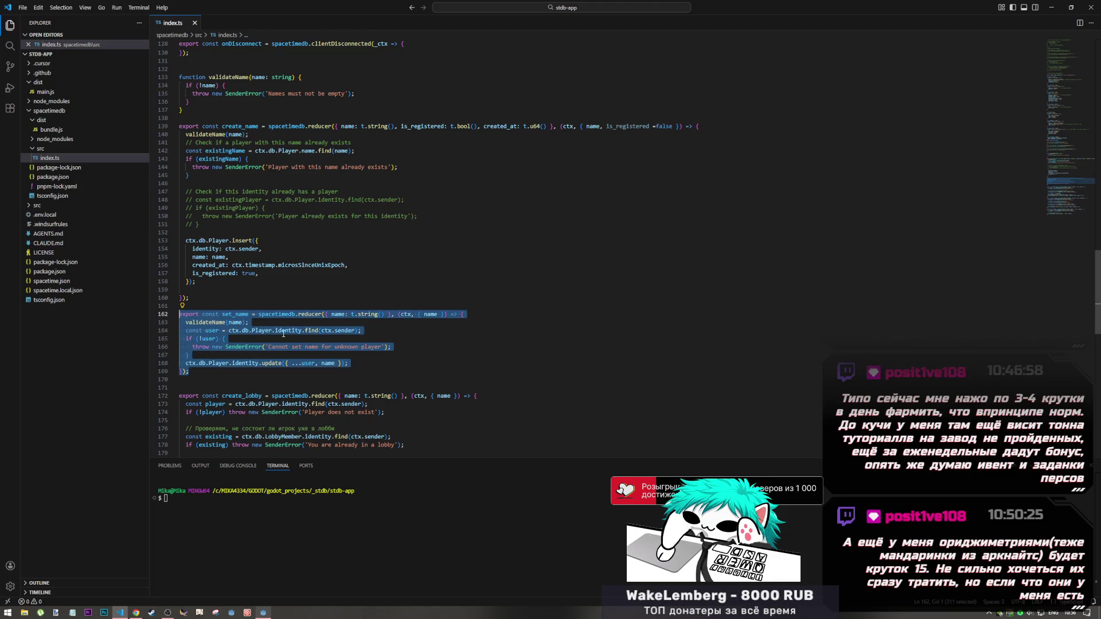
{"action": "key", "text": "alt+Tab"}
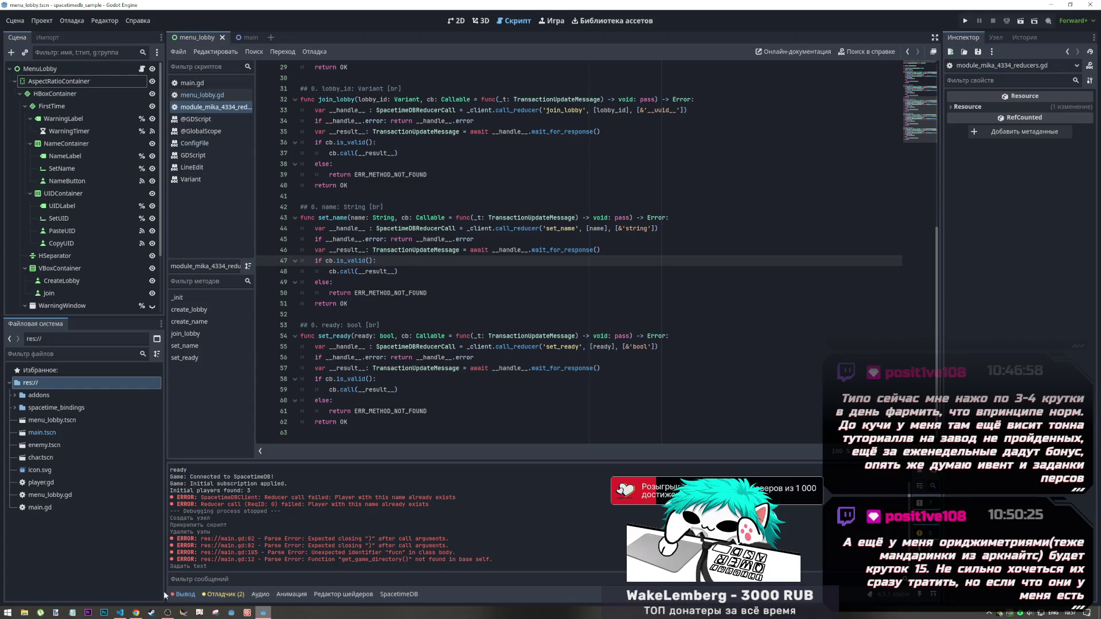
{"action": "left_click", "coordinate": [136, 612]}
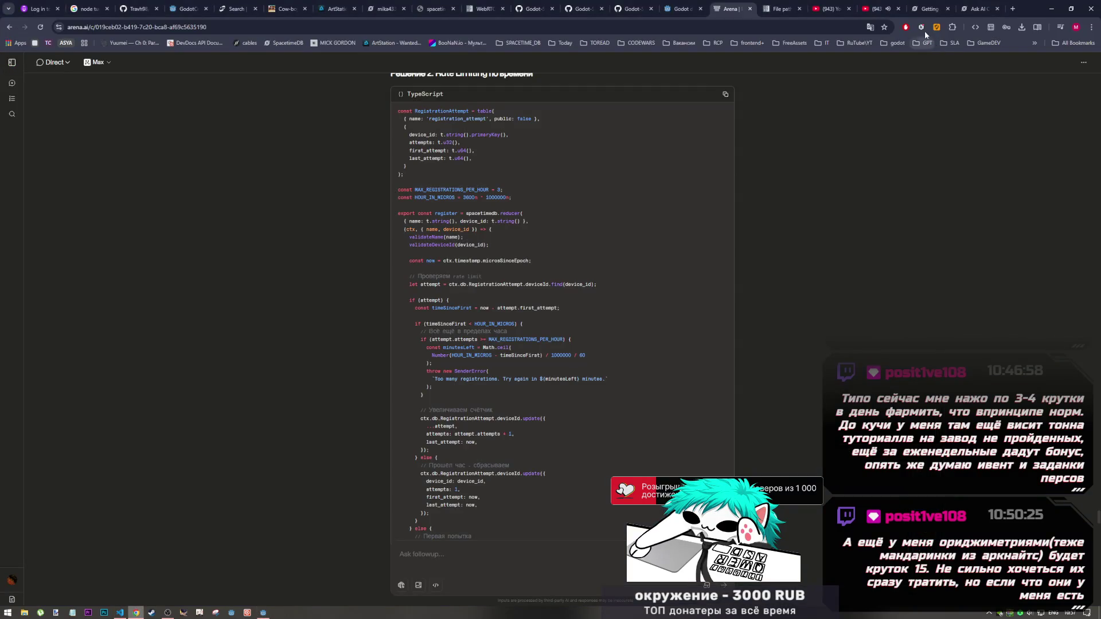
Send the follow-up 'в годот 4.5я добавляил поле UID по которому должна происходить провер'
{"action": "scroll", "coordinate": [547, 548], "scroll_direction": "down", "scroll_amount": 15}
{"action": "left_click", "coordinate": [537, 554]}
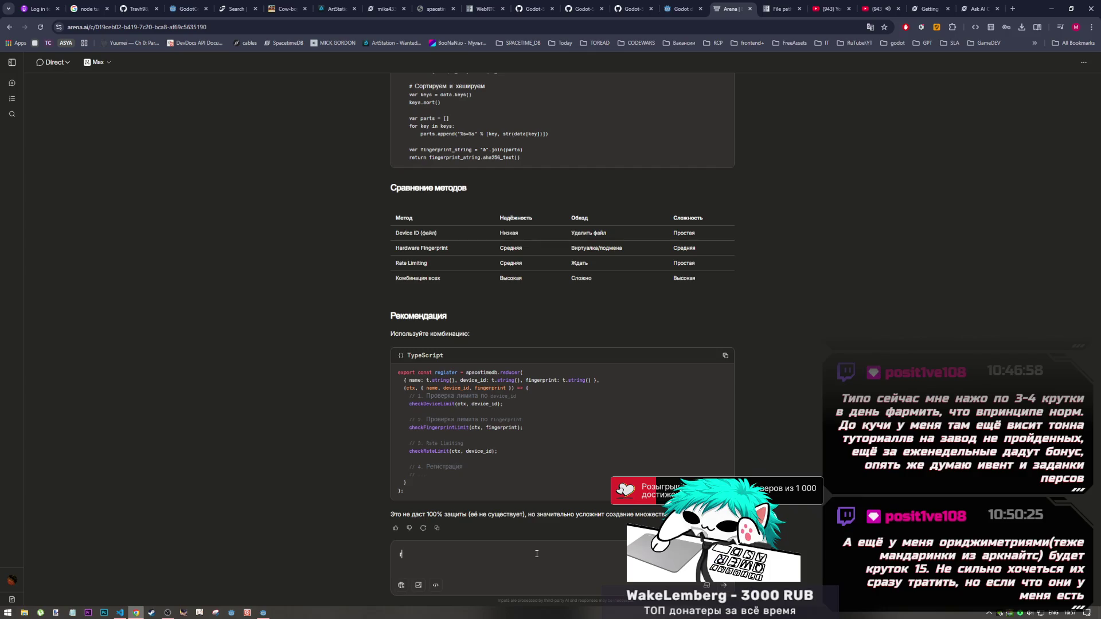
{"action": "key", "text": "alt+shift"}
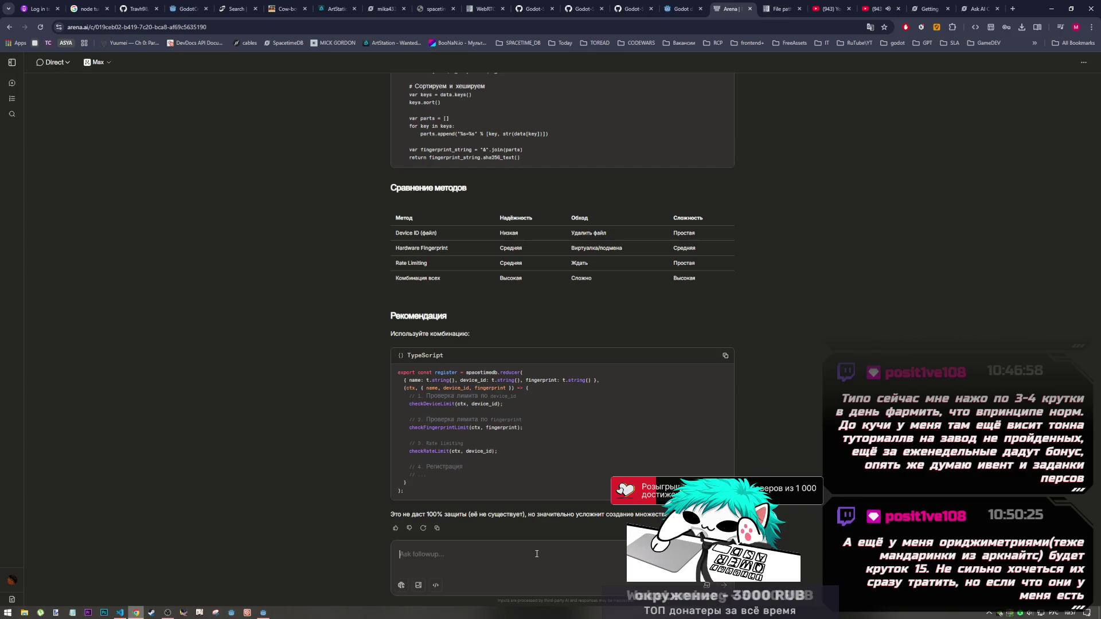
{"action": "type", "text": "в годот 4.5"}
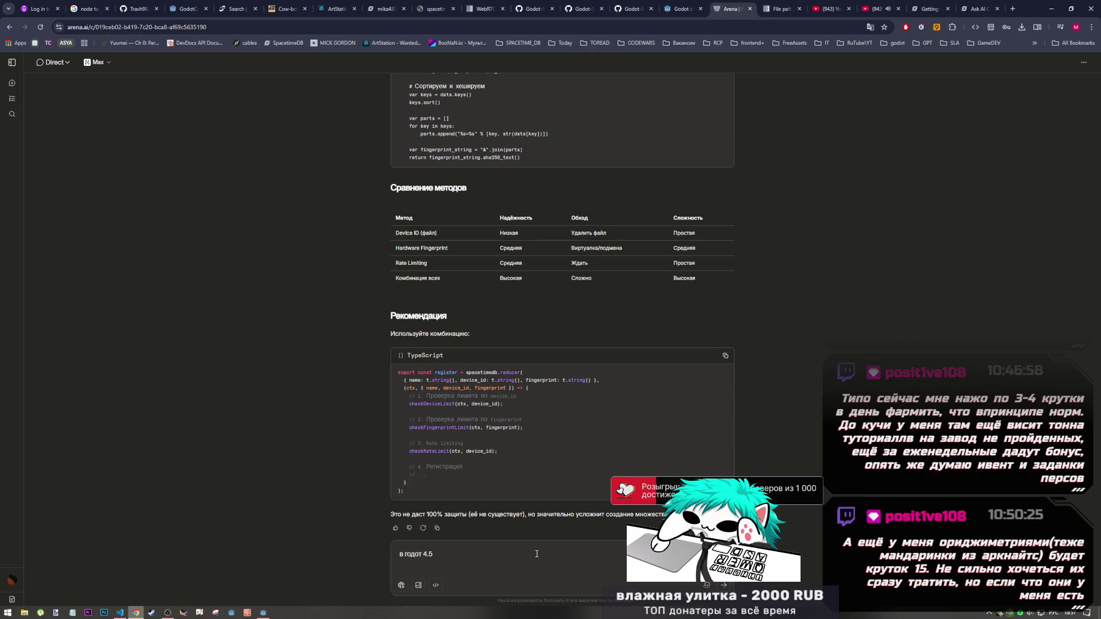
{"action": "type", "text": " я добав"}
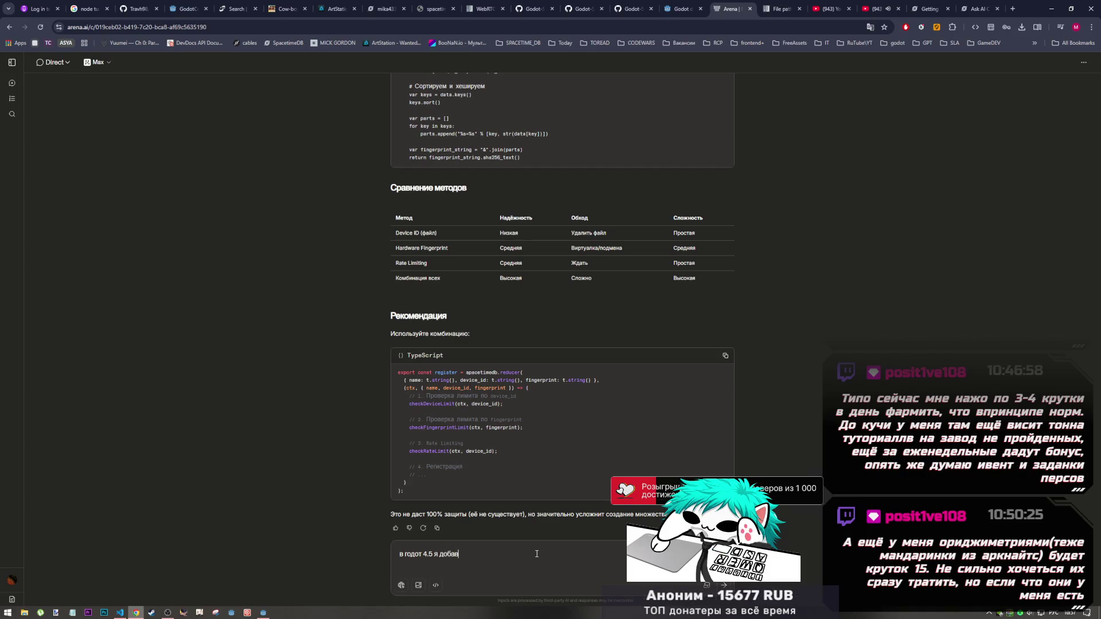
{"action": "type", "text": "ля"}
{"action": "type", "text": "ил поле"}
{"action": "key", "text": "alt+shift"}
{"action": "type", "text": "UID"}
{"action": "key", "text": "alt+shift"}
{"action": "type", "text": "по которому должна происходить провер"}
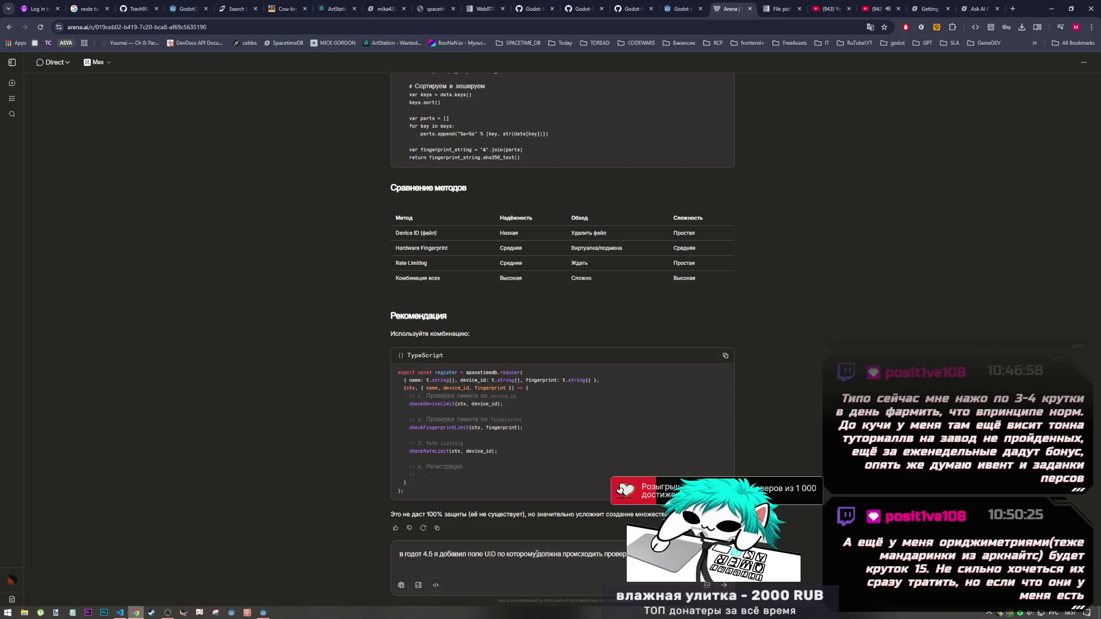
{"action": "key", "text": "Return"}
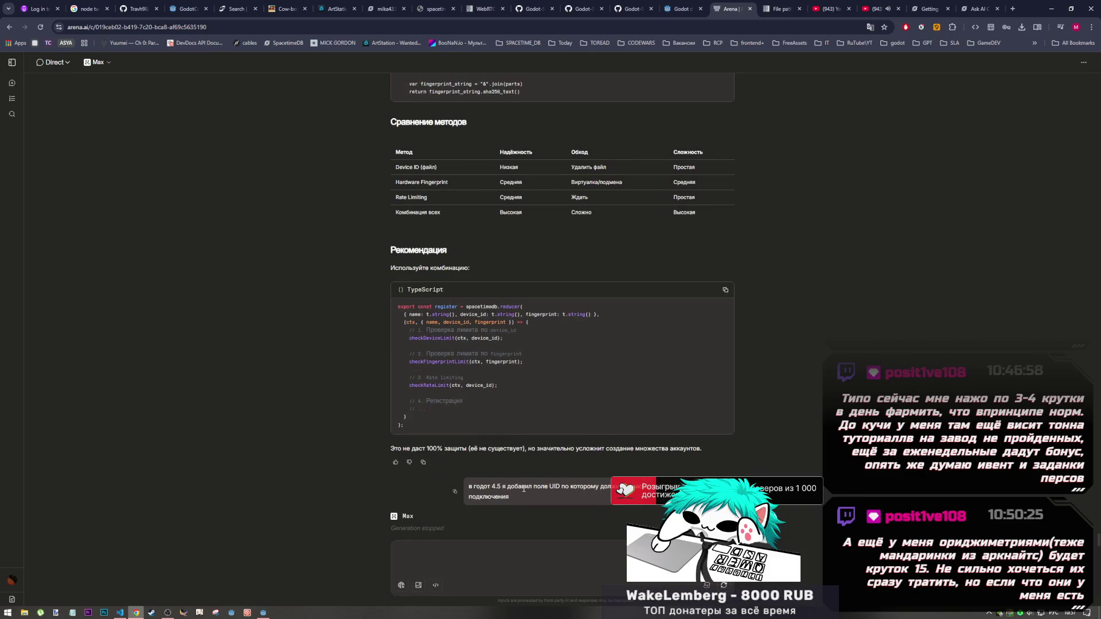
Glance at the posted follow-up, then bring the Godot editor back
{"action": "scroll", "coordinate": [634, 382], "scroll_direction": "up", "scroll_amount": 8}
{"action": "scroll", "coordinate": [627, 381], "scroll_direction": "down", "scroll_amount": 8}
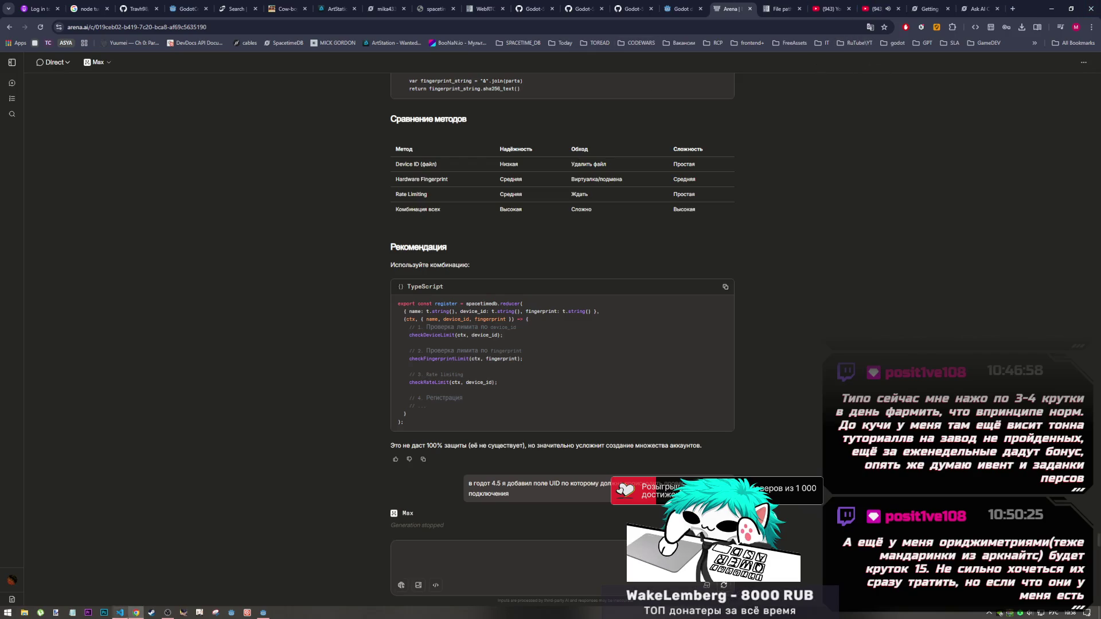
{"action": "left_click", "coordinate": [270, 614]}
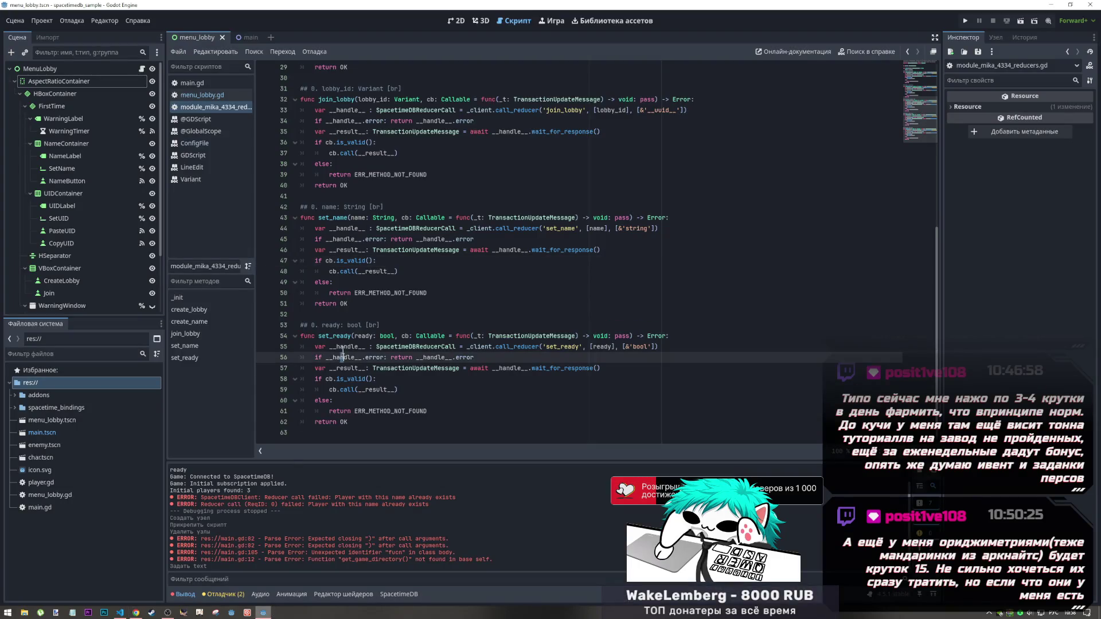
Select the set_name signature on line 43 of the reducers script, then switch to VS Code
{"action": "scroll", "coordinate": [335, 286], "scroll_direction": "up", "scroll_amount": 3}
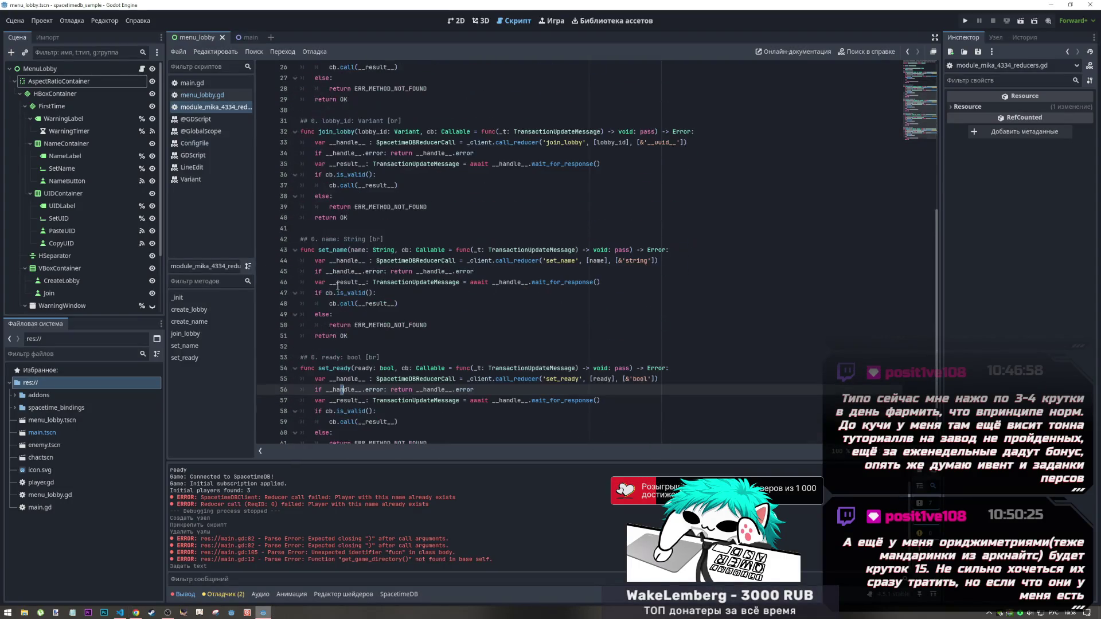
{"action": "left_click_drag", "start_coordinate": [350, 250], "coordinate": [402, 261]}
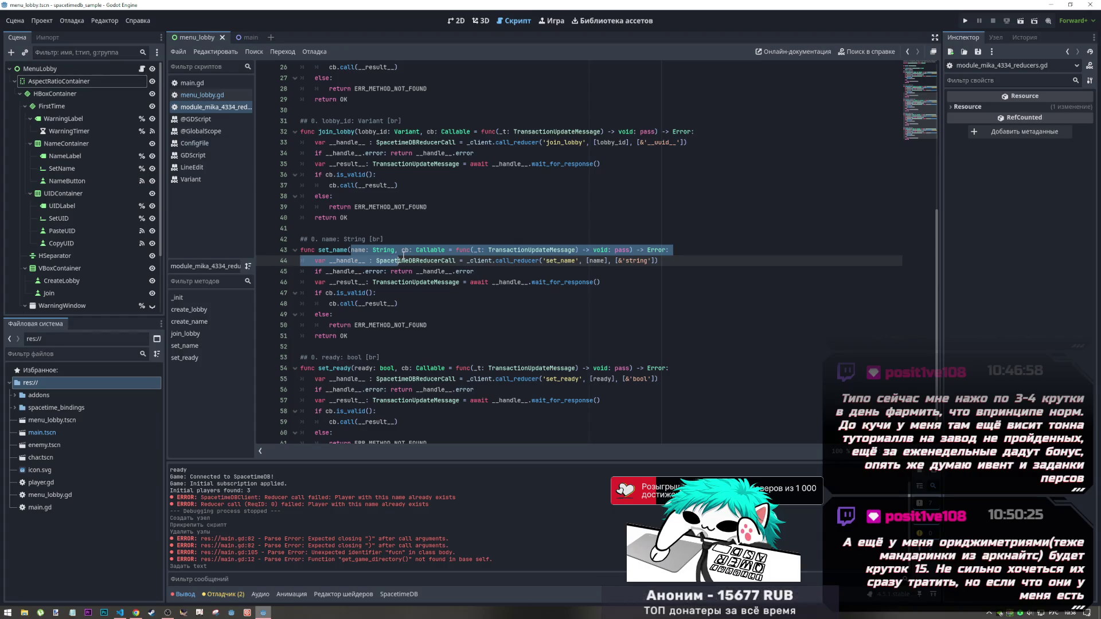
{"action": "left_click", "coordinate": [120, 612]}
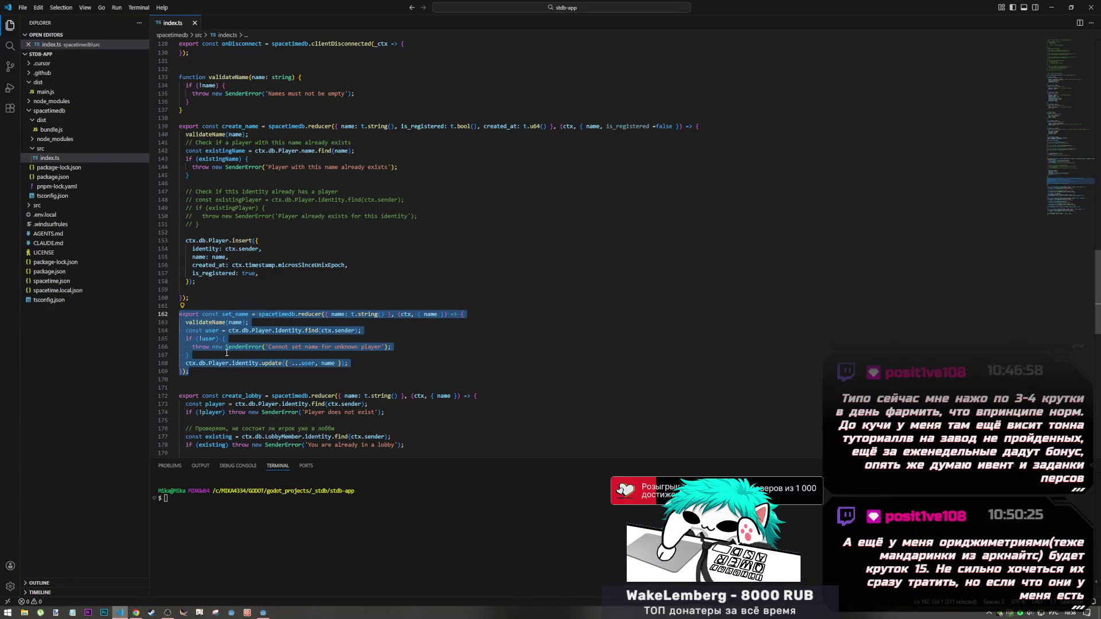
Inspect set_name's ctx.sender user lookup on line 164 and select lines 162–169
{"action": "left_click", "coordinate": [230, 330]}
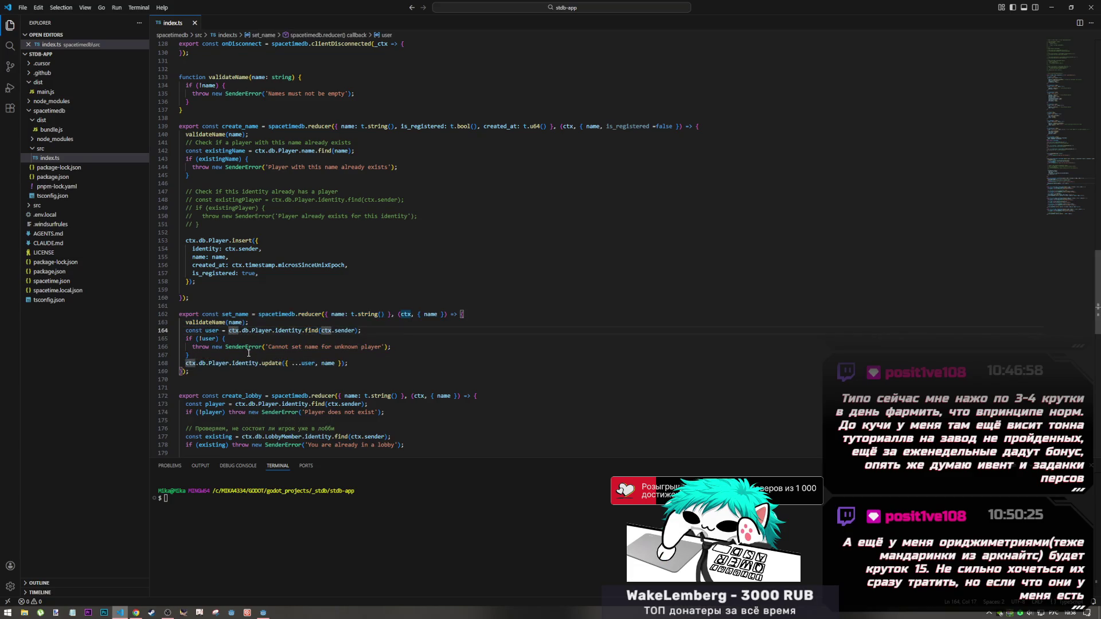
{"action": "left_click_drag", "start_coordinate": [205, 331], "coordinate": [358, 330]}
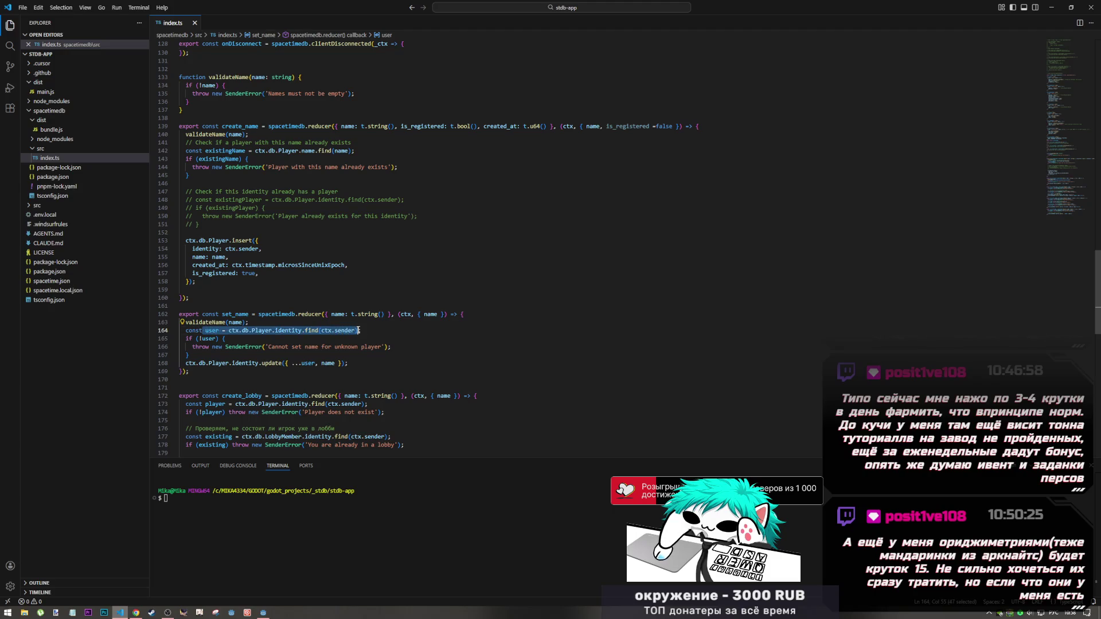
{"action": "left_click_drag", "start_coordinate": [205, 331], "coordinate": [352, 331]}
{"action": "left_click", "coordinate": [353, 331]}
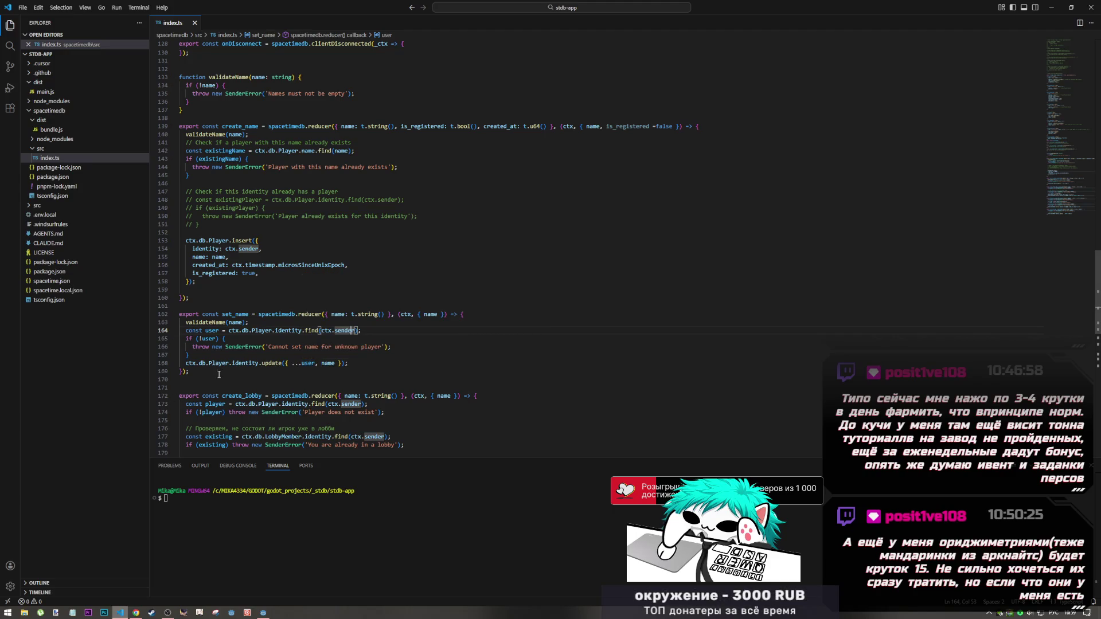
{"action": "left_click", "coordinate": [189, 372]}
{"action": "left_click_drag", "start_coordinate": [191, 363], "coordinate": [168, 314]}
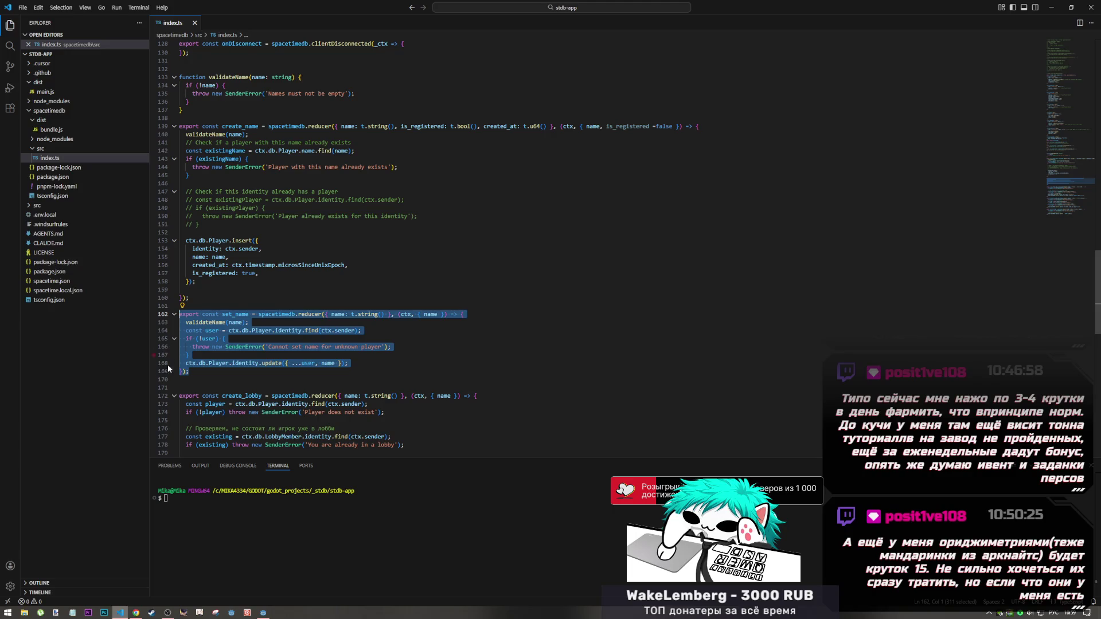
{"action": "left_click", "coordinate": [135, 613]}
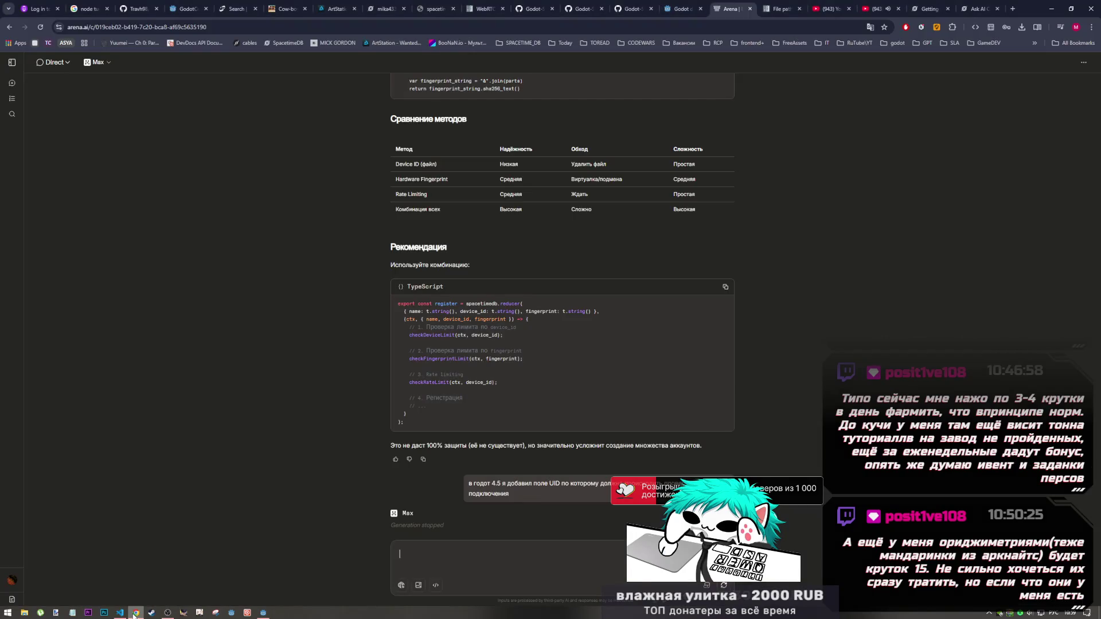
Bring the Godot editor with the reducers script back to the front
{"action": "left_click", "coordinate": [263, 612]}
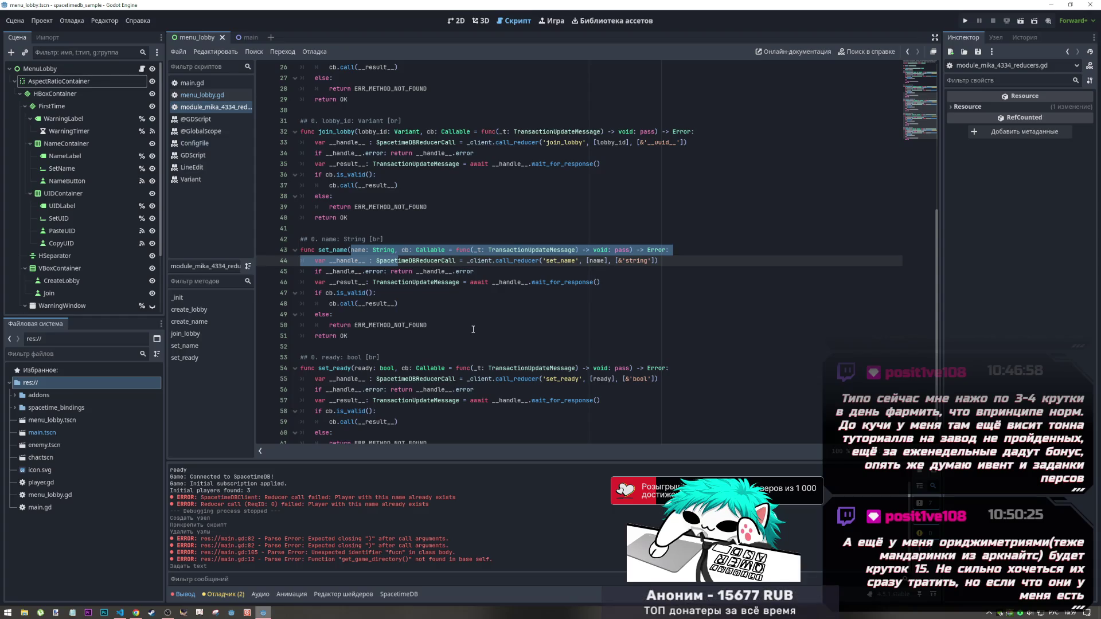
Clear the selection on line 43 of the reducers script and return to the Arena.ai chat
{"action": "left_click", "coordinate": [404, 243]}
{"action": "left_click", "coordinate": [456, 250]}
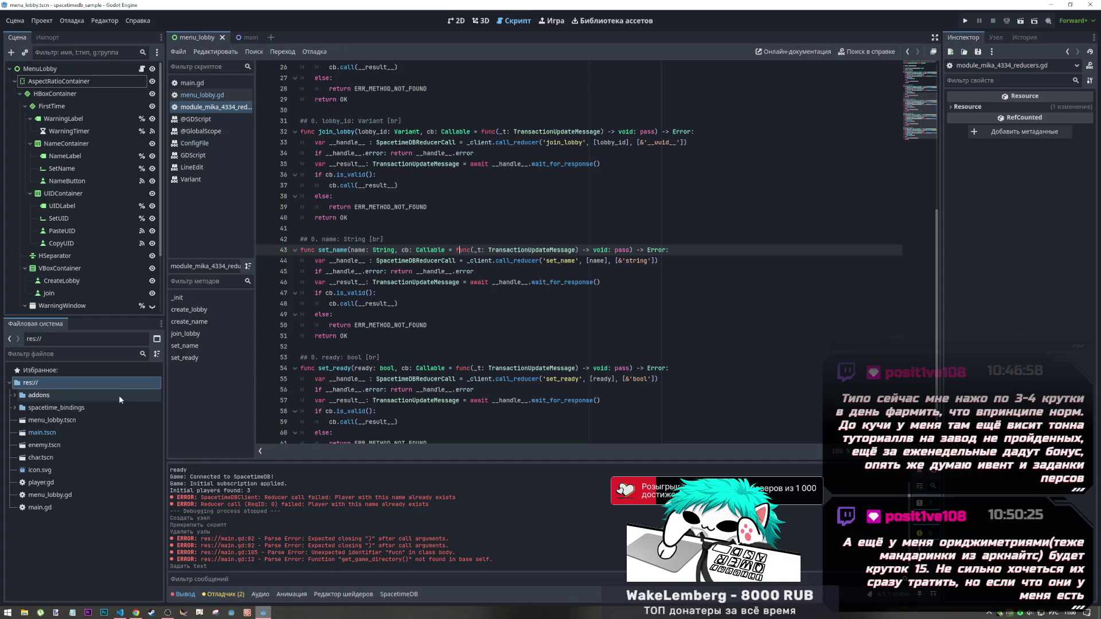
{"action": "left_click", "coordinate": [134, 615]}
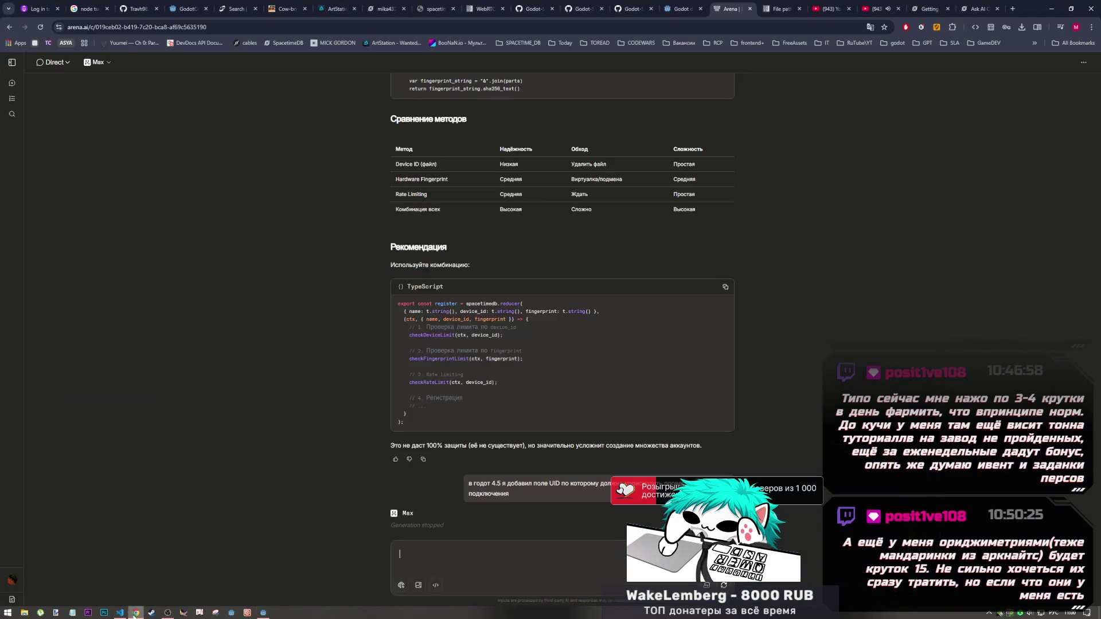
{"action": "left_click", "coordinate": [479, 546]}
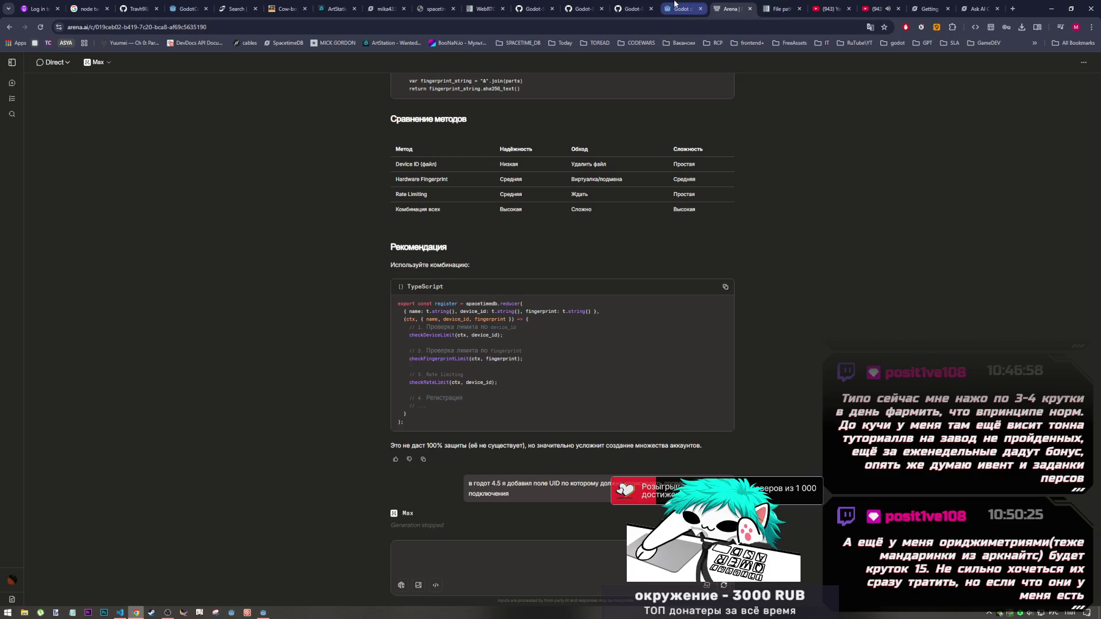
Glance at the Godot download archive, then bring up the Godot-SpacetimeDB-SDK api.md docs on GitHub
{"action": "left_click", "coordinate": [699, 7]}
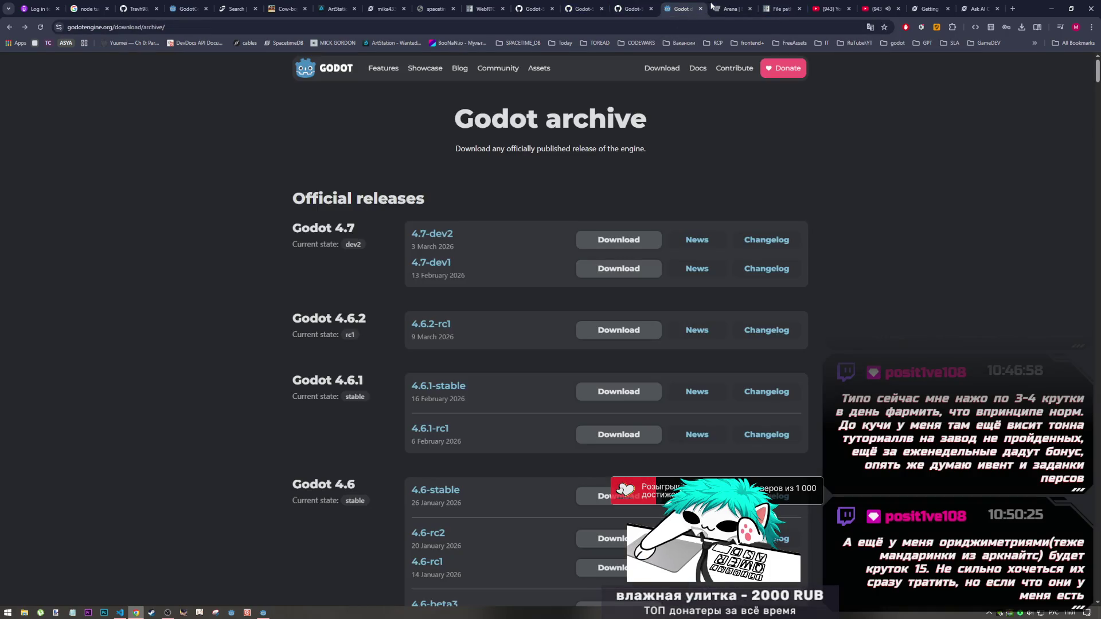
{"action": "left_click", "coordinate": [729, 9]}
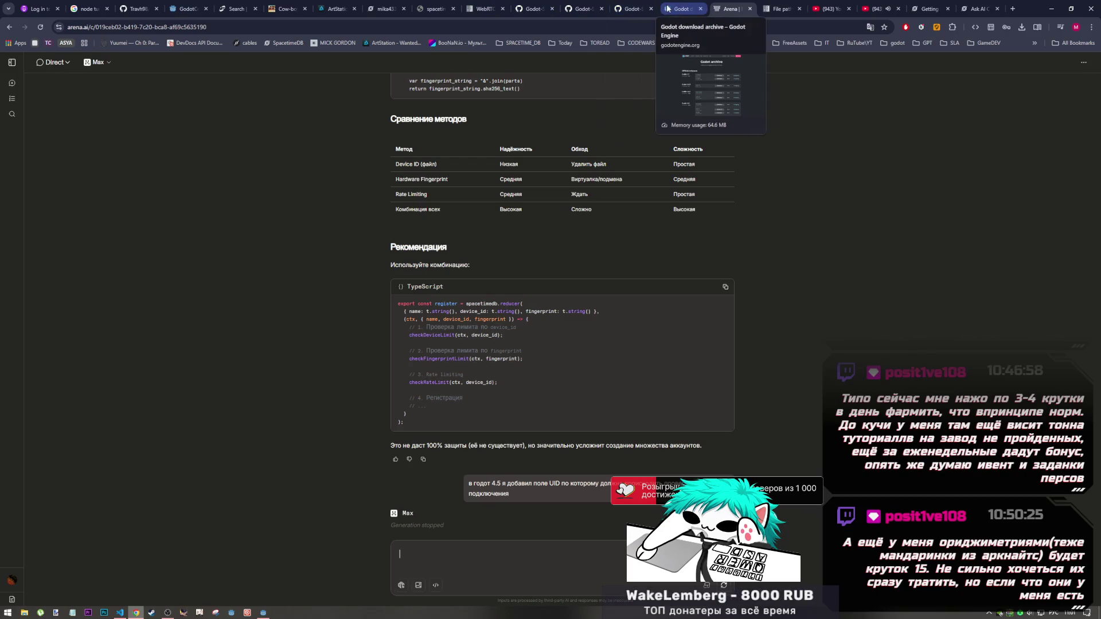
{"action": "left_click", "coordinate": [583, 9]}
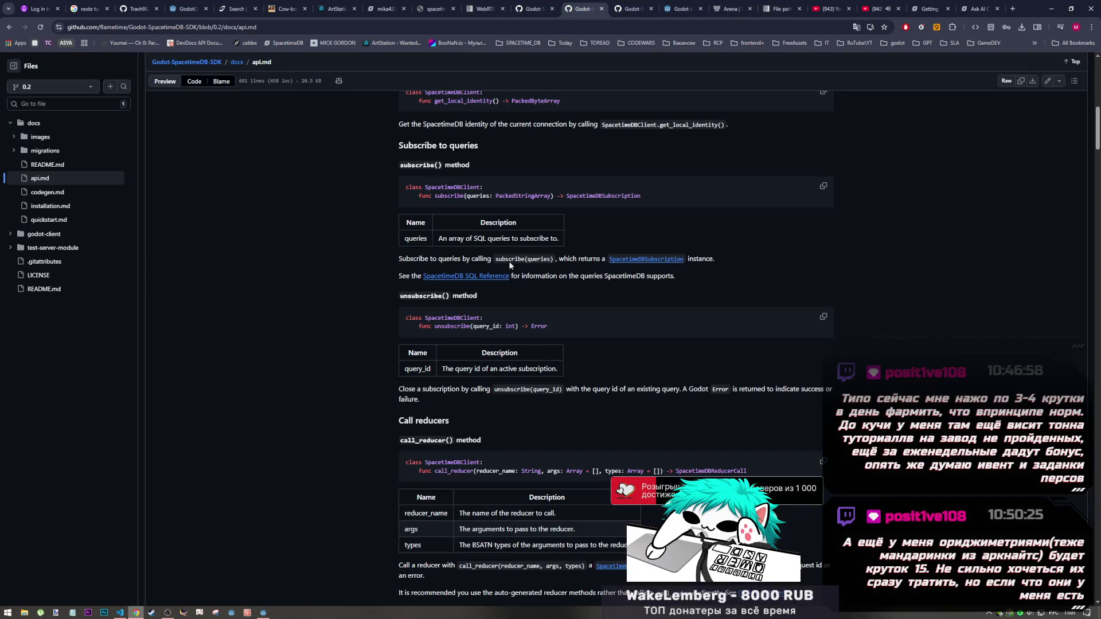
Review the Call Reducers sections in the api.md and quickstart.md docs
{"action": "scroll", "coordinate": [462, 394], "scroll_direction": "down", "scroll_amount": 5}
{"action": "scroll", "coordinate": [462, 394], "scroll_direction": "up", "scroll_amount": 2}
{"action": "key", "text": "ctrl+shift+Tab"}
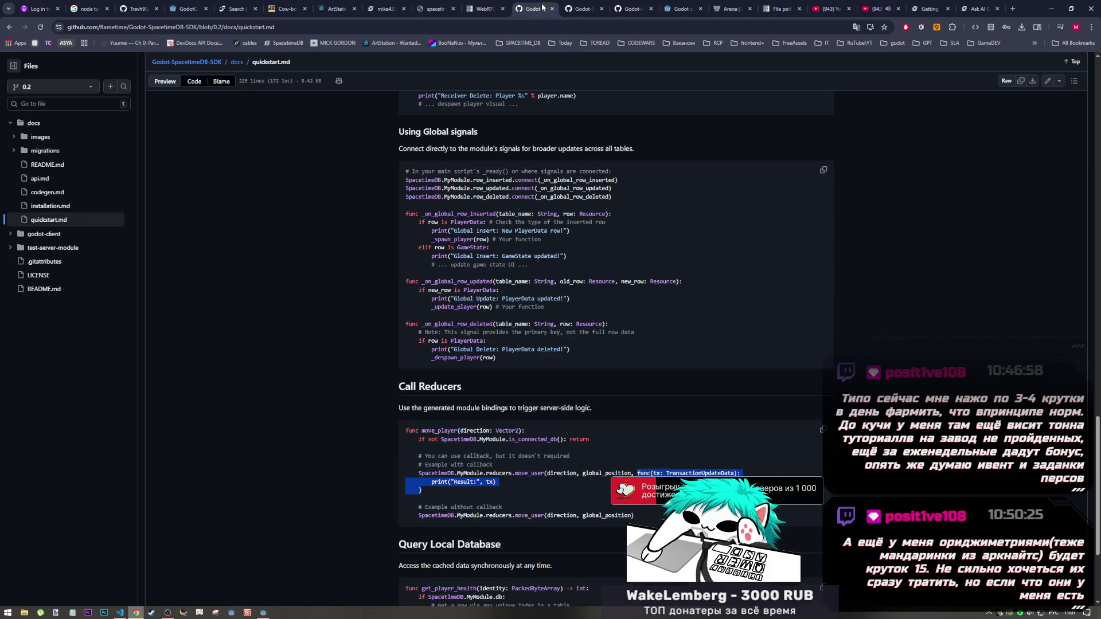
{"action": "scroll", "coordinate": [431, 348], "scroll_direction": "down", "scroll_amount": 1}
{"action": "scroll", "coordinate": [431, 348], "scroll_direction": "down", "scroll_amount": 2}
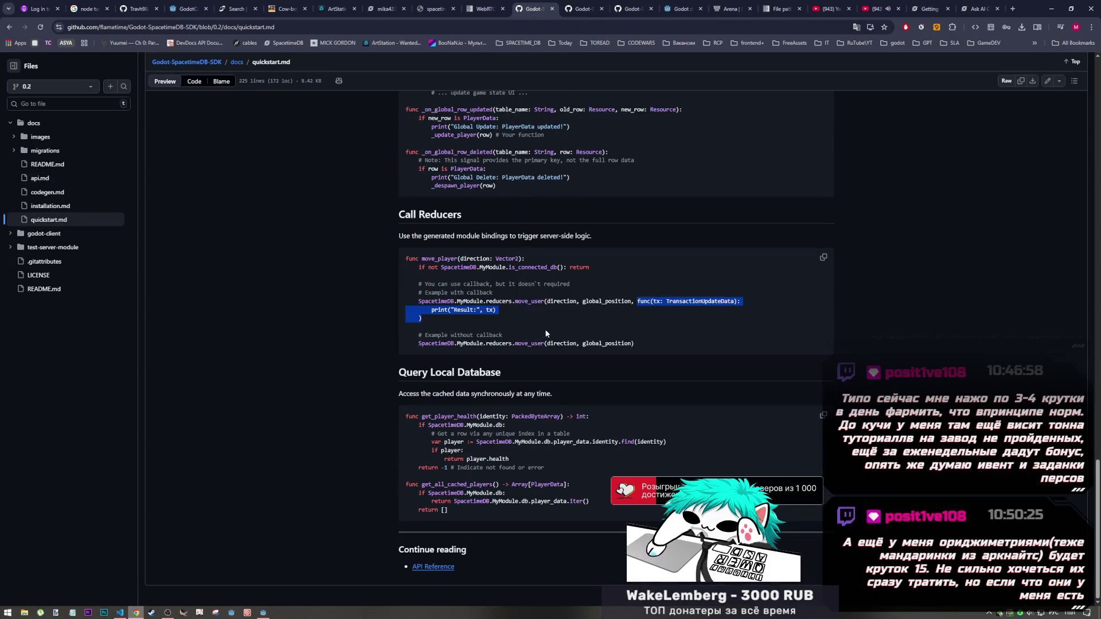
{"action": "left_click", "coordinate": [546, 333]}
Go via the api.md tab to the example lobby_holder.gd script
{"action": "scroll", "coordinate": [546, 334], "scroll_direction": "up", "scroll_amount": 2}
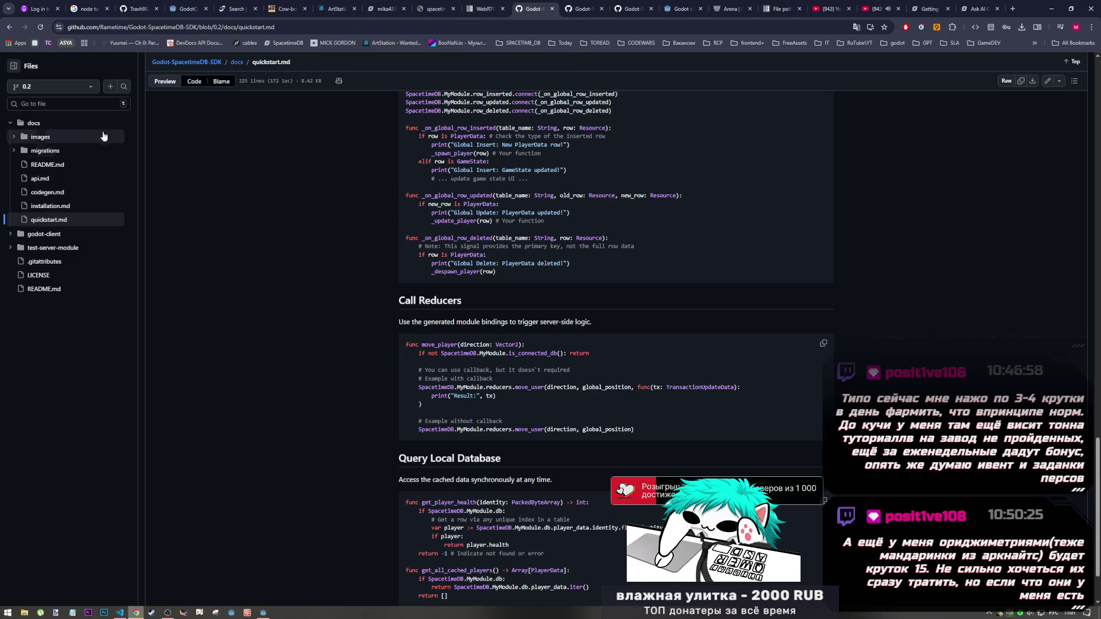
{"action": "left_click", "coordinate": [582, 9]}
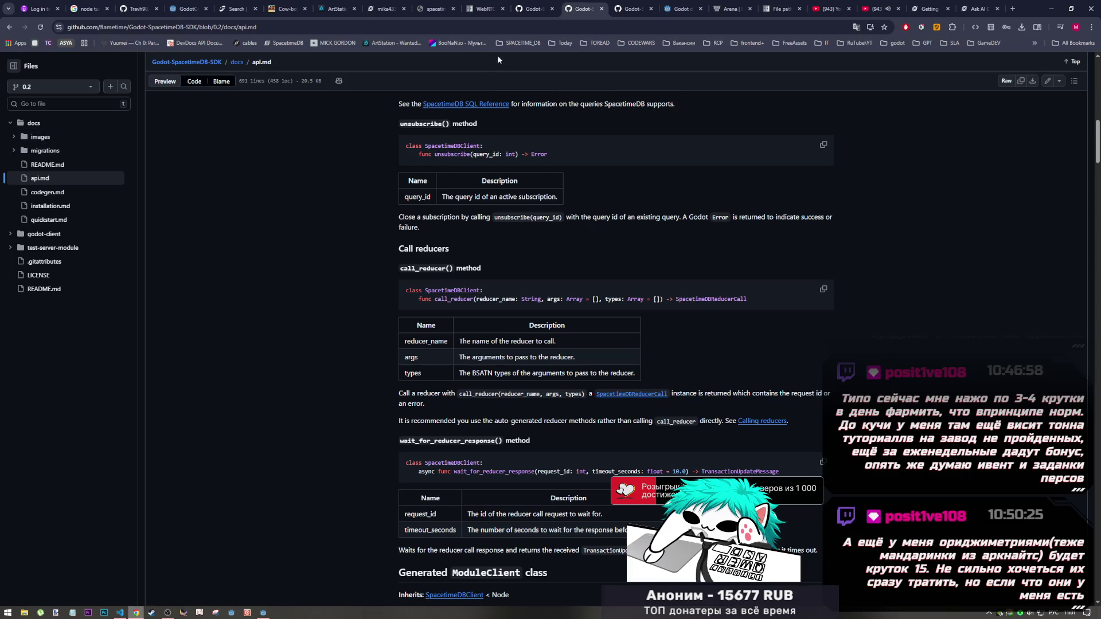
{"action": "left_click", "coordinate": [631, 8]}
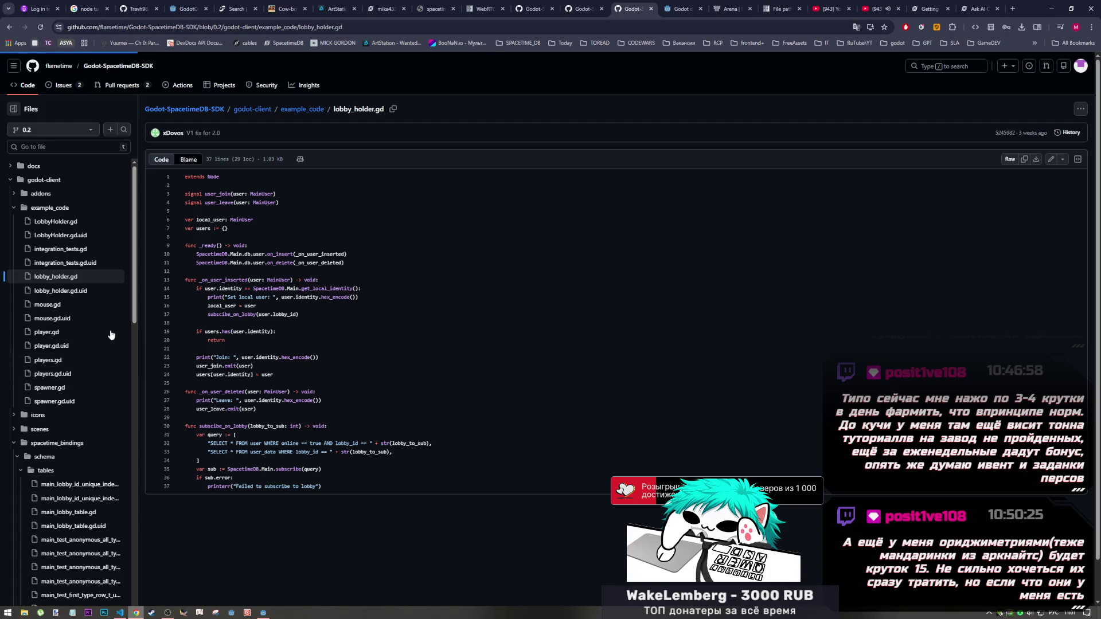
Open the example player.gd script, reloading after it failed, and look over its variable declarations
{"action": "left_click", "coordinate": [52, 330]}
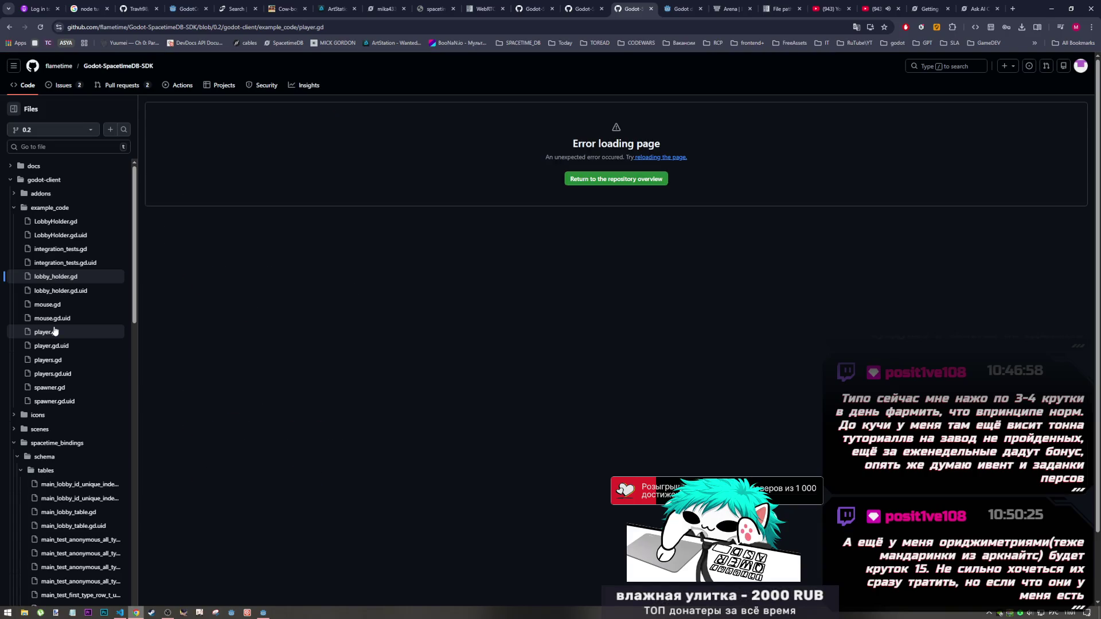
{"action": "left_click", "coordinate": [95, 68]}
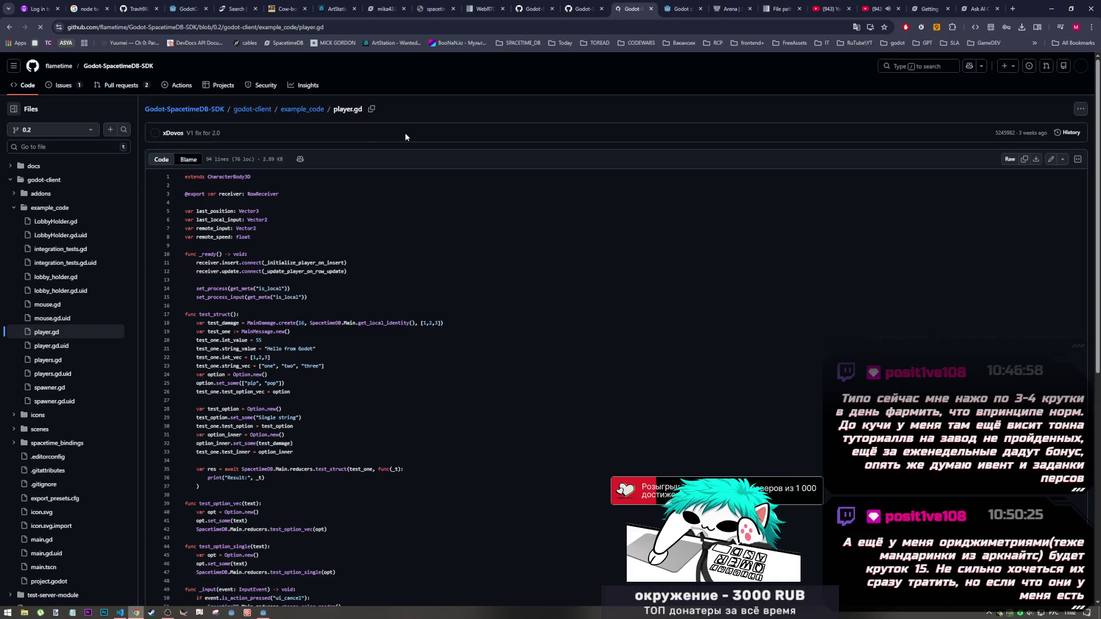
{"action": "mouse_move", "coordinate": [218, 214]}
{"action": "left_mouse_down"}
{"action": "mouse_move", "coordinate": [258, 231]}
{"action": "mouse_move", "coordinate": [242, 237]}
{"action": "left_mouse_up"}
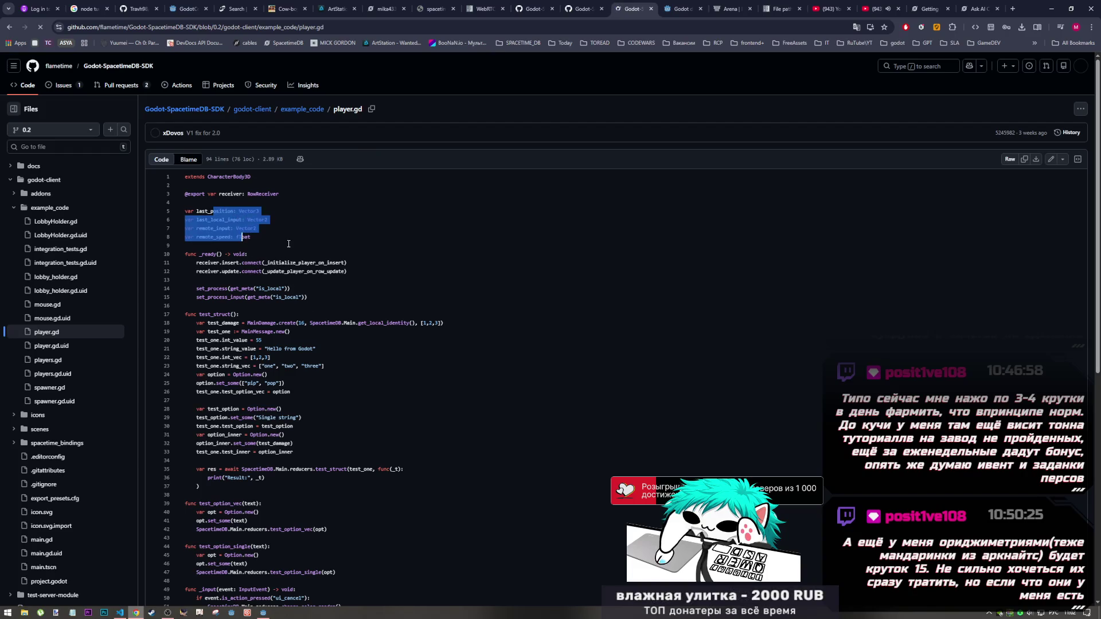
{"action": "left_click", "coordinate": [289, 244]}
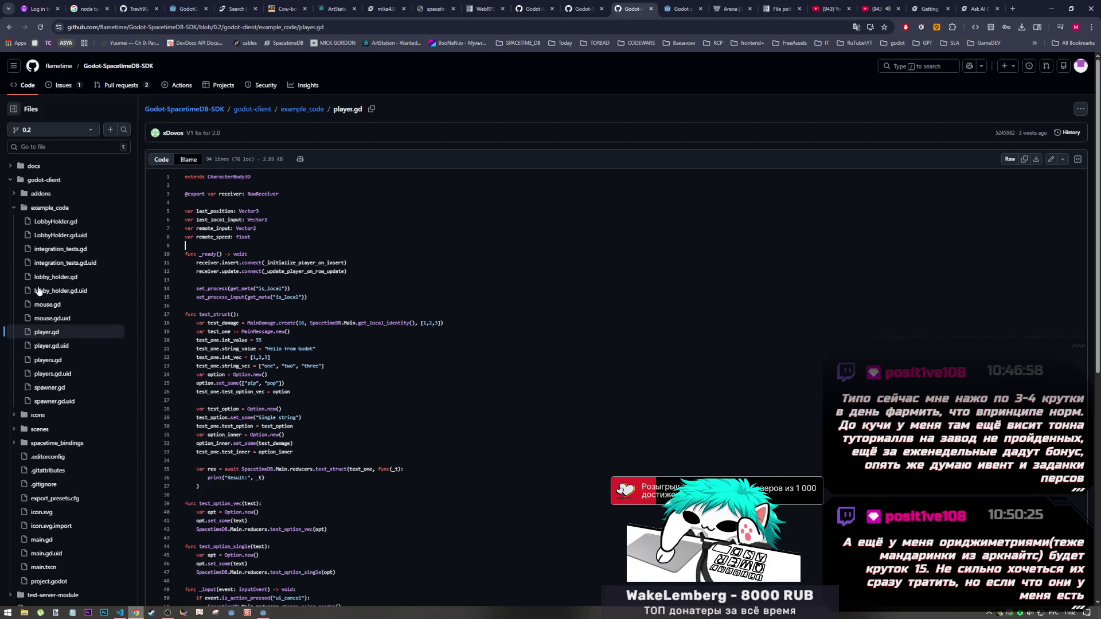
Examine LobbyHolder.gd's on_self_update handler and query, then open integration_tests.gd via LobbyHolder.gd.uid
{"action": "left_click", "coordinate": [57, 222]}
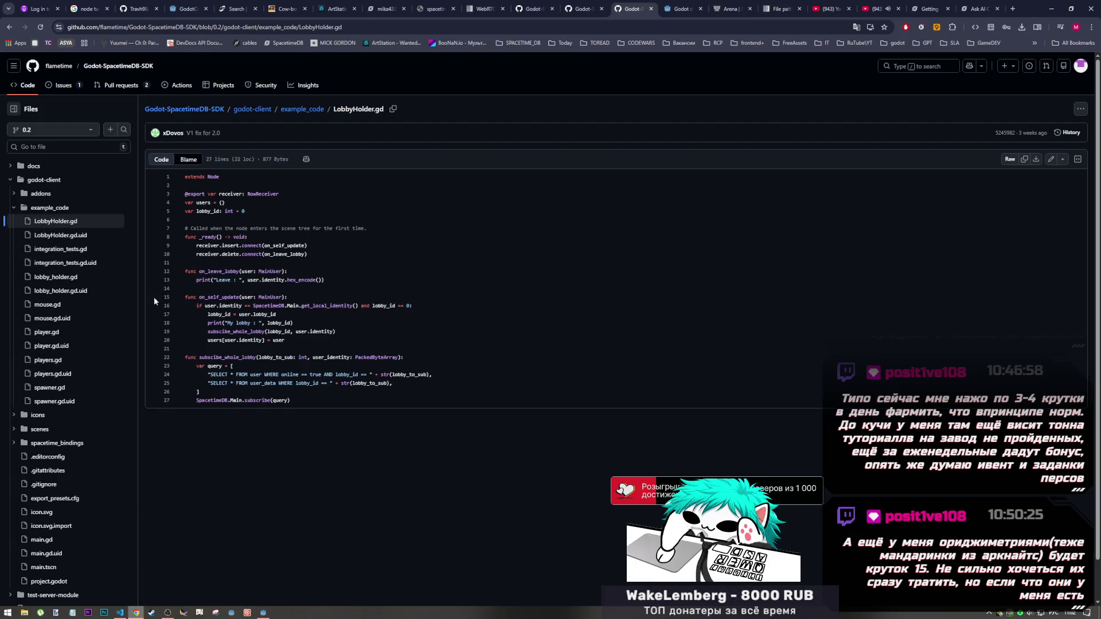
{"action": "left_click_drag", "start_coordinate": [263, 245], "coordinate": [304, 245]}
{"action": "left_click", "coordinate": [309, 245]}
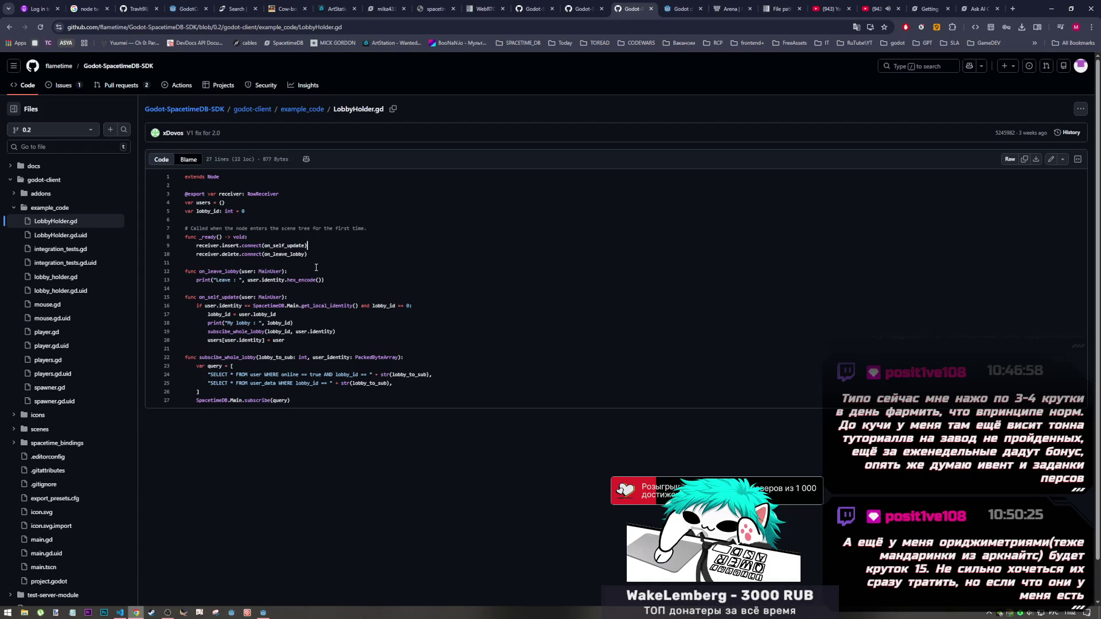
{"action": "mouse_move", "coordinate": [290, 371]}
{"action": "left_mouse_down"}
{"action": "mouse_move", "coordinate": [375, 373]}
{"action": "mouse_move", "coordinate": [375, 383]}
{"action": "mouse_move", "coordinate": [278, 377]}
{"action": "left_mouse_up"}
{"action": "left_click", "coordinate": [277, 375]}
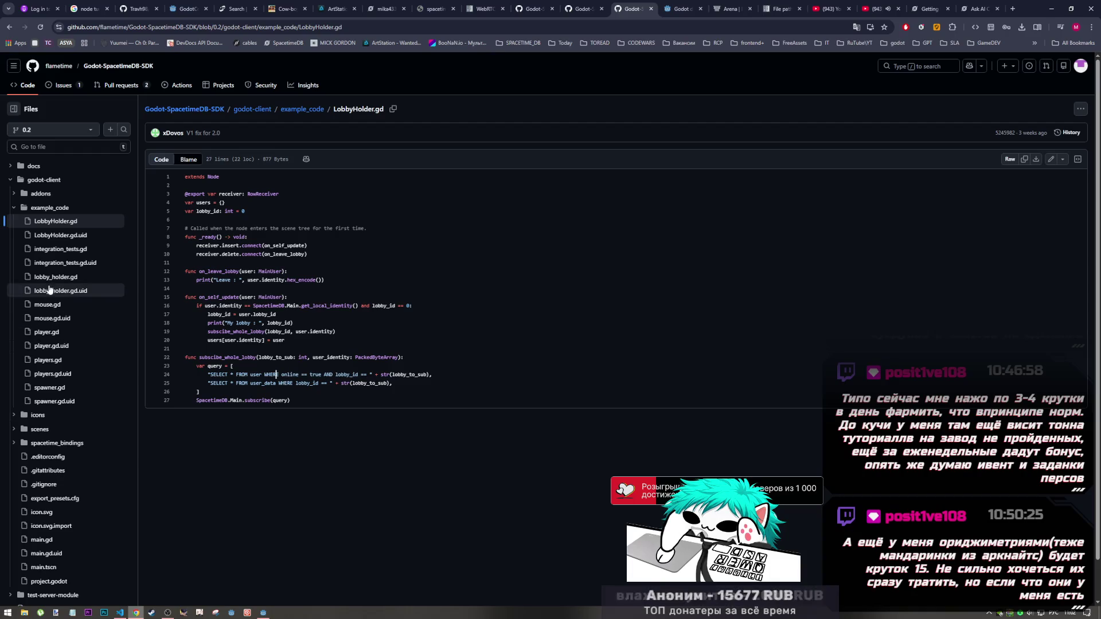
{"action": "left_click", "coordinate": [65, 236]}
{"action": "left_click", "coordinate": [61, 249]}
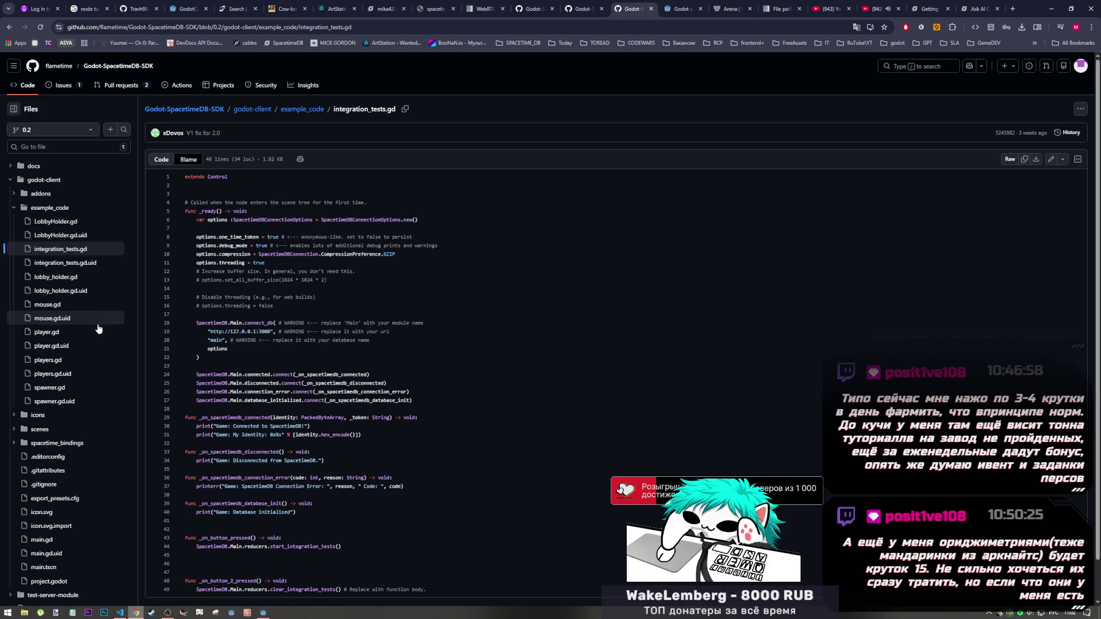
Try the spawner.gd script, then go back to integration_tests.gd after its load error
{"action": "scroll", "coordinate": [98, 328], "scroll_direction": "down", "scroll_amount": 1}
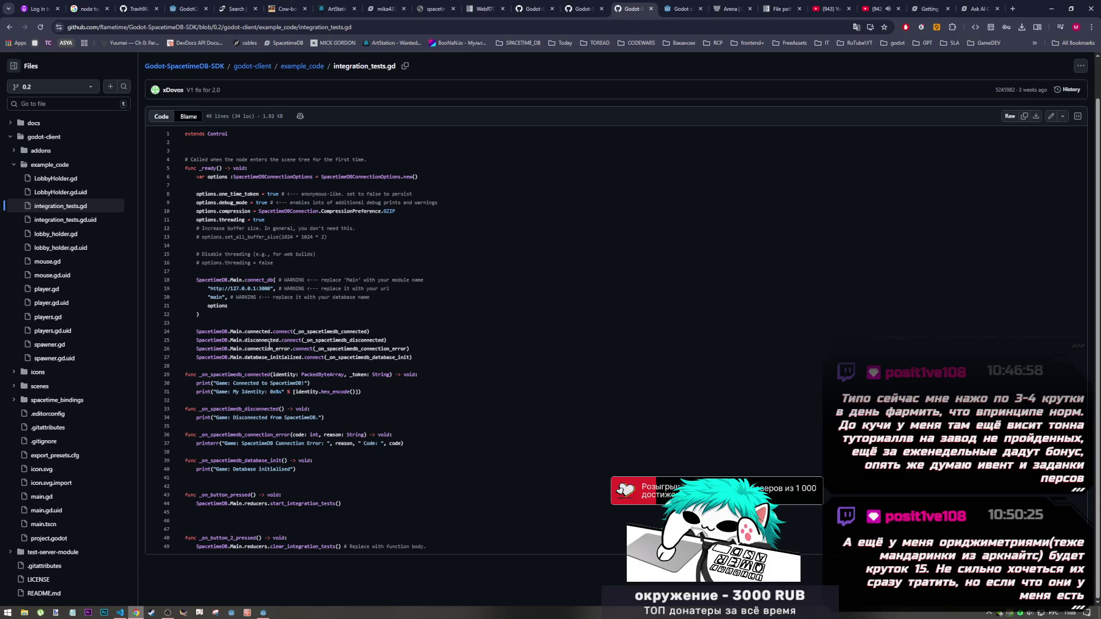
{"action": "left_click", "coordinate": [61, 349]}
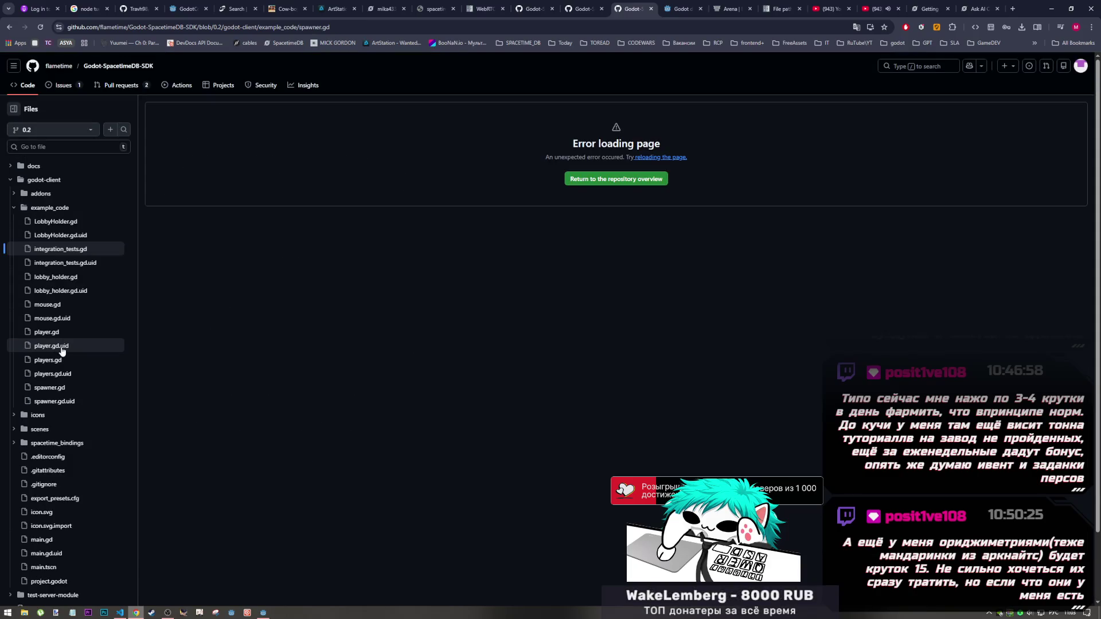
{"action": "left_click", "coordinate": [10, 27]}
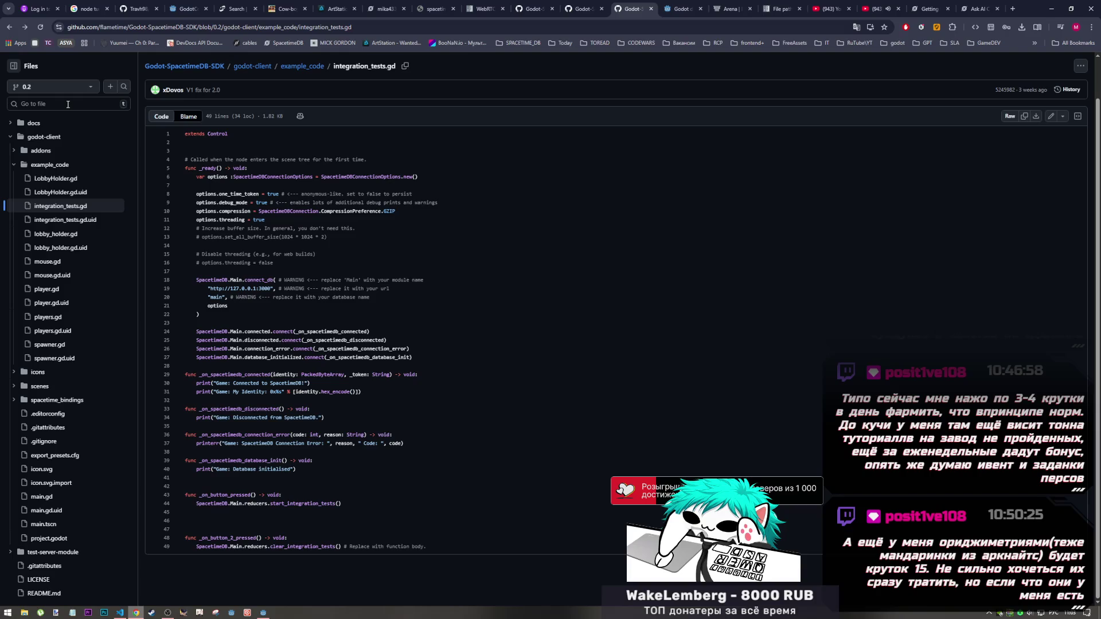
Copy the identity print statement on line 31 and return to the Godot editor
{"action": "left_click_drag", "start_coordinate": [225, 392], "coordinate": [352, 398]}
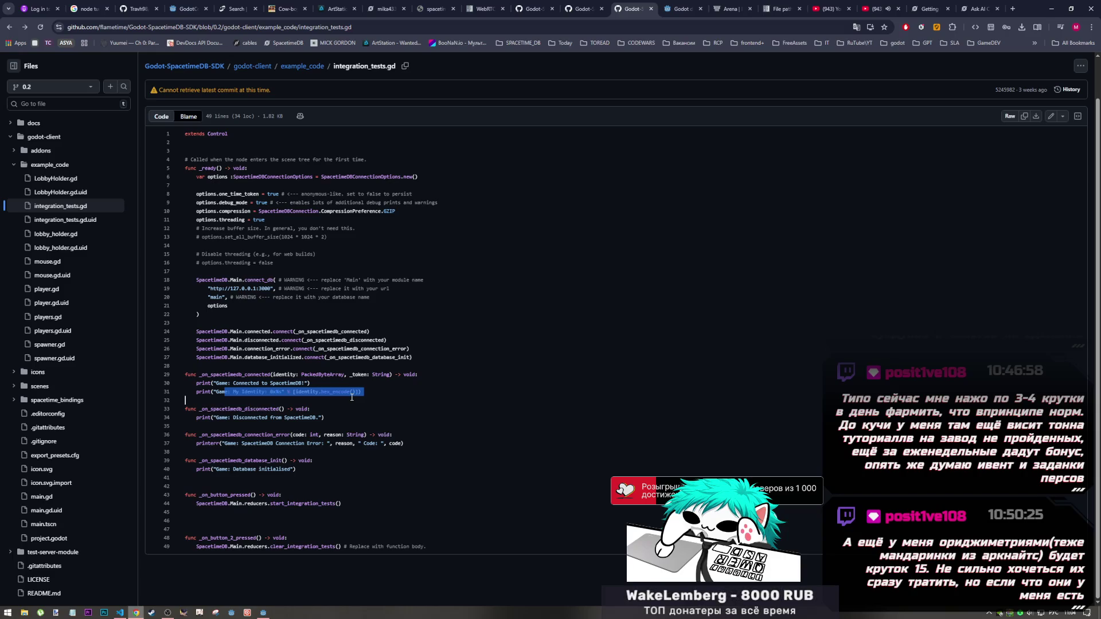
{"action": "left_click_drag", "start_coordinate": [362, 392], "coordinate": [196, 392]}
{"action": "key", "text": "ctrl+c"}
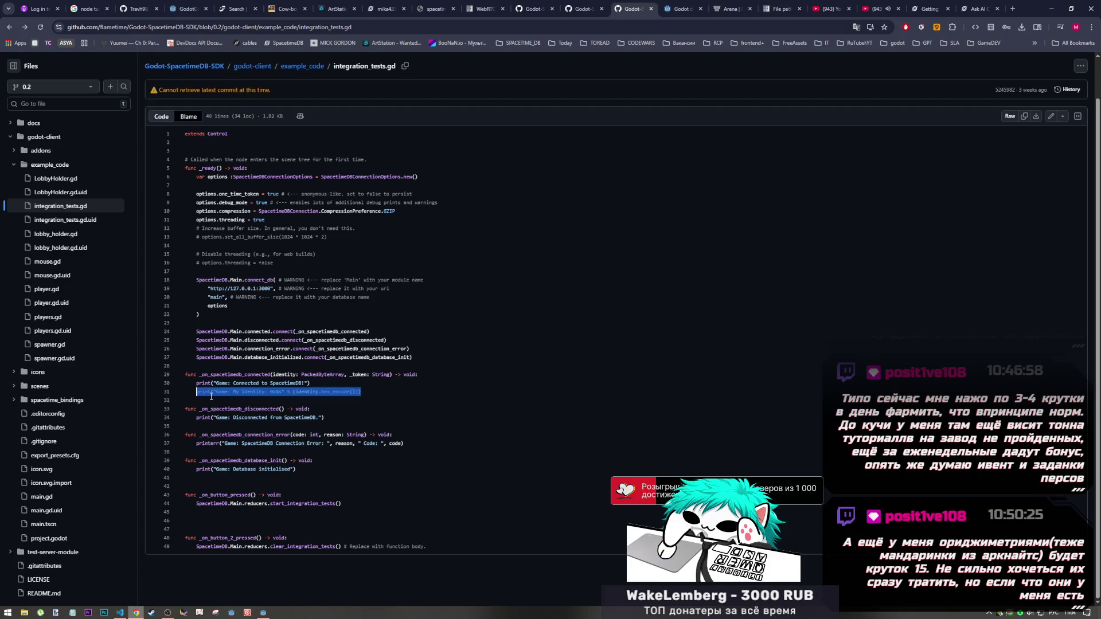
{"action": "left_click", "coordinate": [265, 612]}
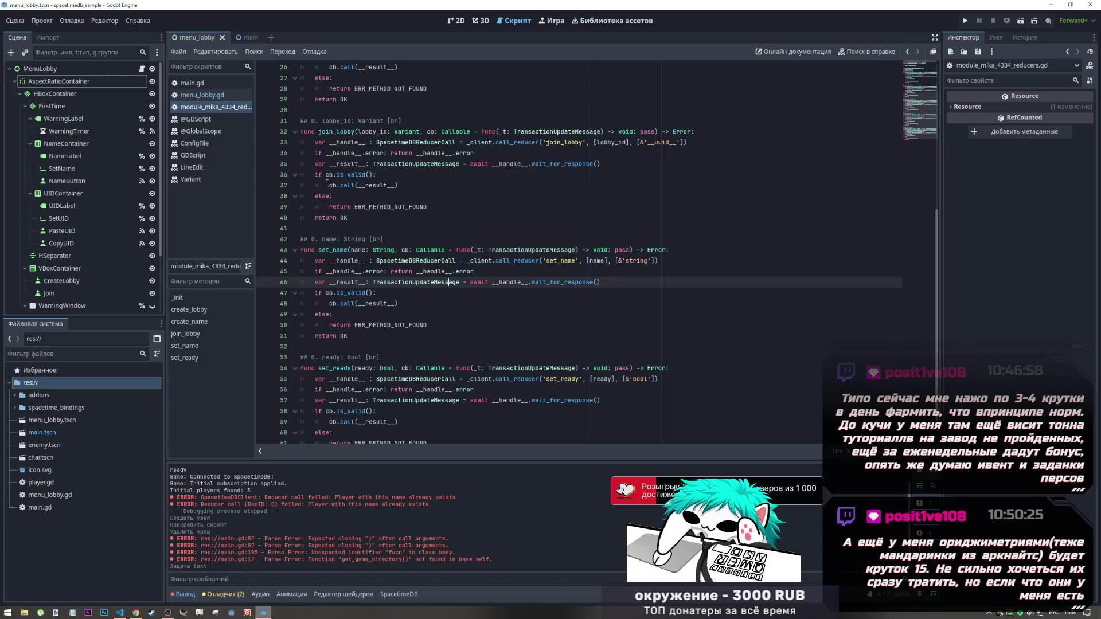
Paste the identity print statement onto line 44 of main.gd and save it
{"action": "left_click", "coordinate": [197, 85]}
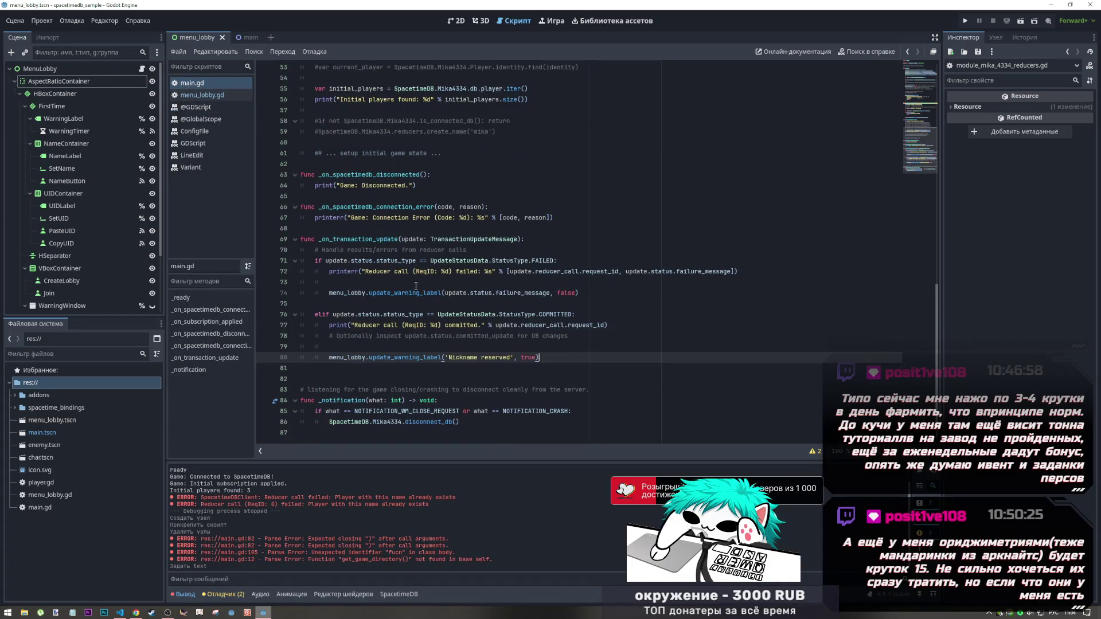
{"action": "scroll", "coordinate": [472, 361], "scroll_direction": "up", "scroll_amount": 3}
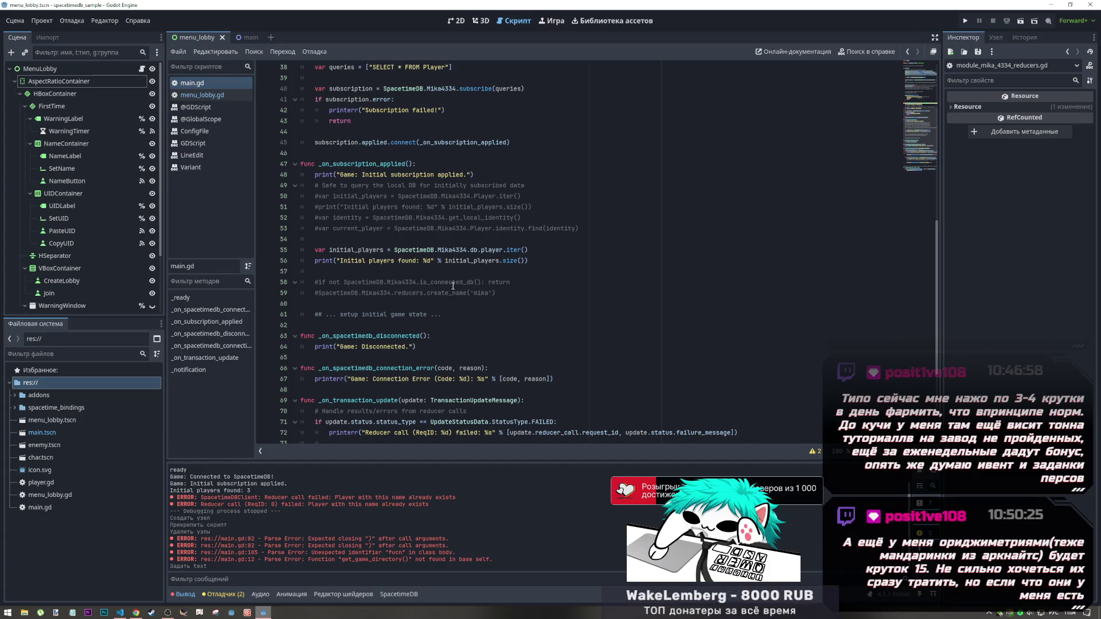
{"action": "scroll", "coordinate": [455, 285], "scroll_direction": "down", "scroll_amount": 4}
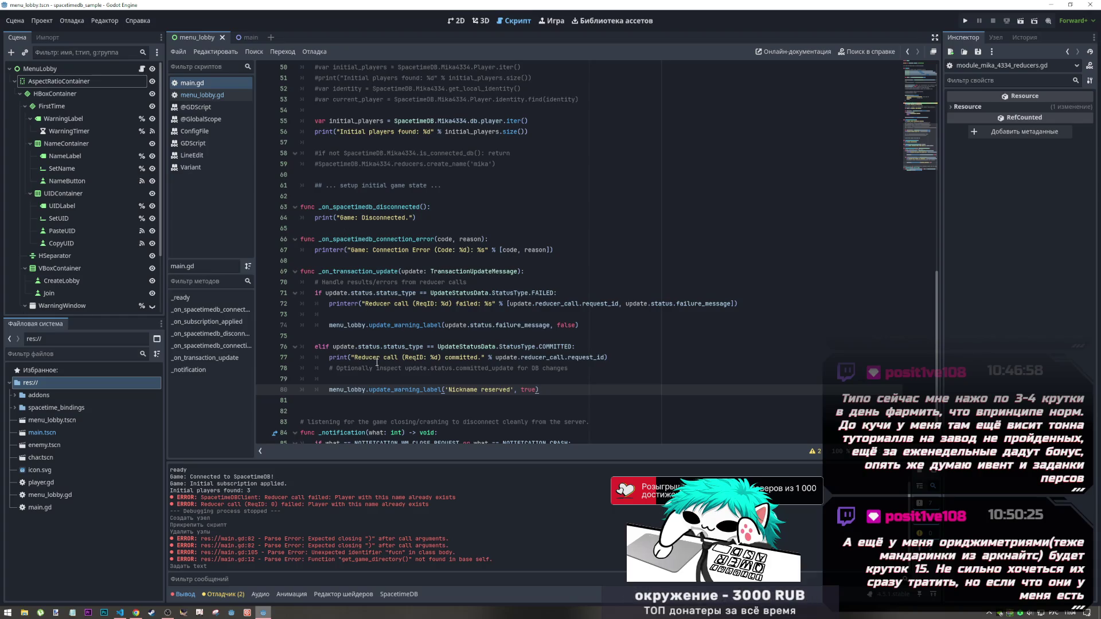
{"action": "scroll", "coordinate": [379, 371], "scroll_direction": "up", "scroll_amount": 1}
{"action": "scroll", "coordinate": [378, 371], "scroll_direction": "up", "scroll_amount": 5}
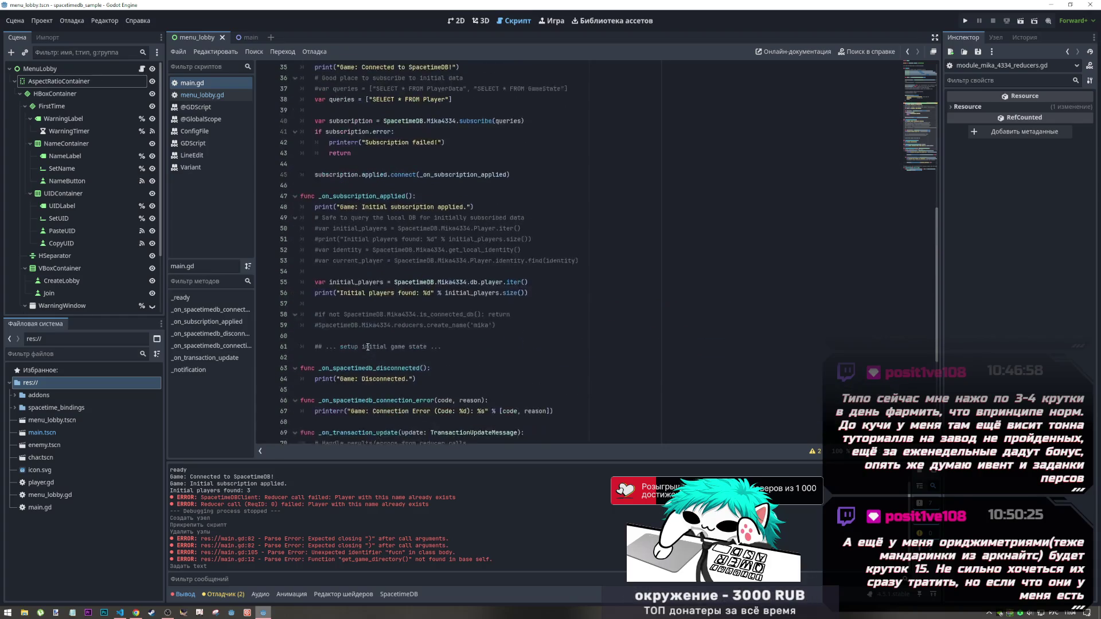
{"action": "scroll", "coordinate": [379, 355], "scroll_direction": "up", "scroll_amount": 4}
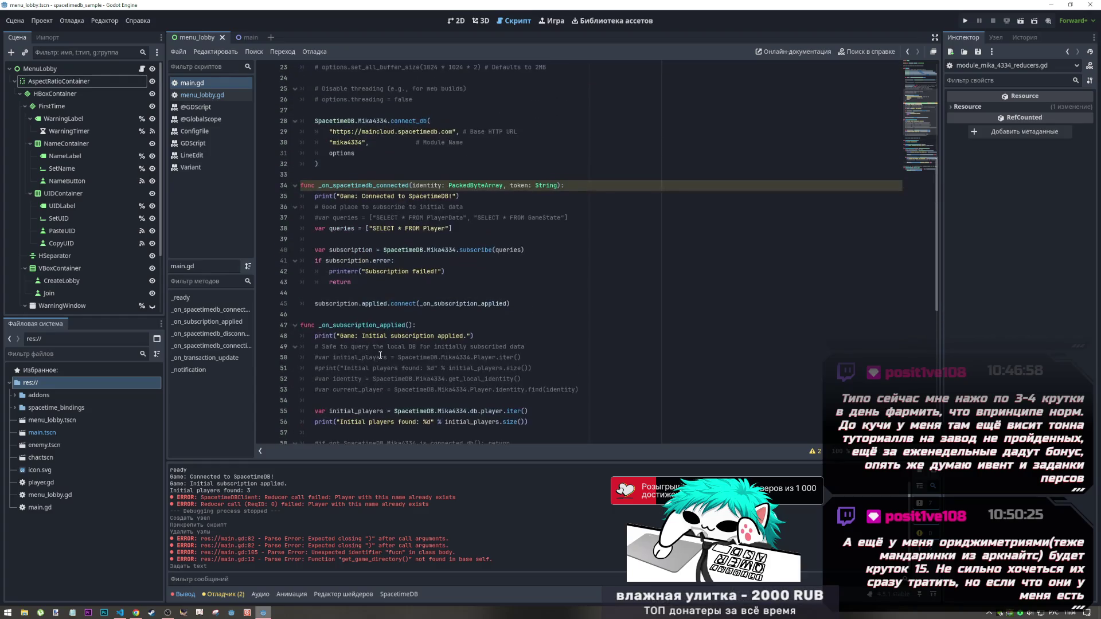
{"action": "scroll", "coordinate": [375, 349], "scroll_direction": "up", "scroll_amount": 2}
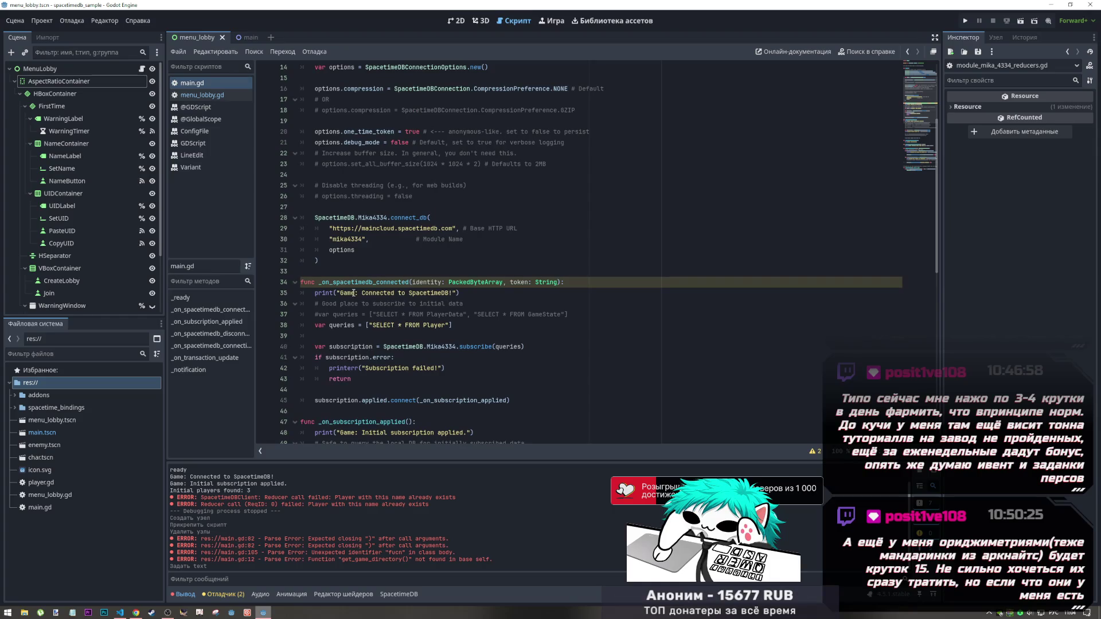
{"action": "left_click", "coordinate": [437, 394]}
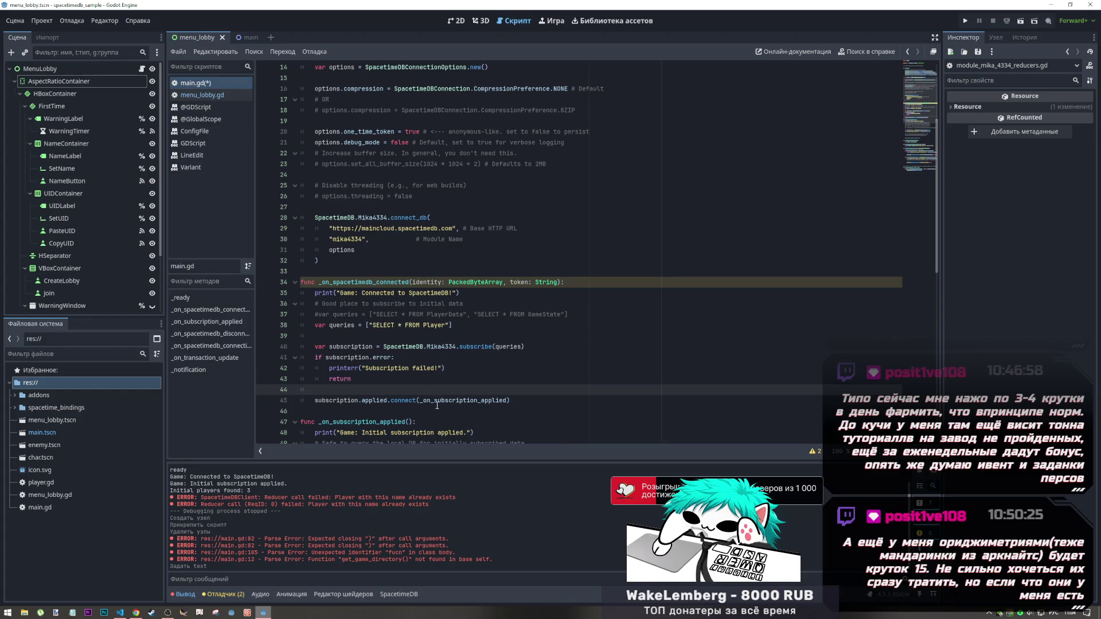
{"action": "key", "text": "Return"}
{"action": "key", "text": "ctrl+v"}
{"action": "key", "text": "ctrl+s"}
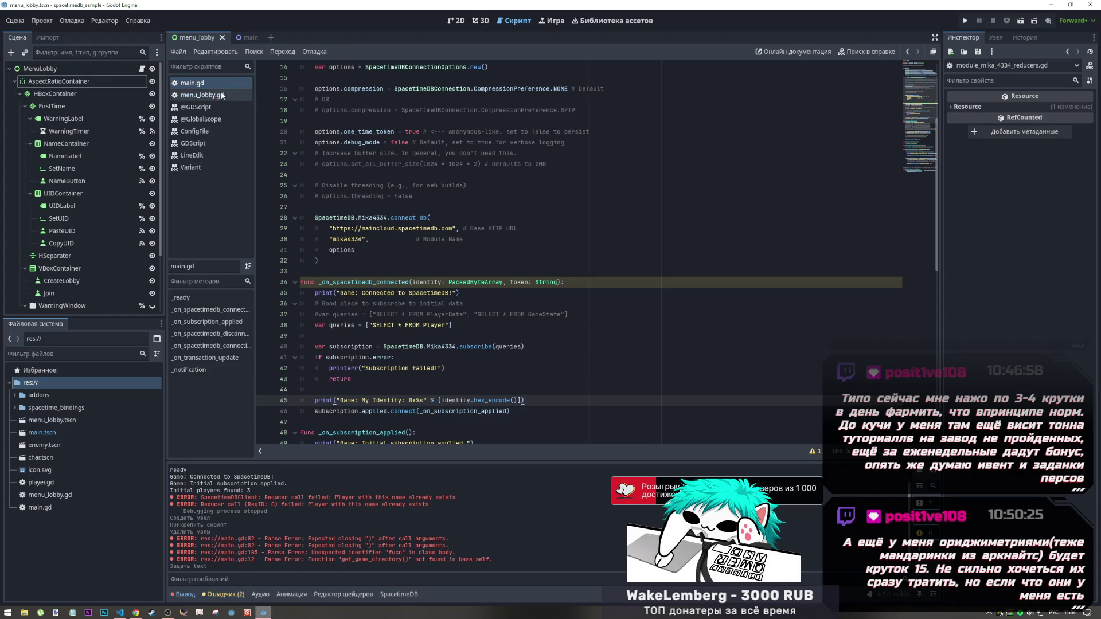
Open menu_lobby.gd and run the project with F5
{"action": "left_click", "coordinate": [201, 95]}
{"action": "scroll", "coordinate": [303, 170], "scroll_direction": "down", "scroll_amount": 4}
{"action": "scroll", "coordinate": [303, 170], "scroll_direction": "up", "scroll_amount": 4}
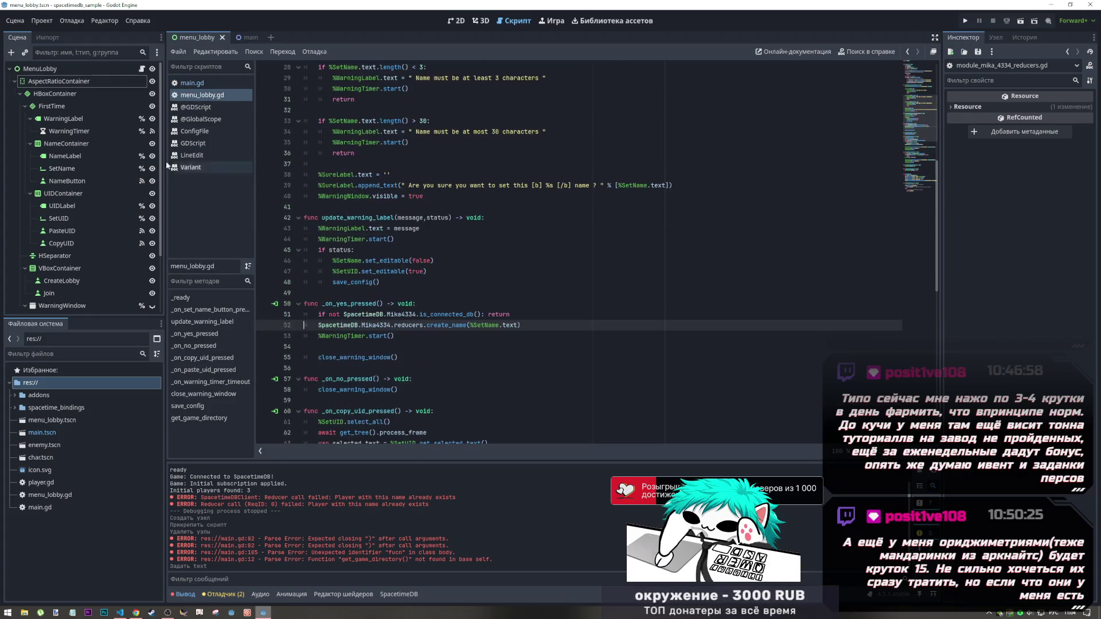
{"action": "key", "text": "F5"}
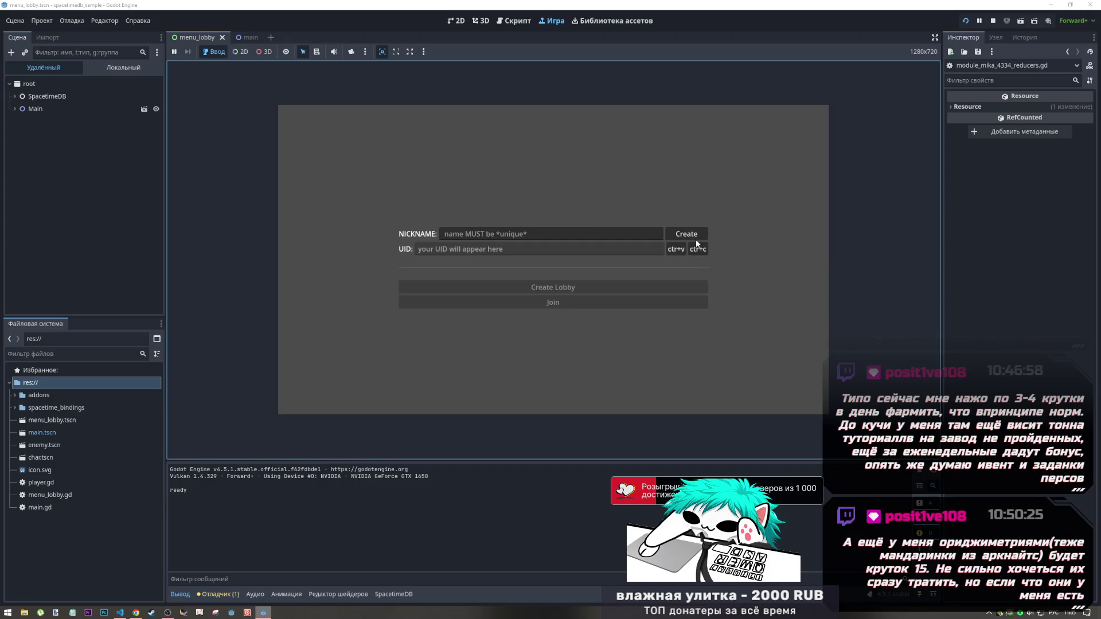
Compare the logged identity hex string with the SpacetimeDB player table, then restart the game
{"action": "left_click", "coordinate": [248, 504]}
{"action": "mouse_move", "coordinate": [248, 505]}
{"action": "left_mouse_down"}
{"action": "mouse_move", "coordinate": [454, 503]}
{"action": "mouse_move", "coordinate": [228, 503]}
{"action": "mouse_move", "coordinate": [243, 505]}
{"action": "left_mouse_up"}
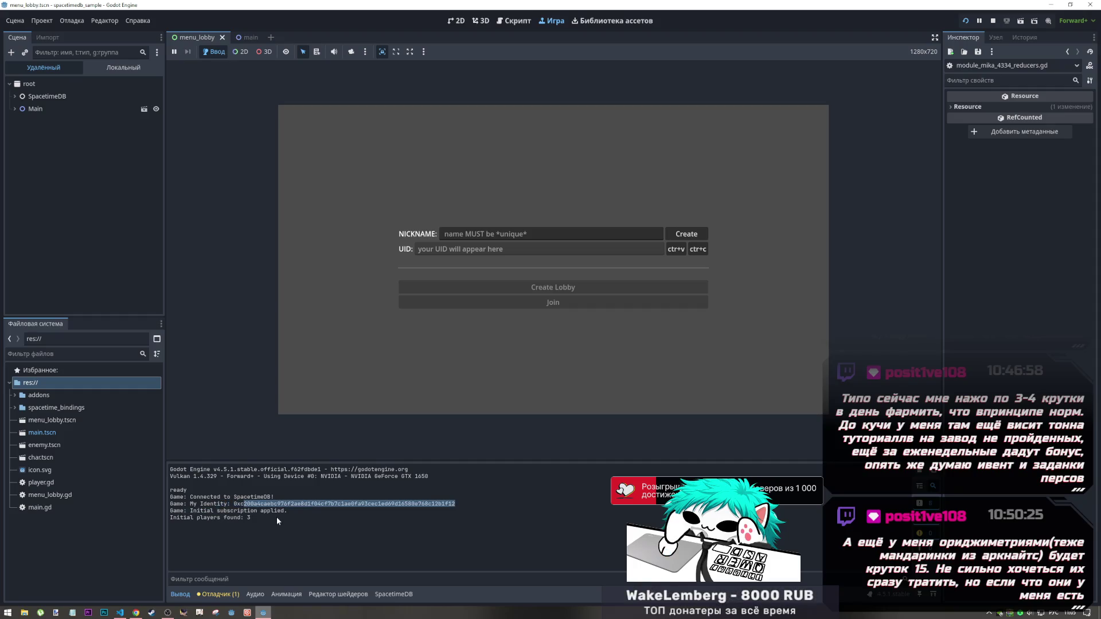
{"action": "key", "text": "alt+Tab"}
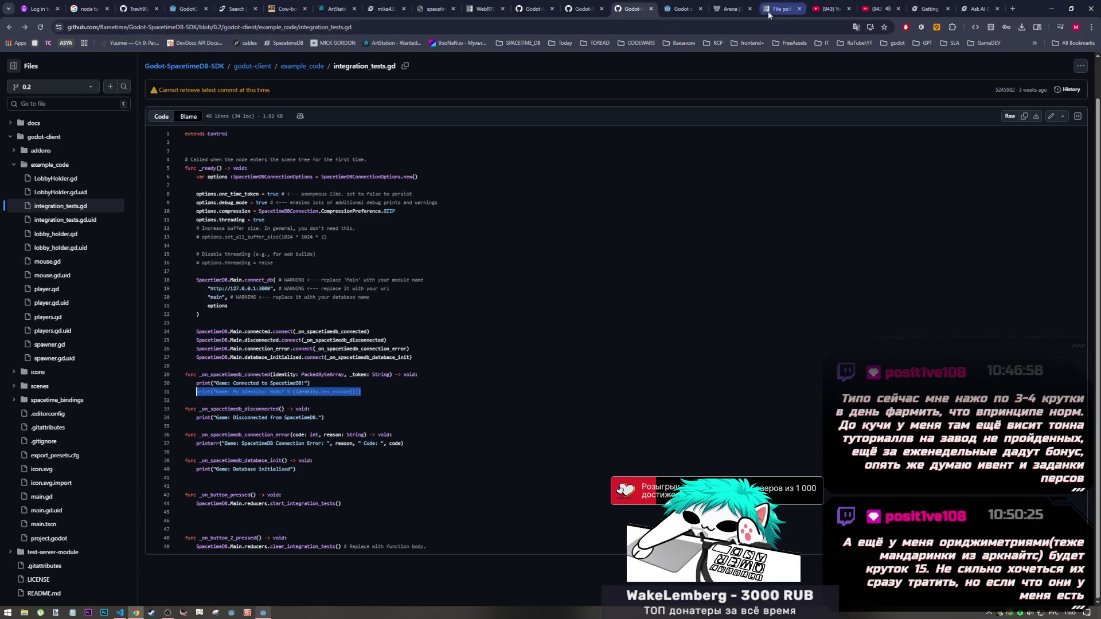
{"action": "left_click", "coordinate": [400, 6]}
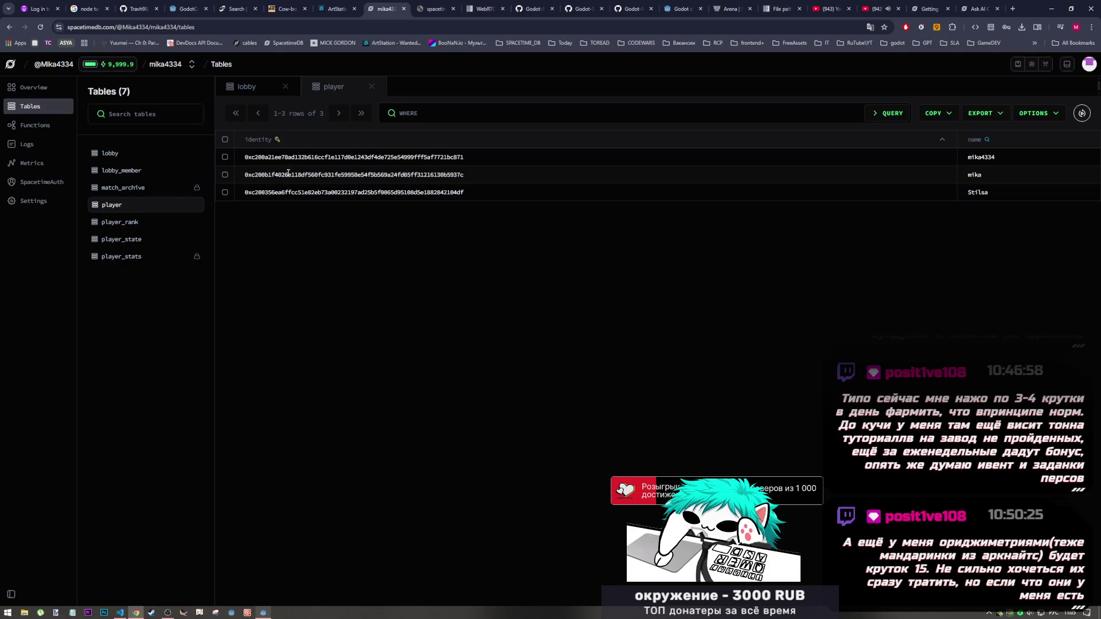
{"action": "key", "text": "alt+Tab"}
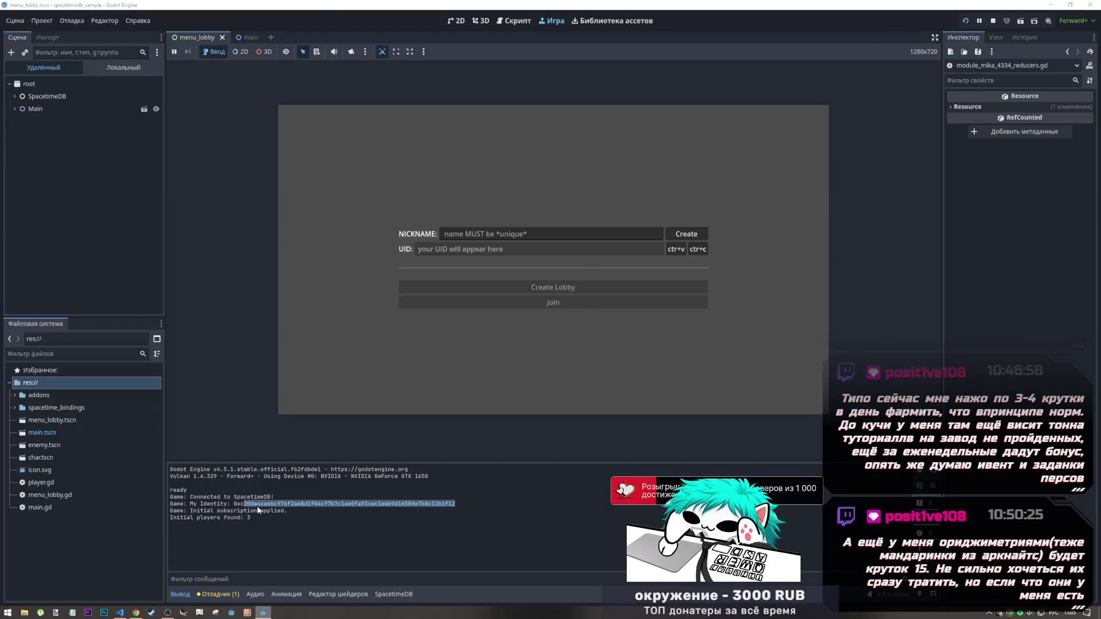
{"action": "key", "text": "alt+Tab"}
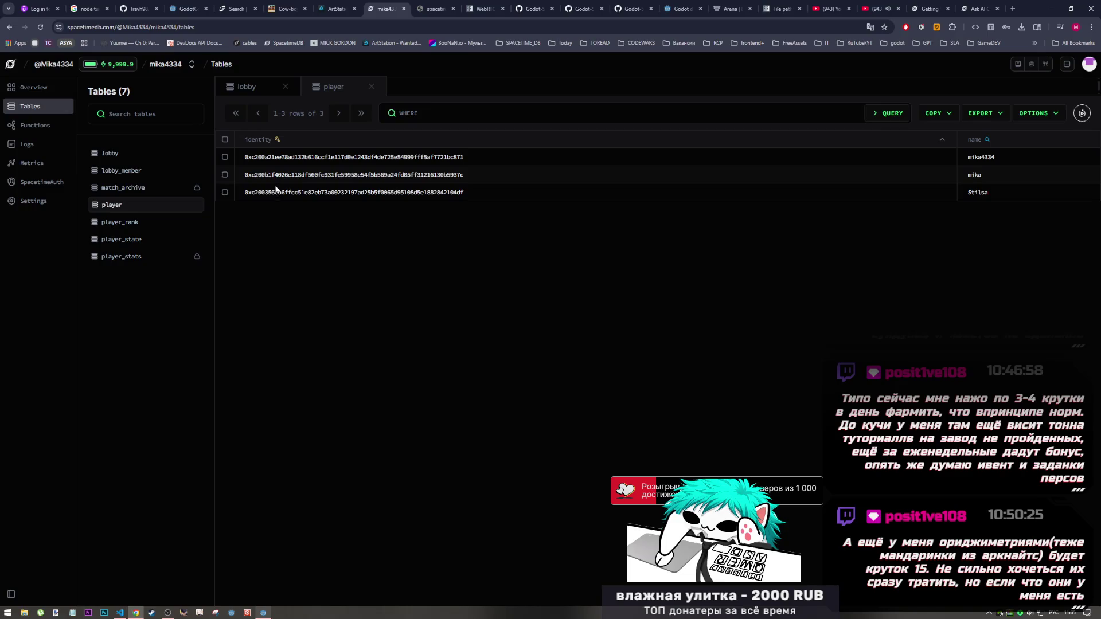
{"action": "key", "text": "alt+Tab"}
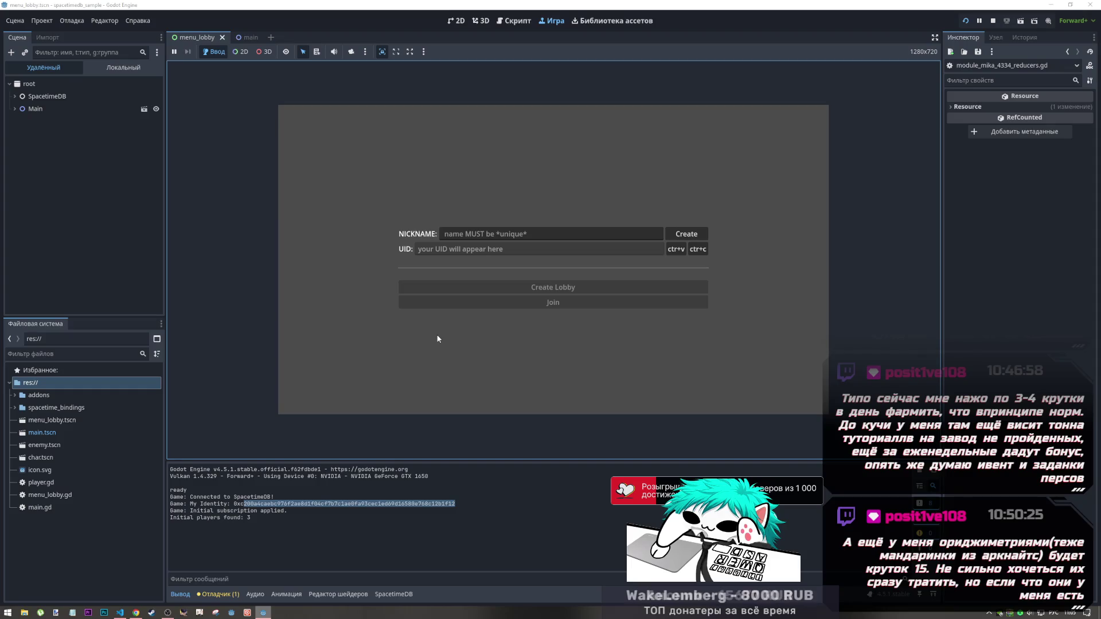
{"action": "left_click", "coordinate": [965, 20]}
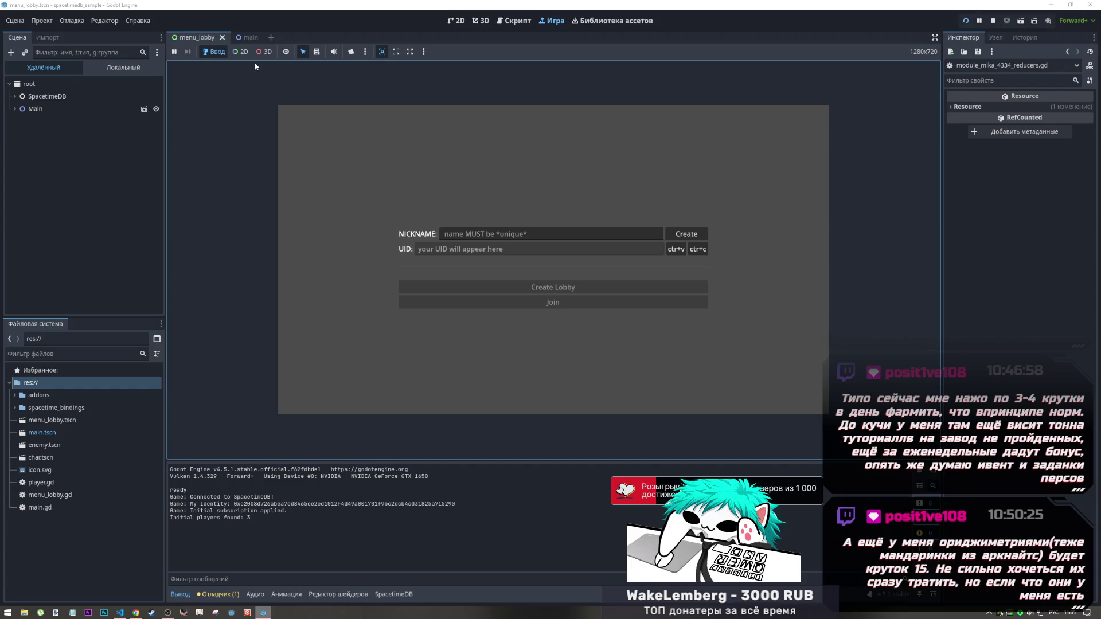
Expand the SpacetimeDB remote node and inspect Mika4334Module's properties and script with its table names
{"action": "left_click", "coordinate": [16, 97]}
{"action": "left_click", "coordinate": [15, 96]}
{"action": "left_click", "coordinate": [15, 96]}
{"action": "left_click", "coordinate": [23, 109]}
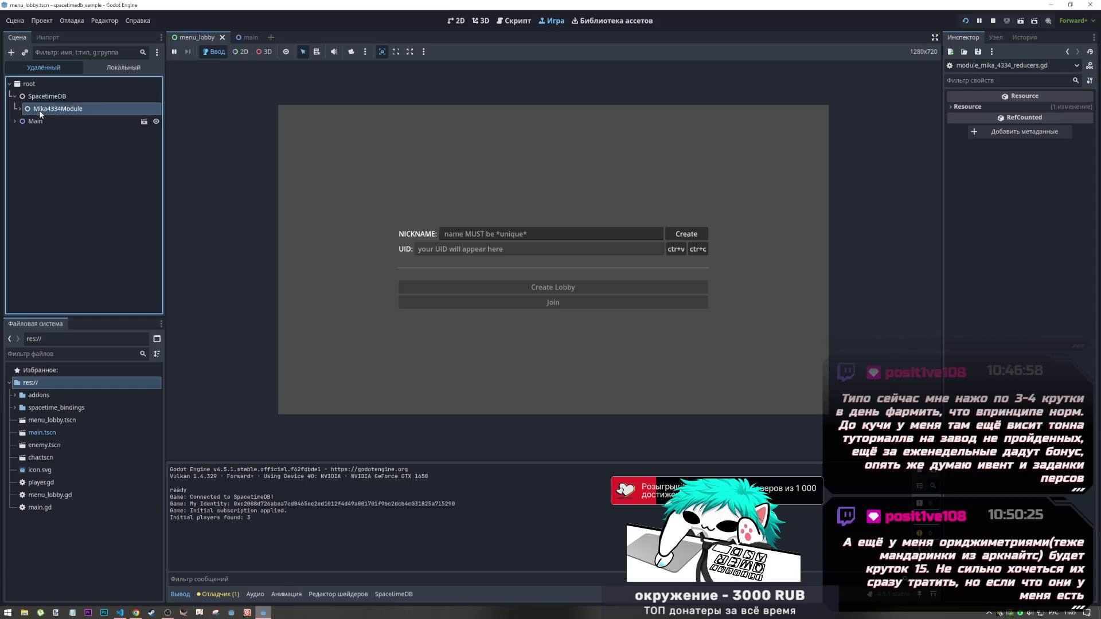
{"action": "left_click", "coordinate": [22, 109]}
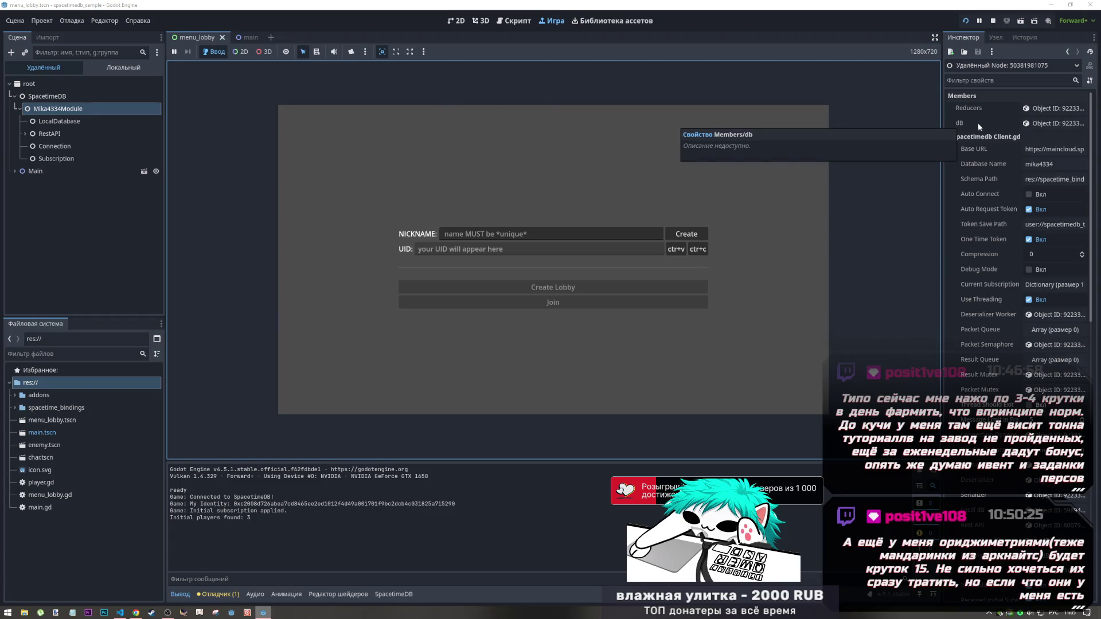
{"action": "left_click", "coordinate": [1044, 109]}
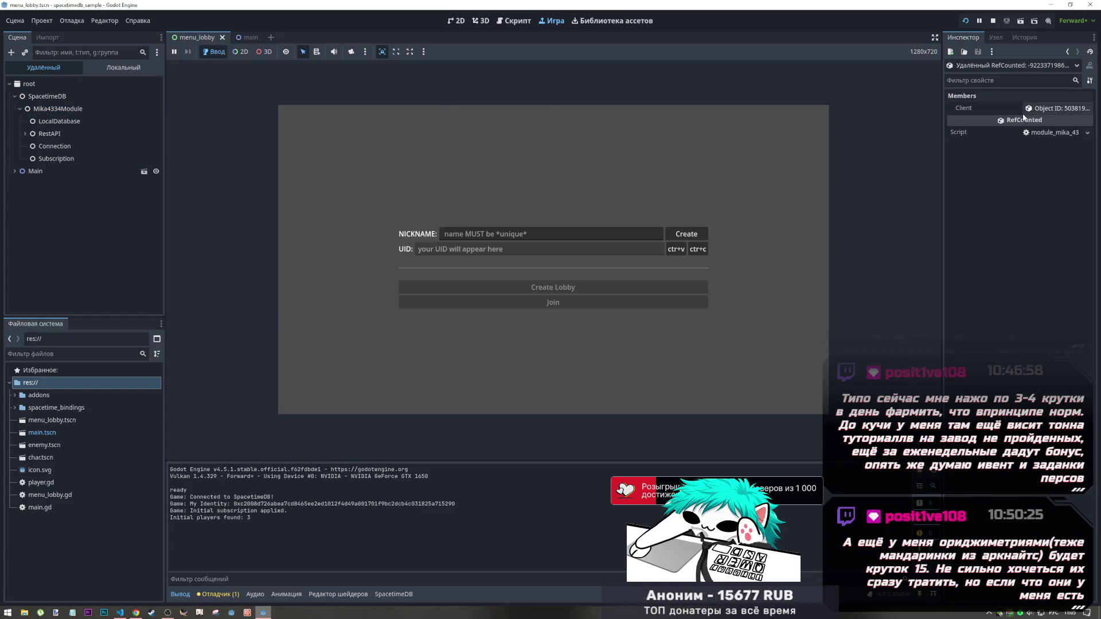
{"action": "left_click", "coordinate": [1041, 109]}
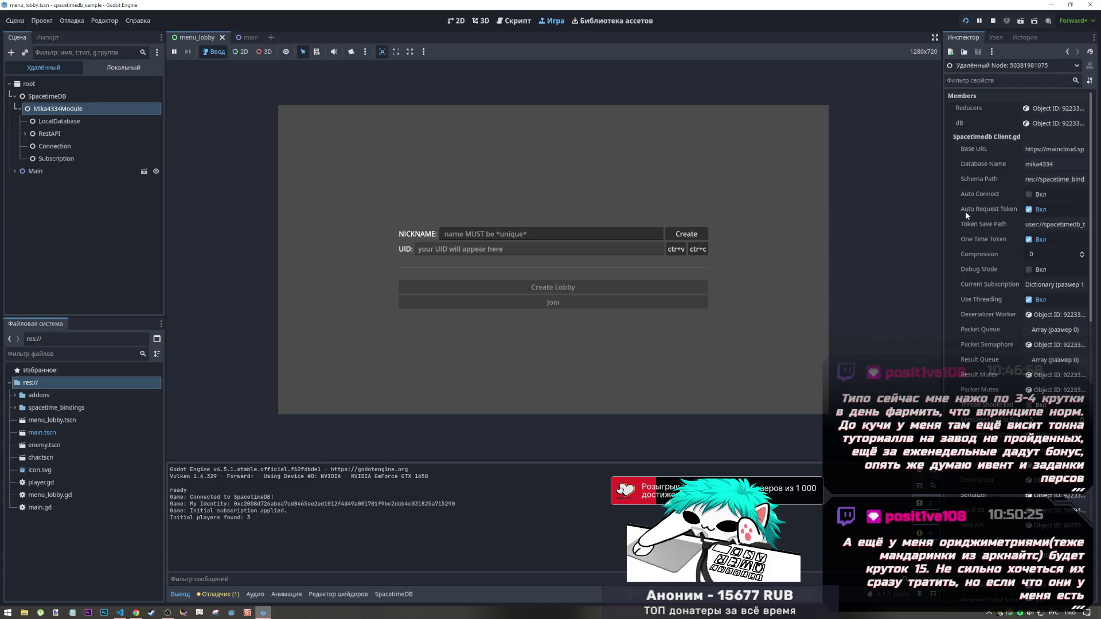
{"action": "scroll", "coordinate": [974, 207], "scroll_direction": "down", "scroll_amount": 5}
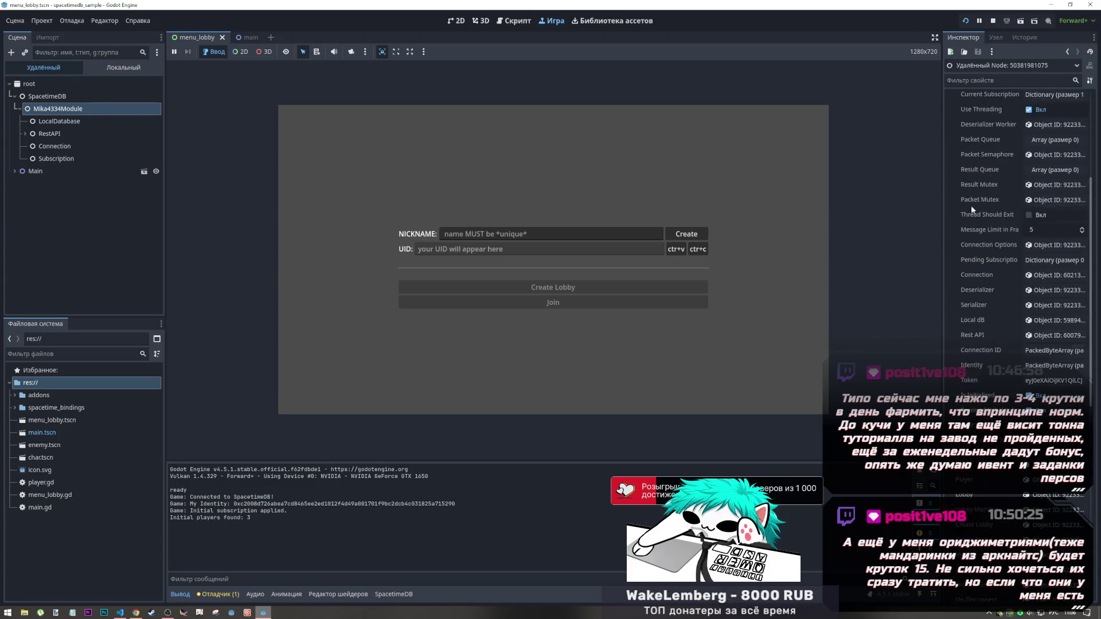
{"action": "scroll", "coordinate": [965, 202], "scroll_direction": "down", "scroll_amount": 5}
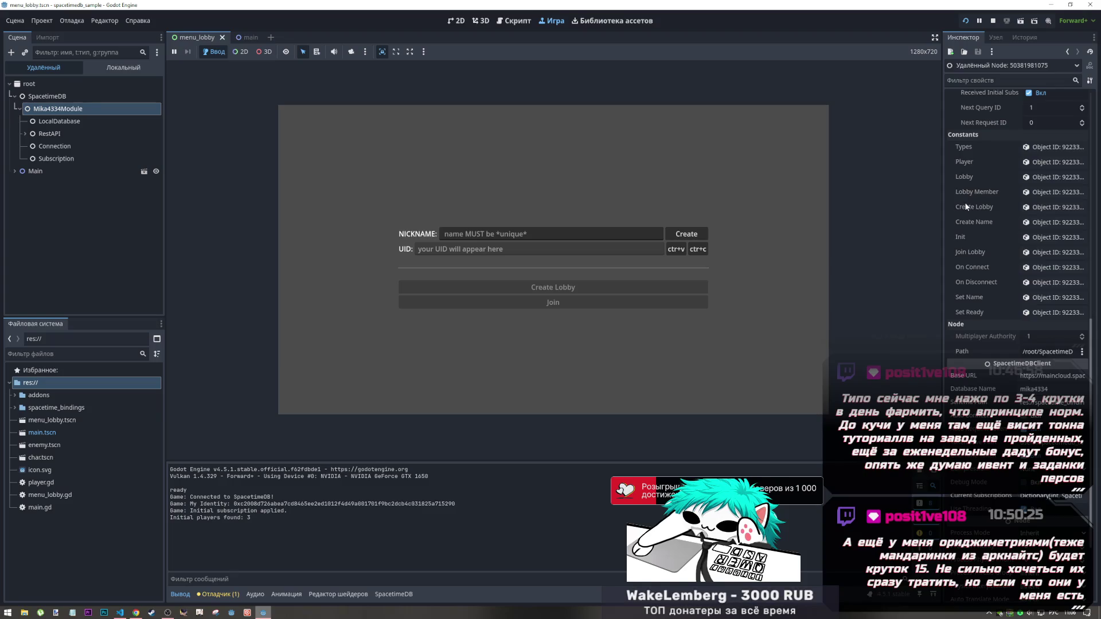
{"action": "left_click", "coordinate": [1046, 162]}
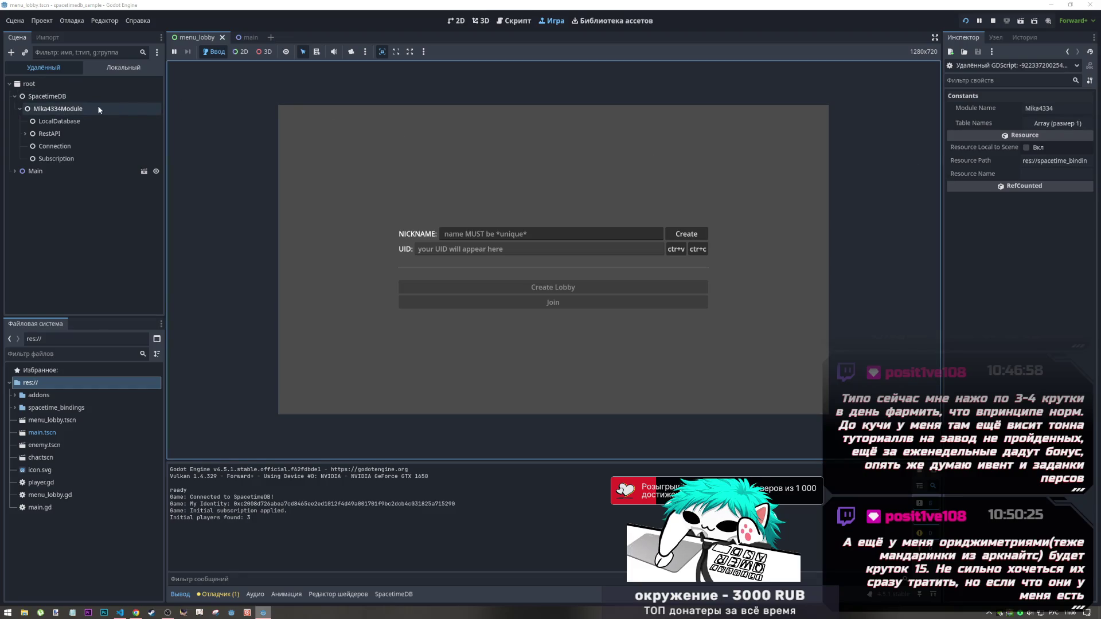
Inspect the live Connection and Subscription nodes in turn
{"action": "left_click", "coordinate": [48, 146]}
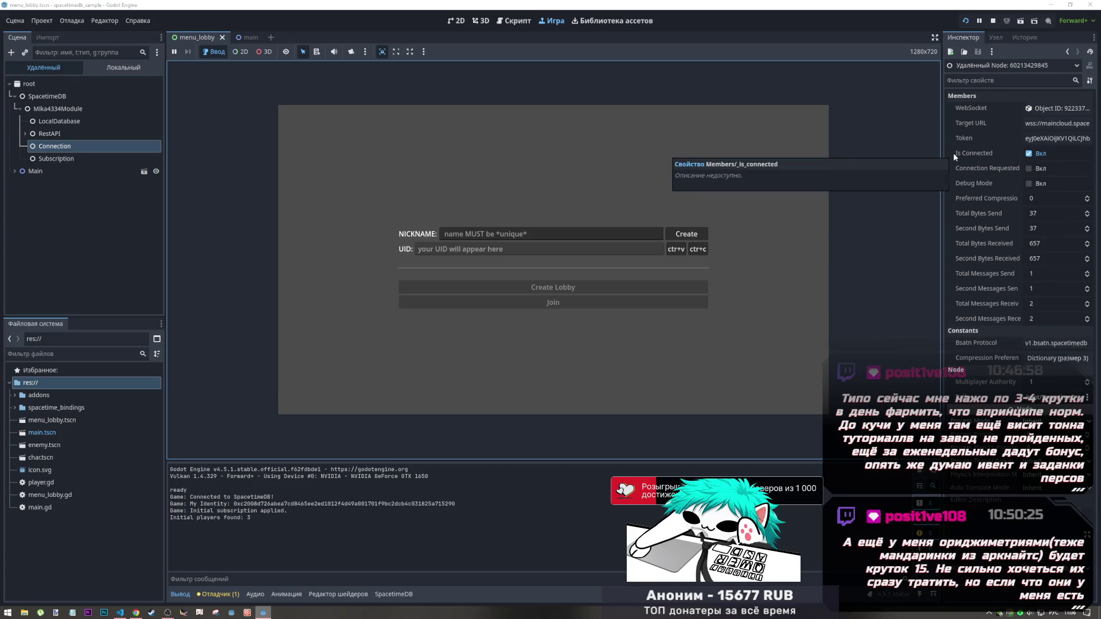
{"action": "left_click", "coordinate": [68, 161]}
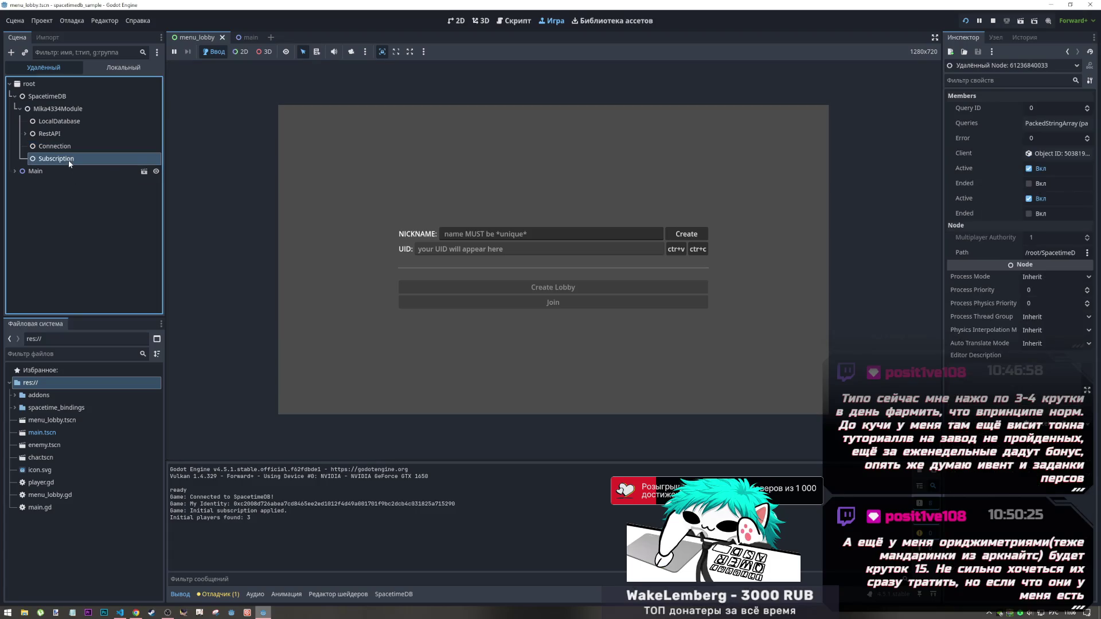
{"action": "left_click", "coordinate": [65, 148]}
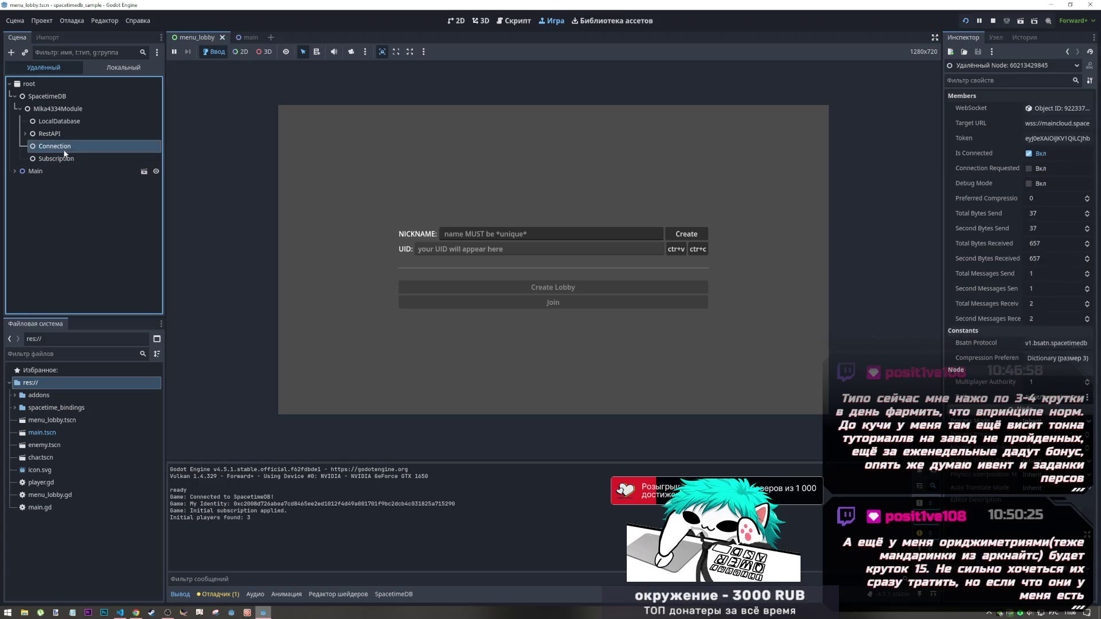
{"action": "left_click", "coordinate": [66, 158]}
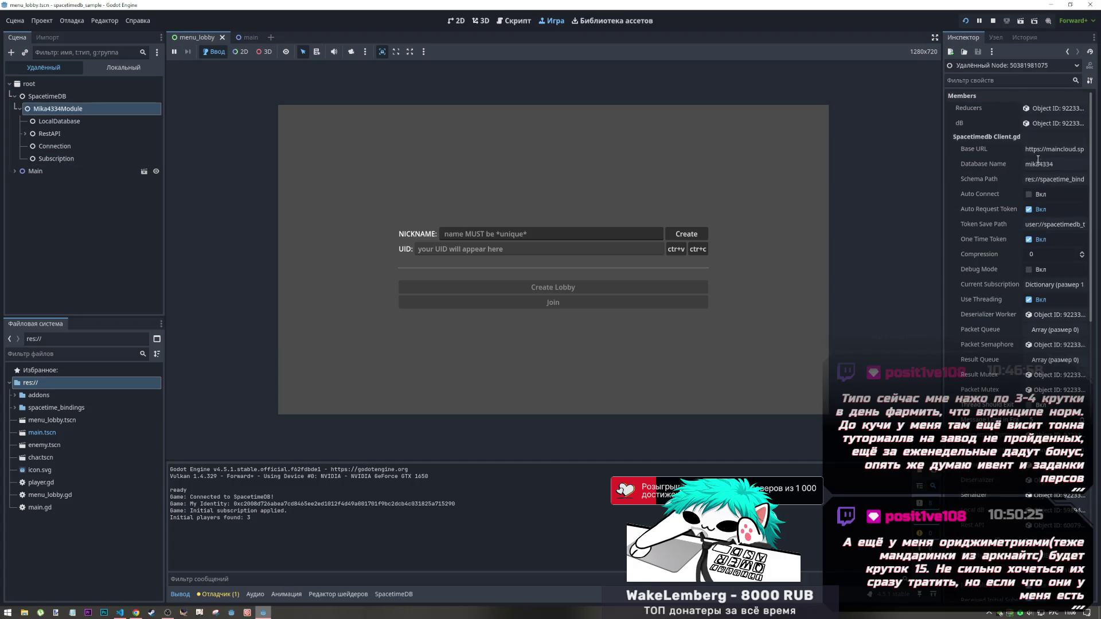
Expand Current Subscriptions and examine entry 0's subscription object and its Queries list
{"action": "scroll", "coordinate": [999, 250], "scroll_direction": "down", "scroll_amount": 4}
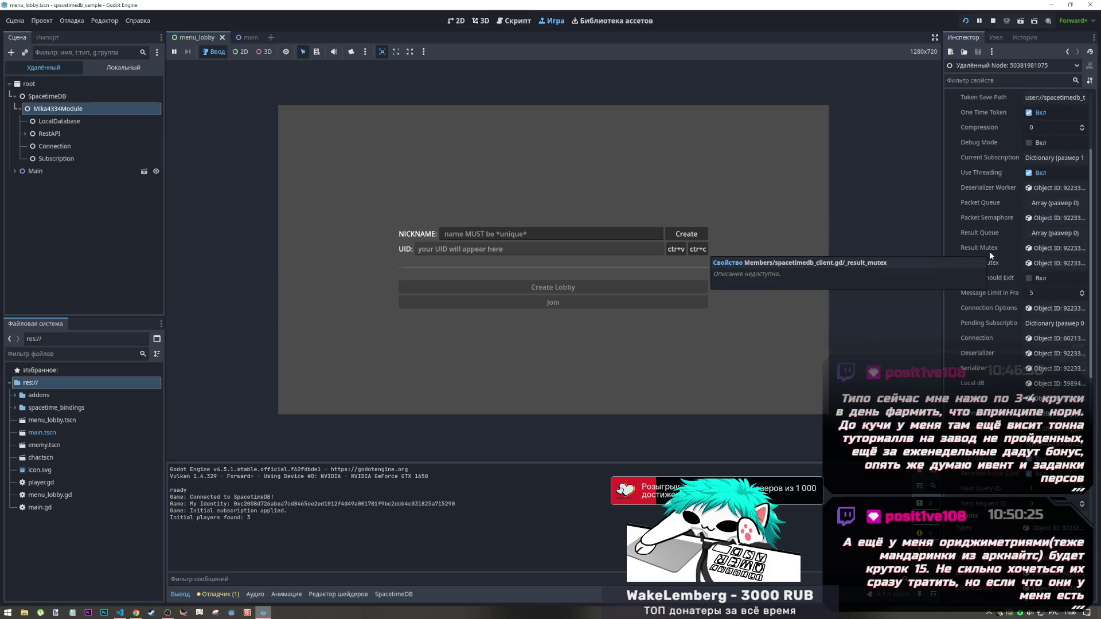
{"action": "left_click", "coordinate": [1030, 159]}
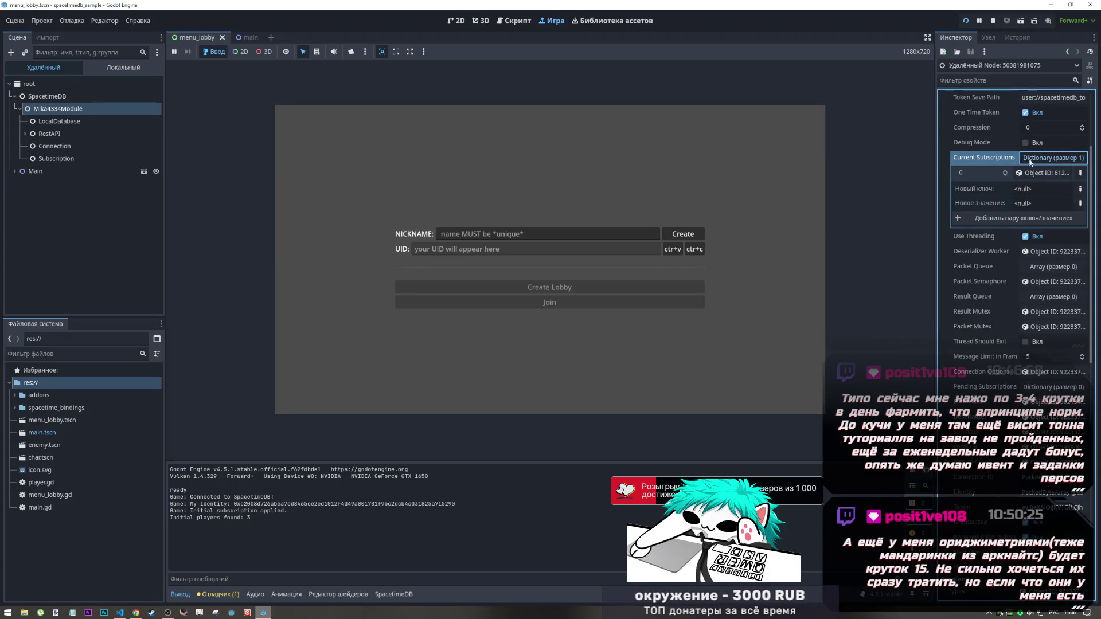
{"action": "left_click", "coordinate": [1033, 173]}
{"action": "left_click", "coordinate": [1037, 154]}
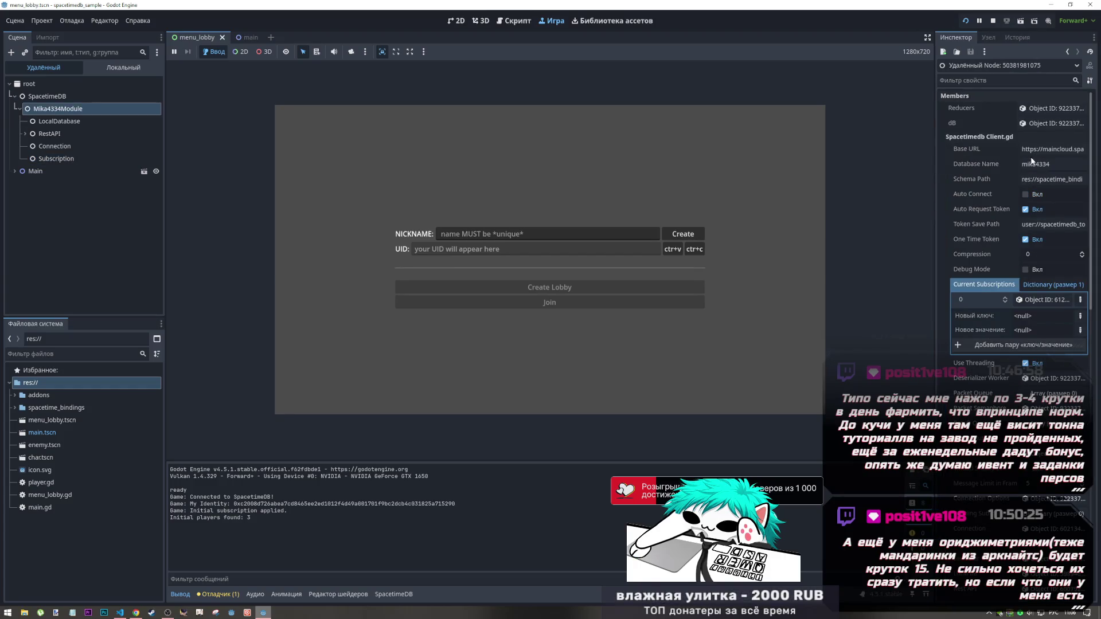
{"action": "left_click", "coordinate": [1036, 302]}
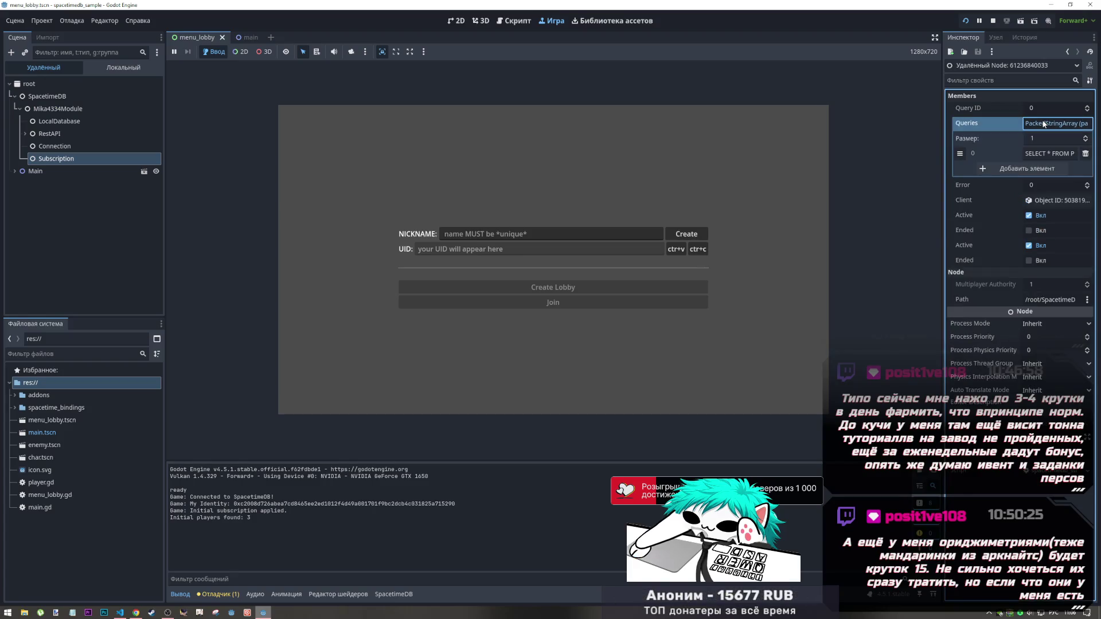
{"action": "left_click", "coordinate": [1043, 123]}
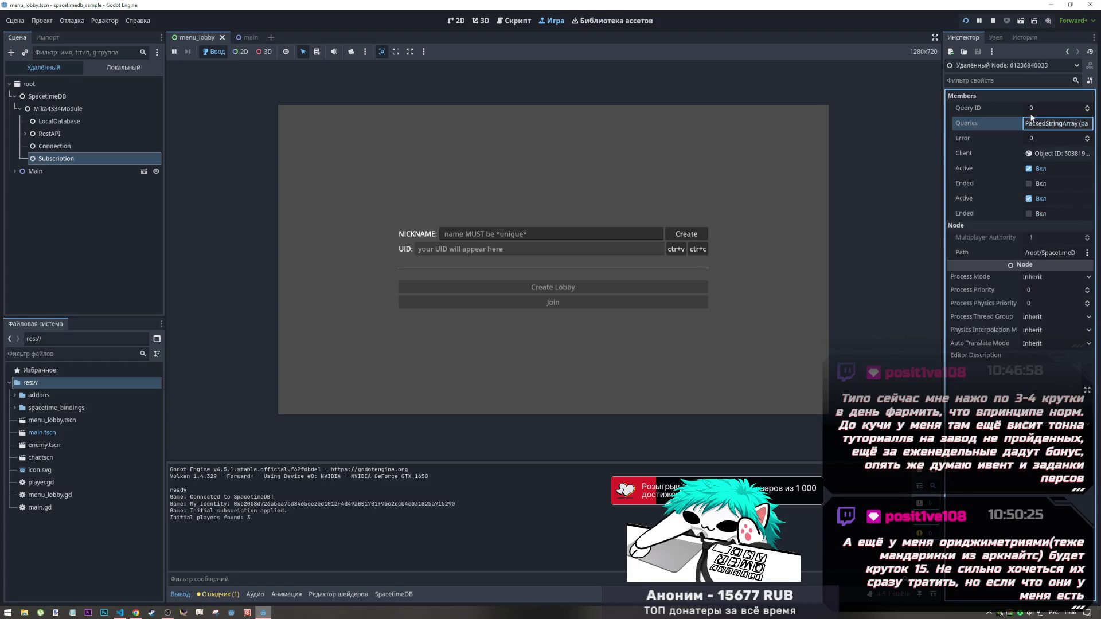
{"action": "left_click", "coordinate": [1066, 52]}
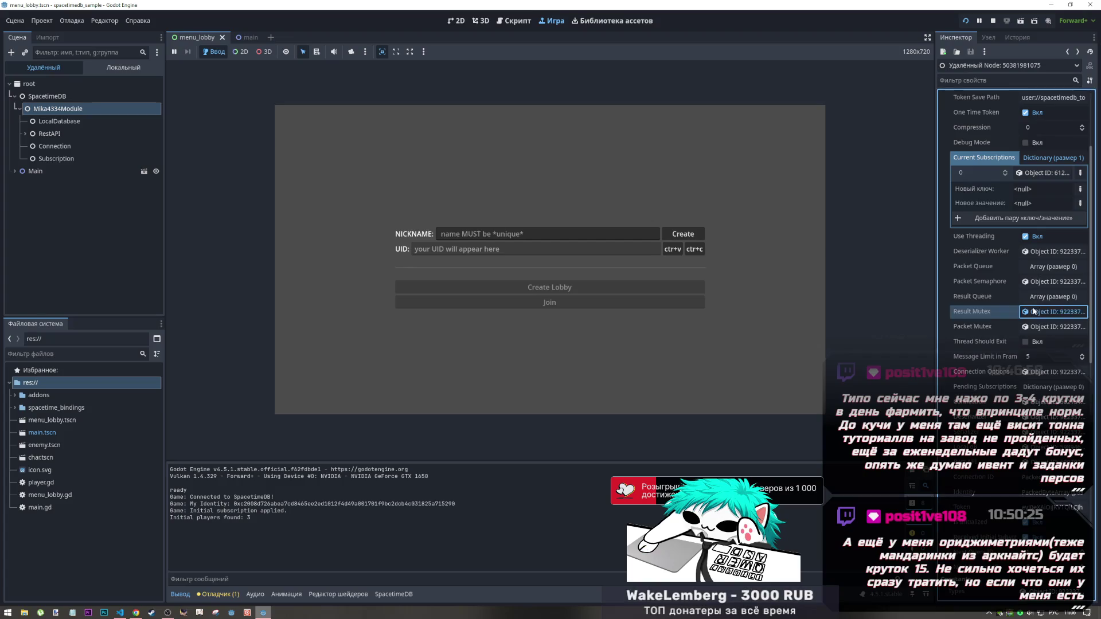
Look at the Result Mutex object, then select the live Connection node to confirm it is connected
{"action": "left_click", "coordinate": [1053, 312]}
{"action": "left_click", "coordinate": [1067, 52]}
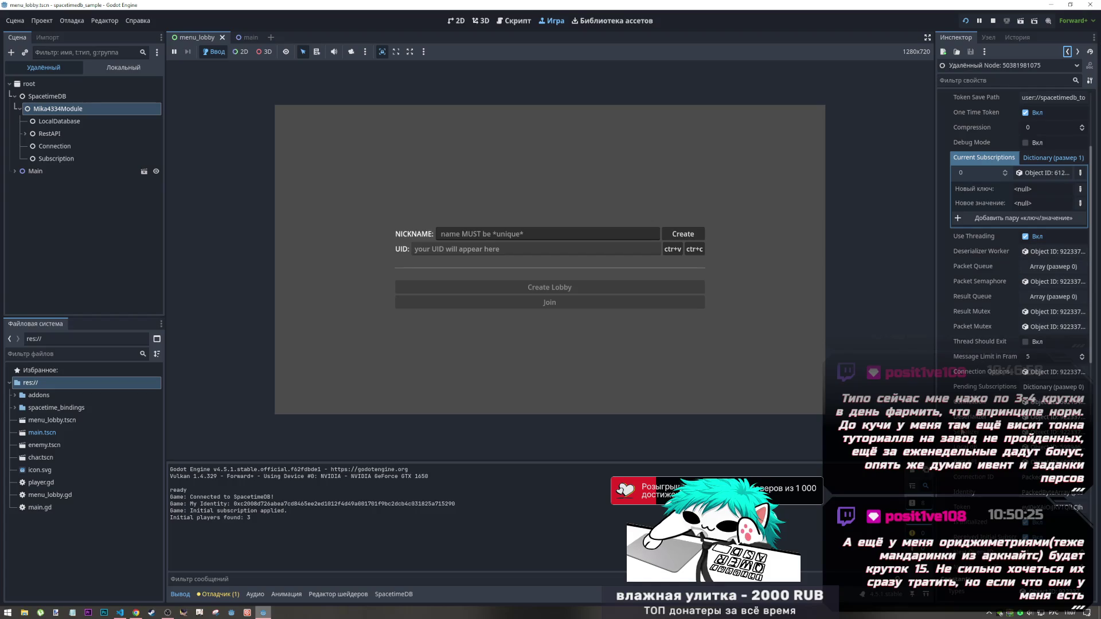
{"action": "left_click", "coordinate": [1034, 401]}
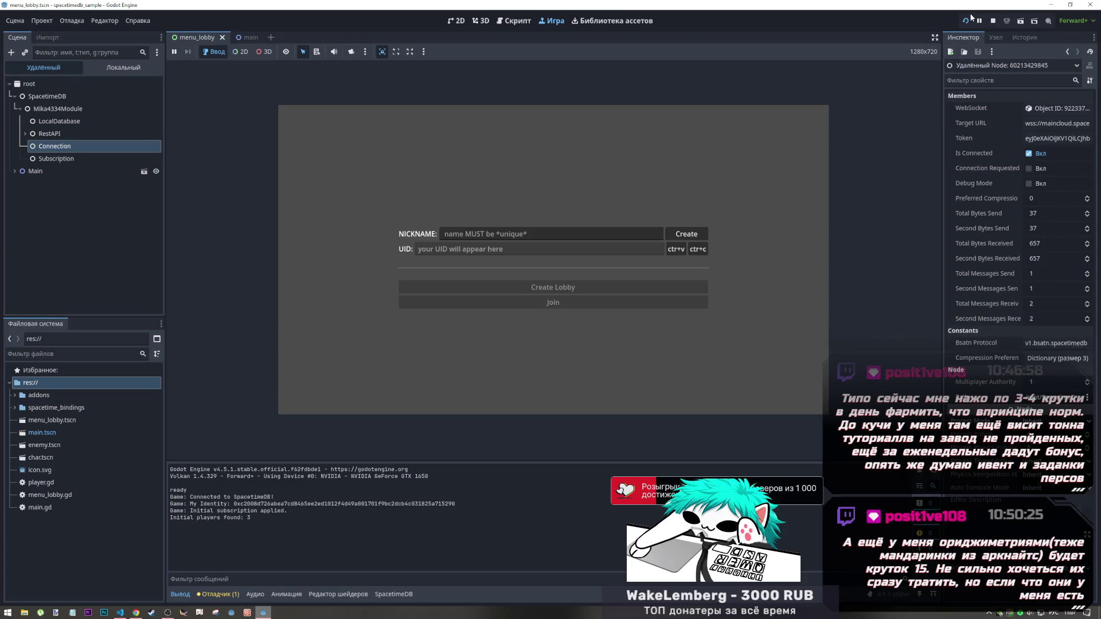
Restart the game, check its Connection node, then stop it
{"action": "left_click", "coordinate": [965, 21]}
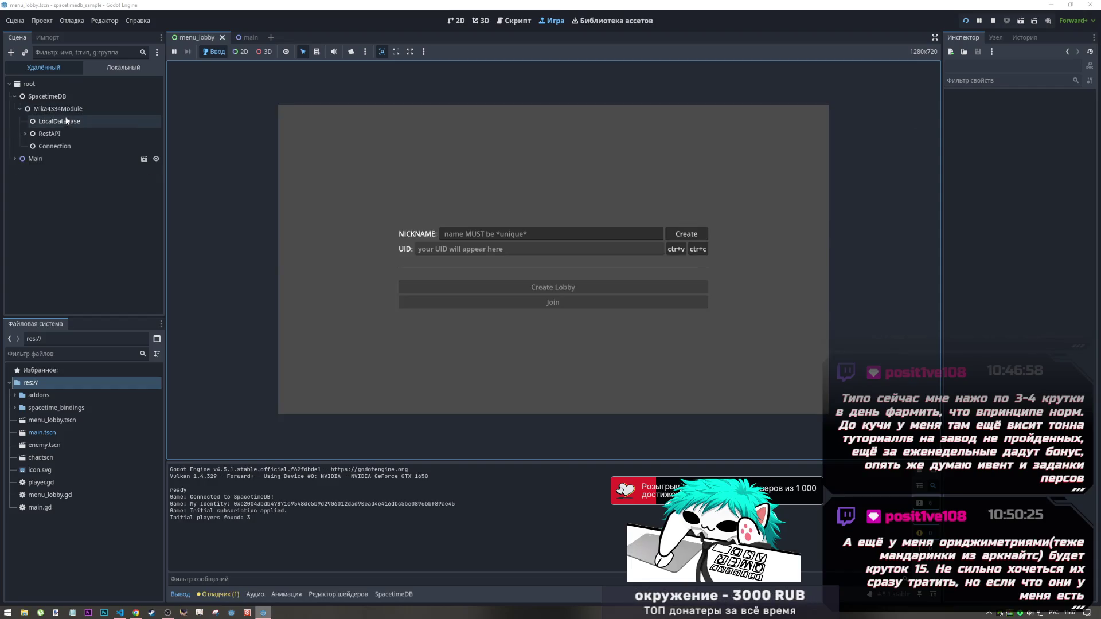
{"action": "left_click", "coordinate": [64, 145]}
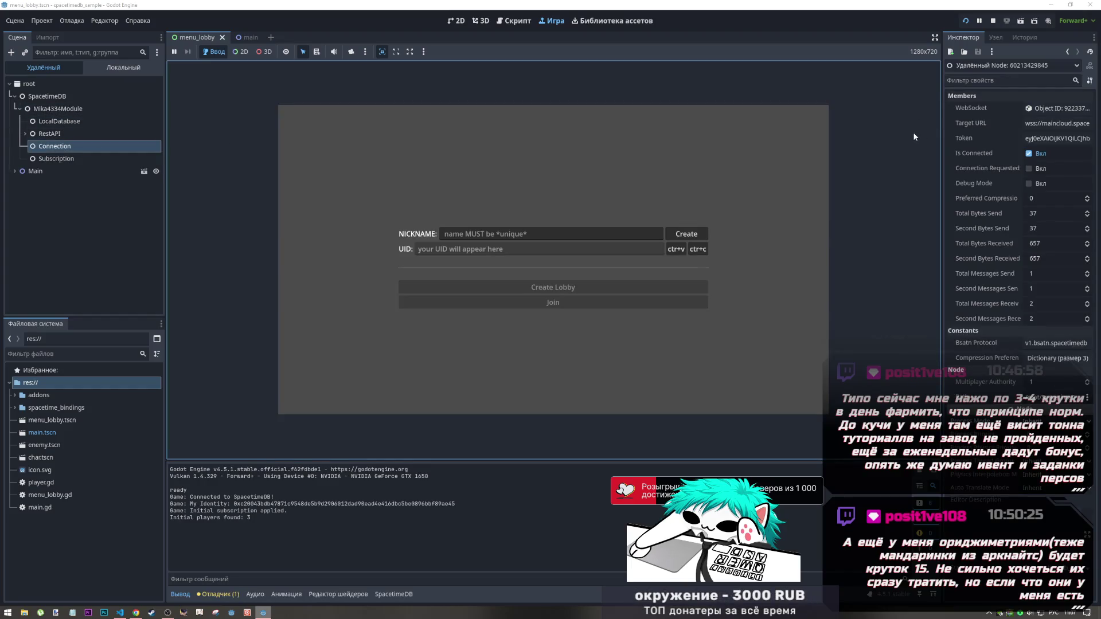
{"action": "left_click", "coordinate": [993, 22]}
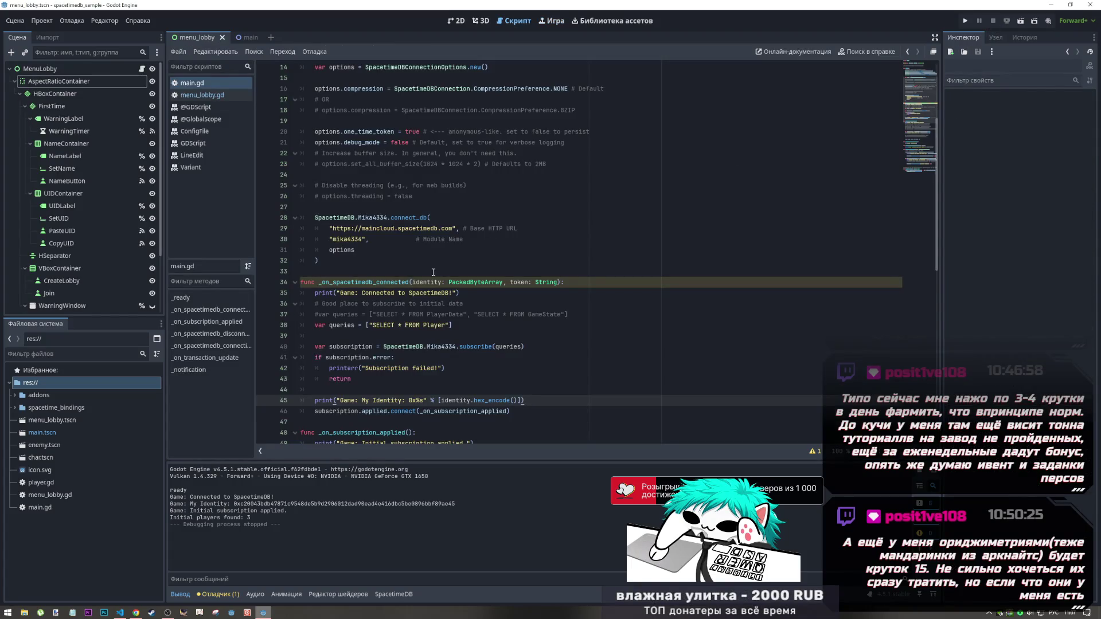
Cycle through the open windows to the SpacetimeDB dashboard's player table in the browser
{"action": "key", "text": "alt+Tab"}
{"action": "key", "text": "Tab"}
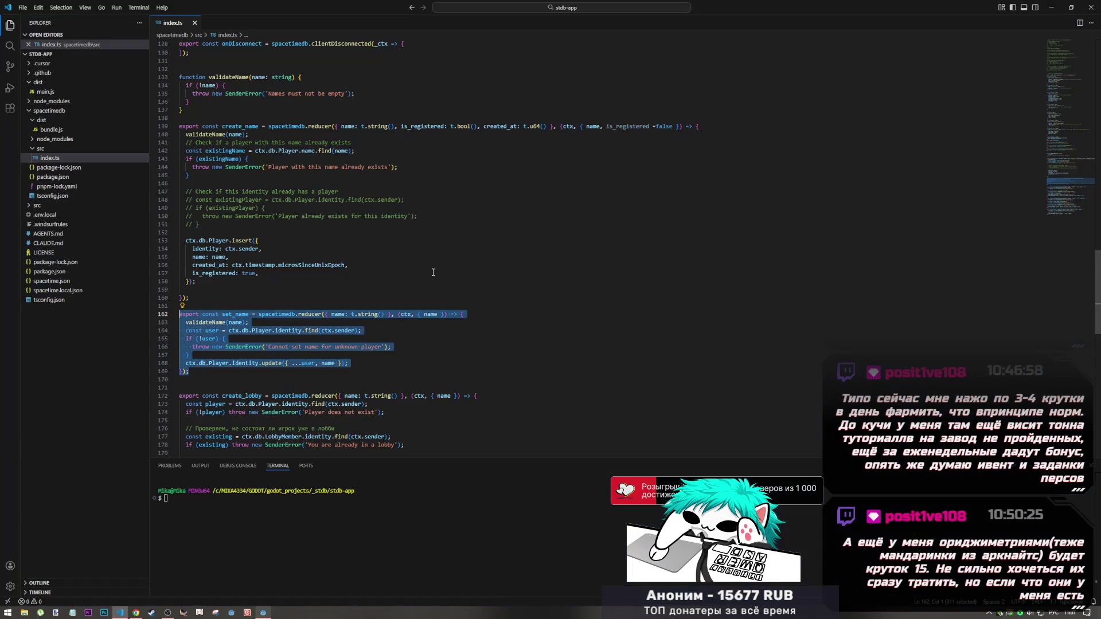
{"action": "key", "text": "alt+Tab"}
{"action": "key", "text": "Tab"}
{"action": "key", "text": "Tab"}
{"action": "key", "text": "Tab"}
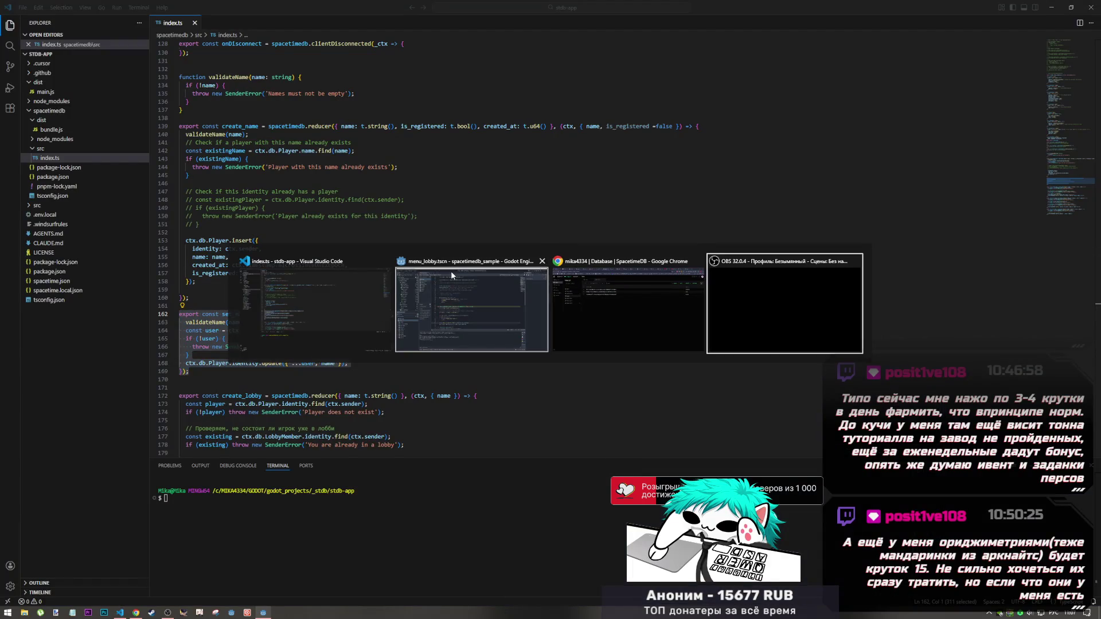
{"action": "key", "text": "Tab"}
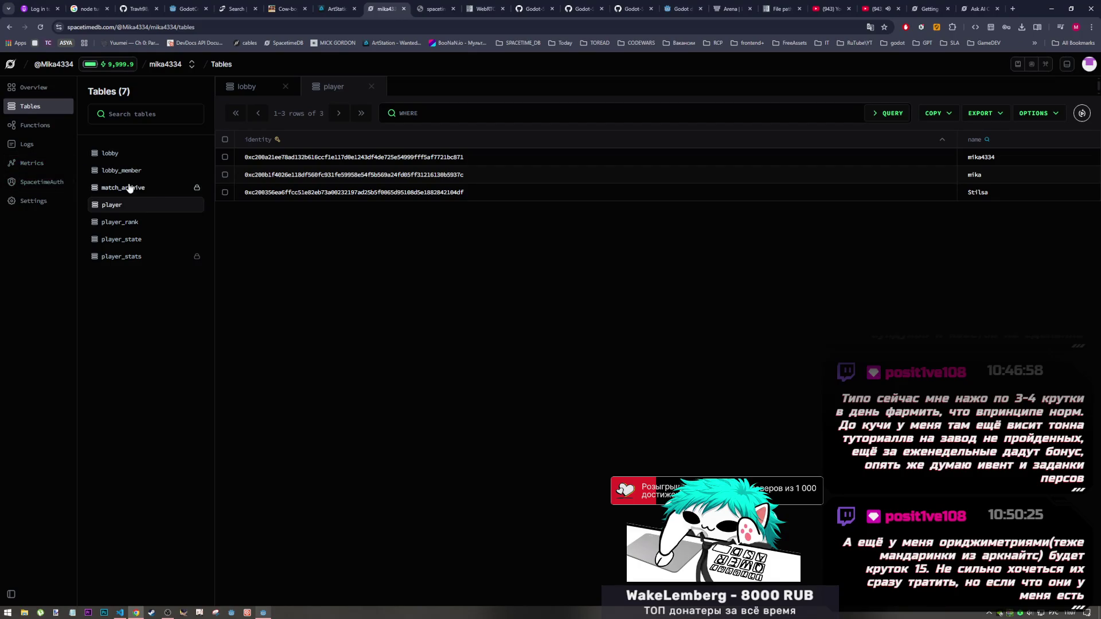
View the lobby table in the SpacetimeDB dashboard, confirm it has 0 rows, then go back to Godot
{"action": "left_click", "coordinate": [36, 181]}
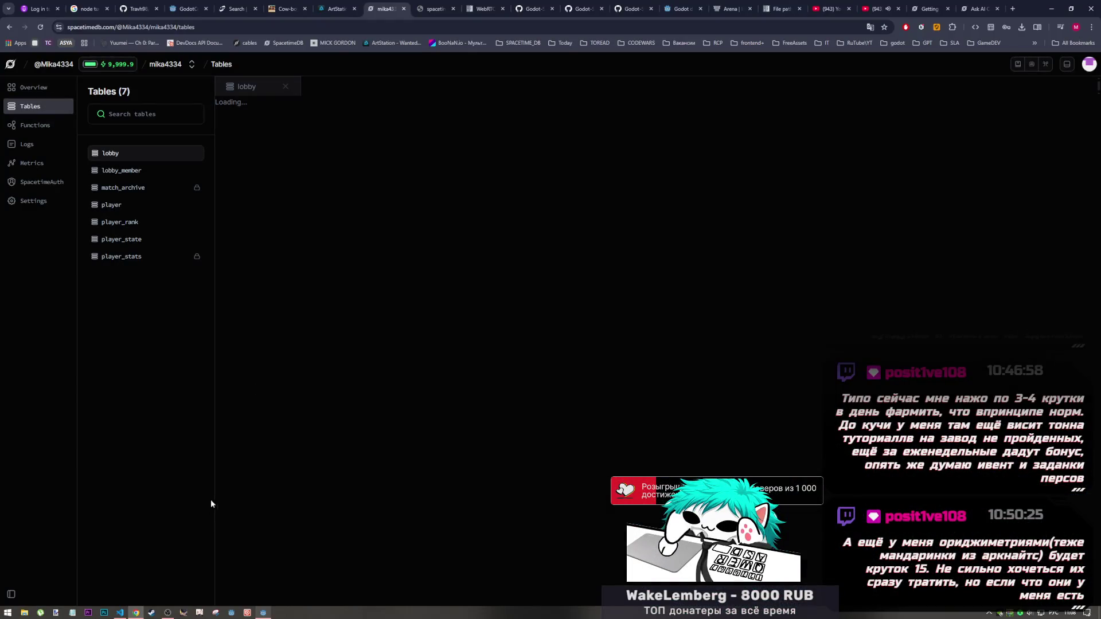
{"action": "left_click", "coordinate": [169, 608]}
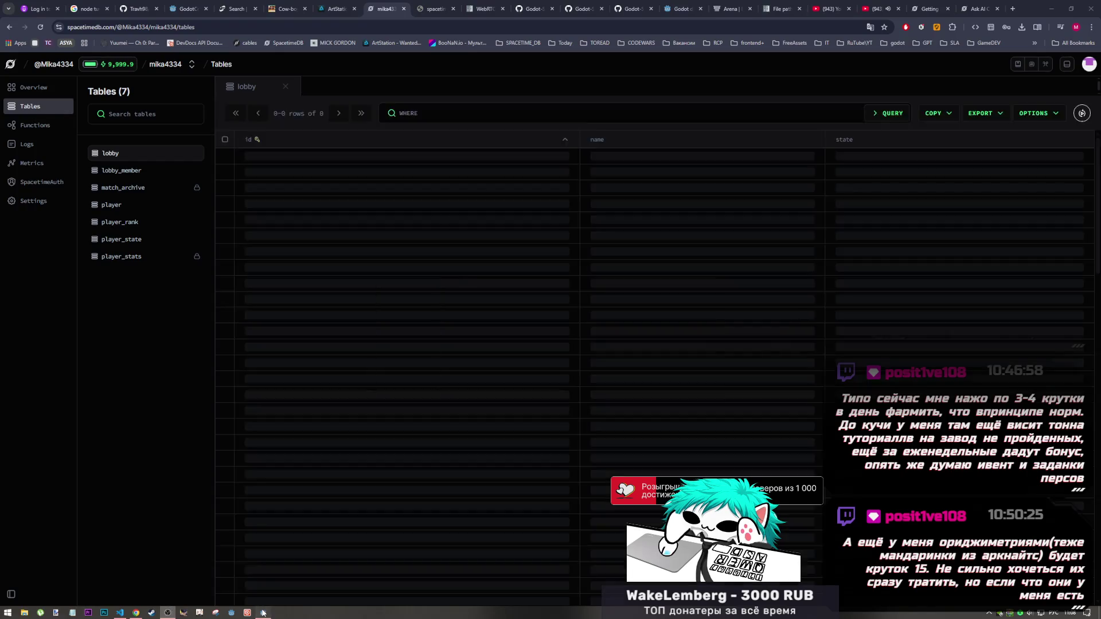
{"action": "left_click", "coordinate": [263, 612]}
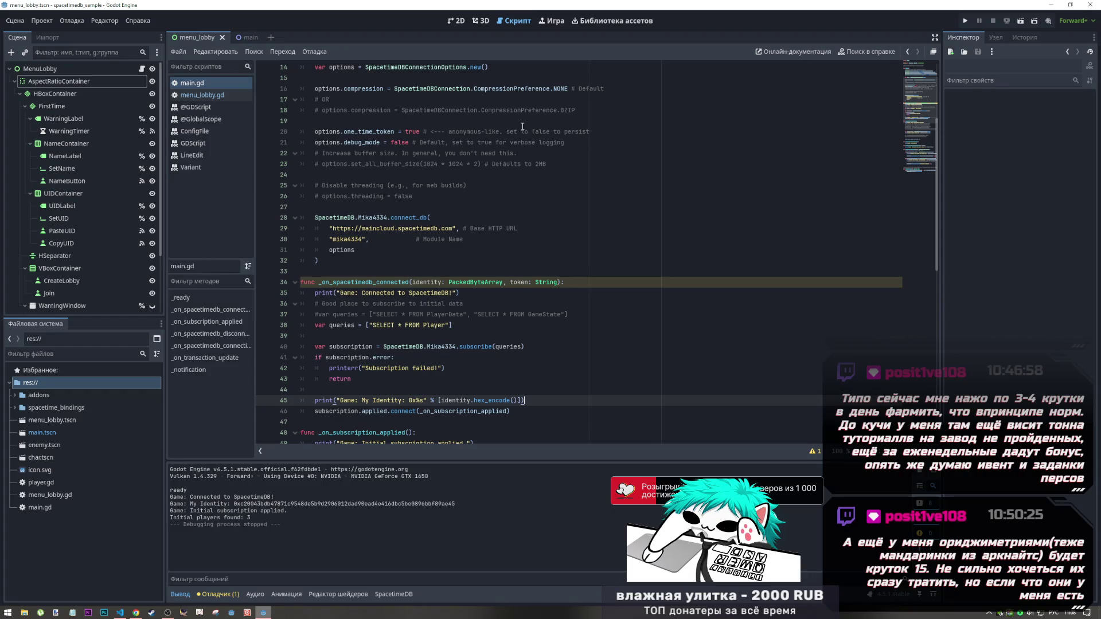
{"action": "scroll", "coordinate": [504, 344], "scroll_direction": "down", "scroll_amount": 1}
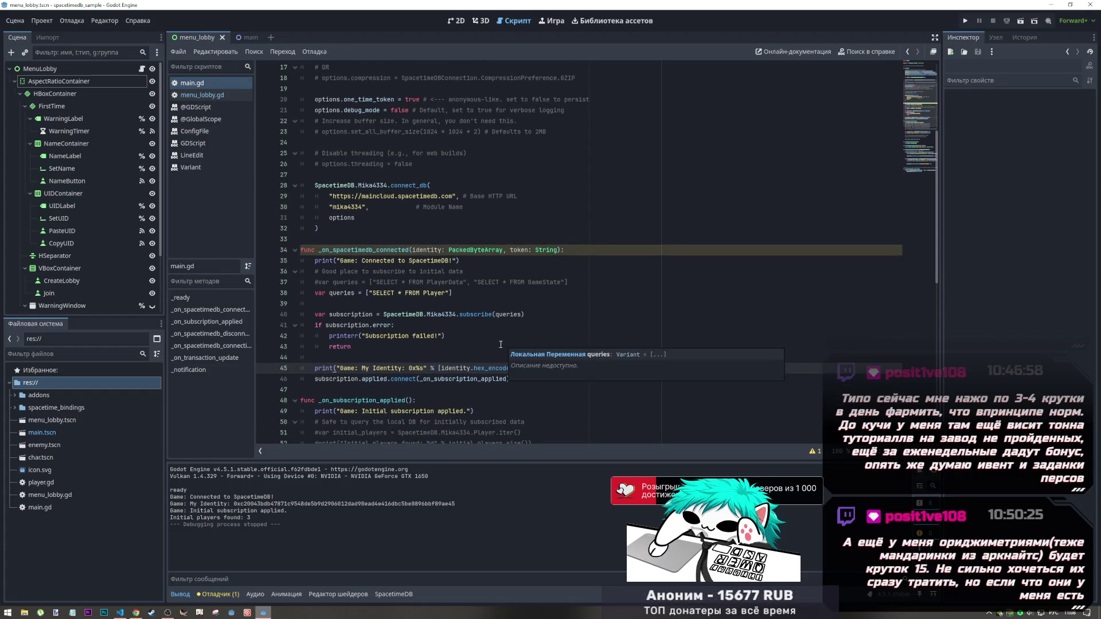
{"action": "left_click", "coordinate": [454, 369]}
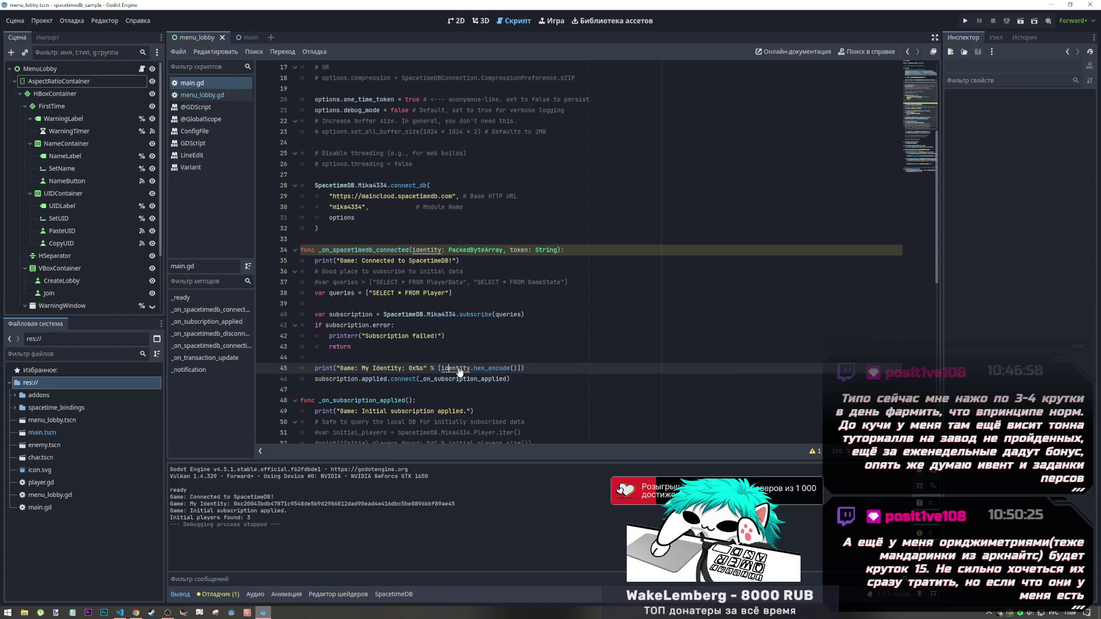
{"action": "left_click", "coordinate": [526, 252]}
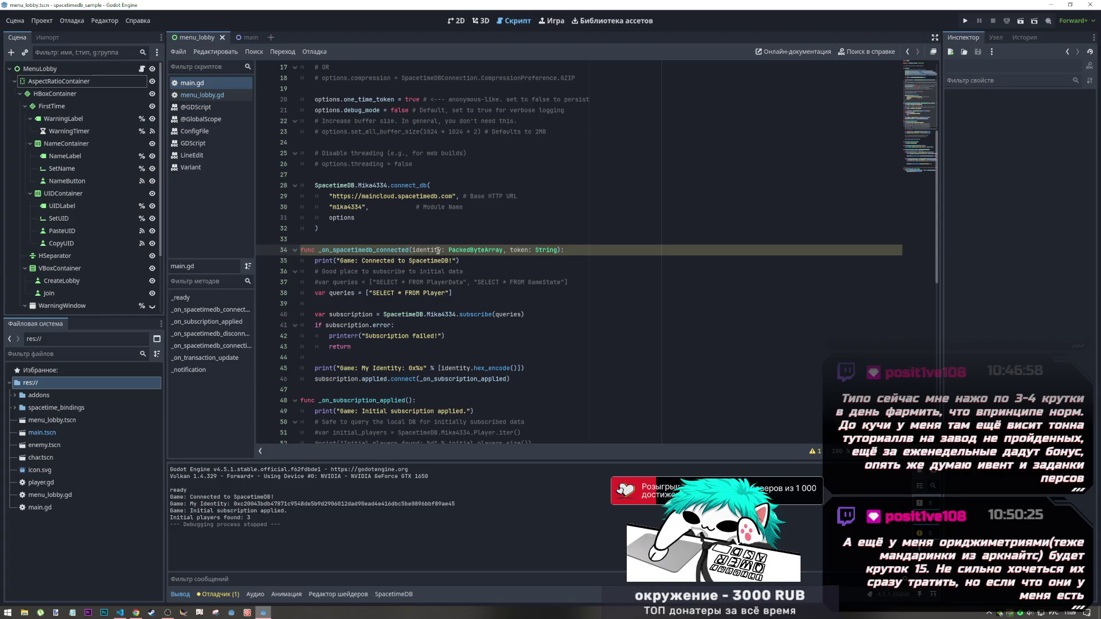
{"action": "scroll", "coordinate": [505, 308], "scroll_direction": "up", "scroll_amount": 5}
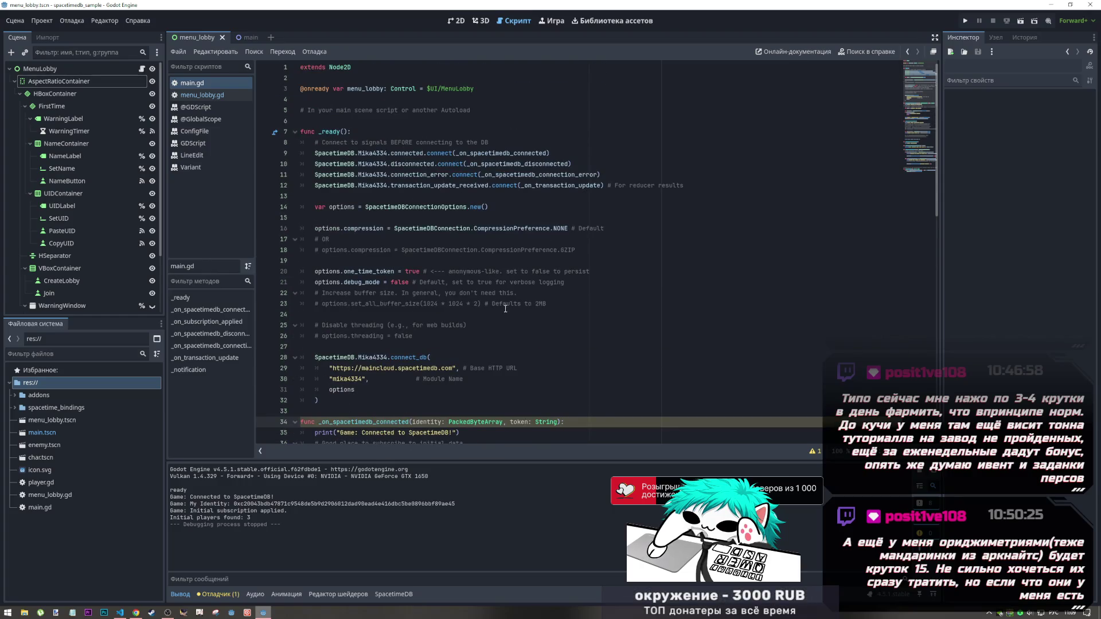
{"action": "scroll", "coordinate": [505, 308], "scroll_direction": "down", "scroll_amount": 2}
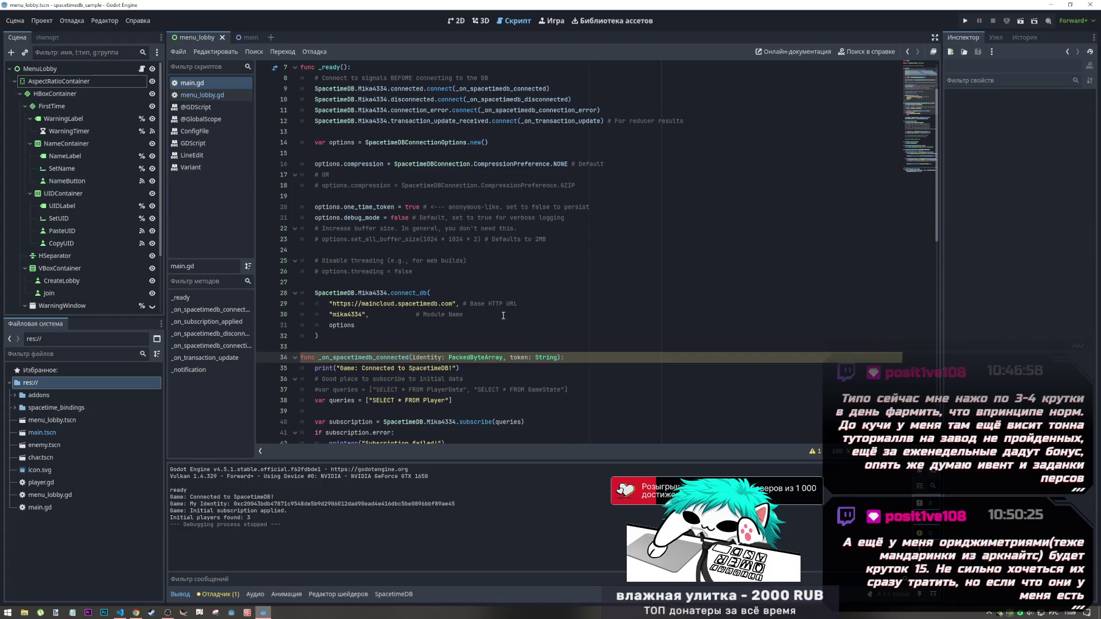
{"action": "scroll", "coordinate": [502, 316], "scroll_direction": "down", "scroll_amount": 2}
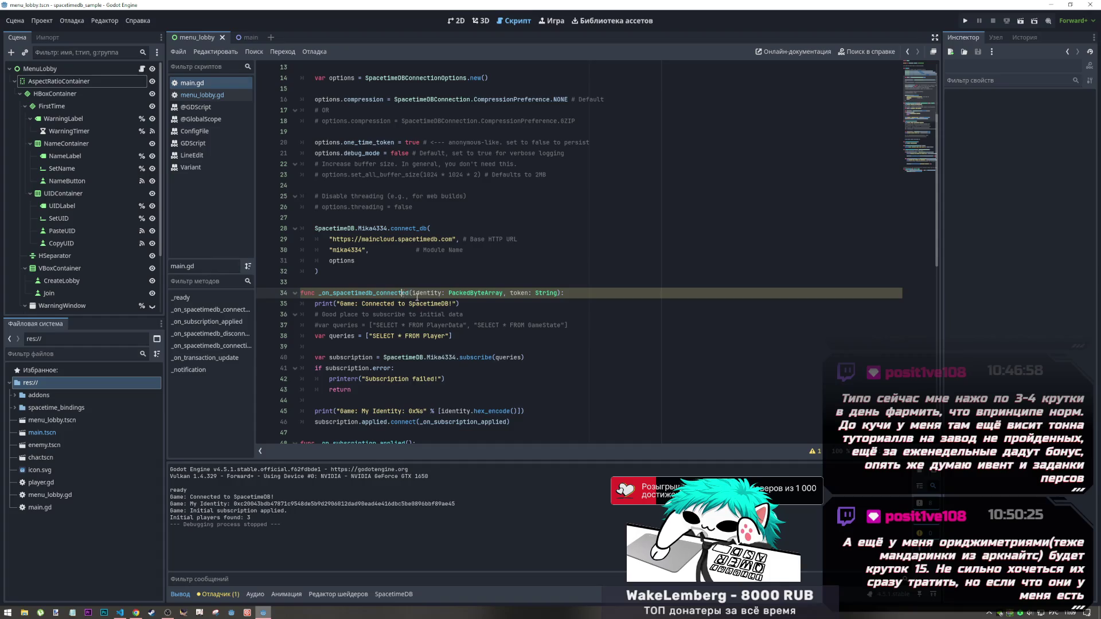
{"action": "scroll", "coordinate": [404, 293], "scroll_direction": "up", "scroll_amount": 4}
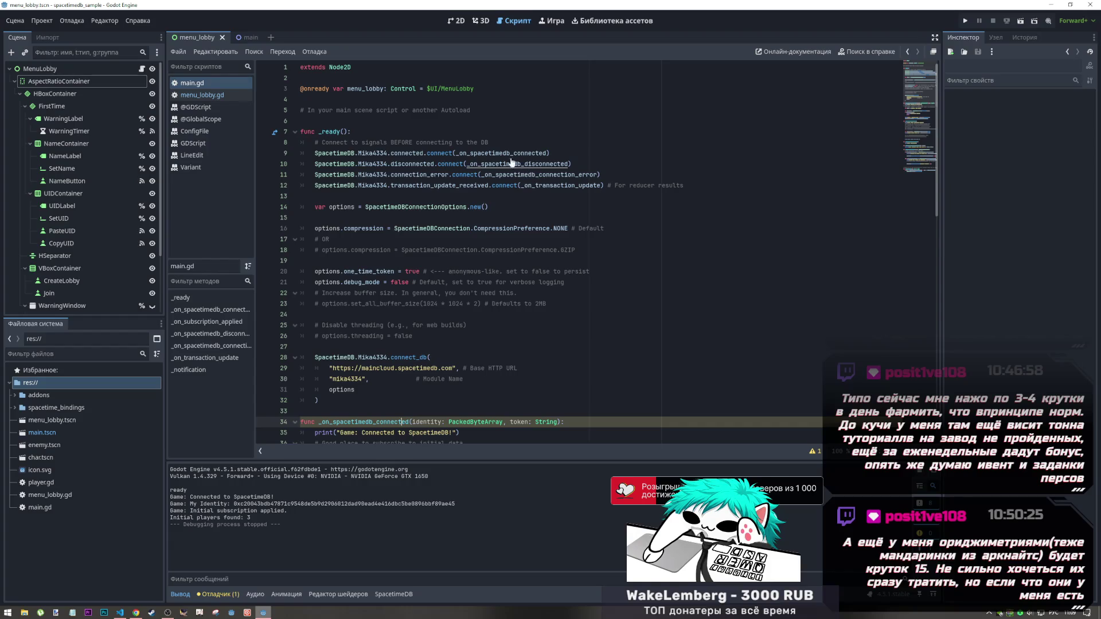
{"action": "scroll", "coordinate": [507, 189], "scroll_direction": "down", "scroll_amount": 5}
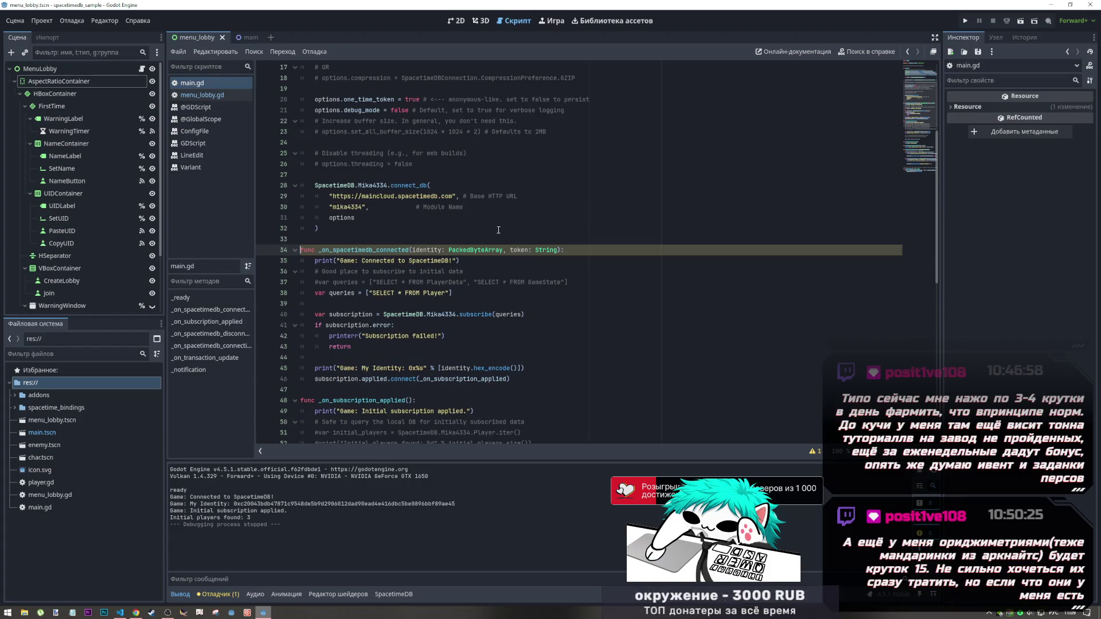
{"action": "scroll", "coordinate": [510, 217], "scroll_direction": "up", "scroll_amount": 5}
{"action": "left_click", "coordinate": [407, 153], "text": "ctrl"}
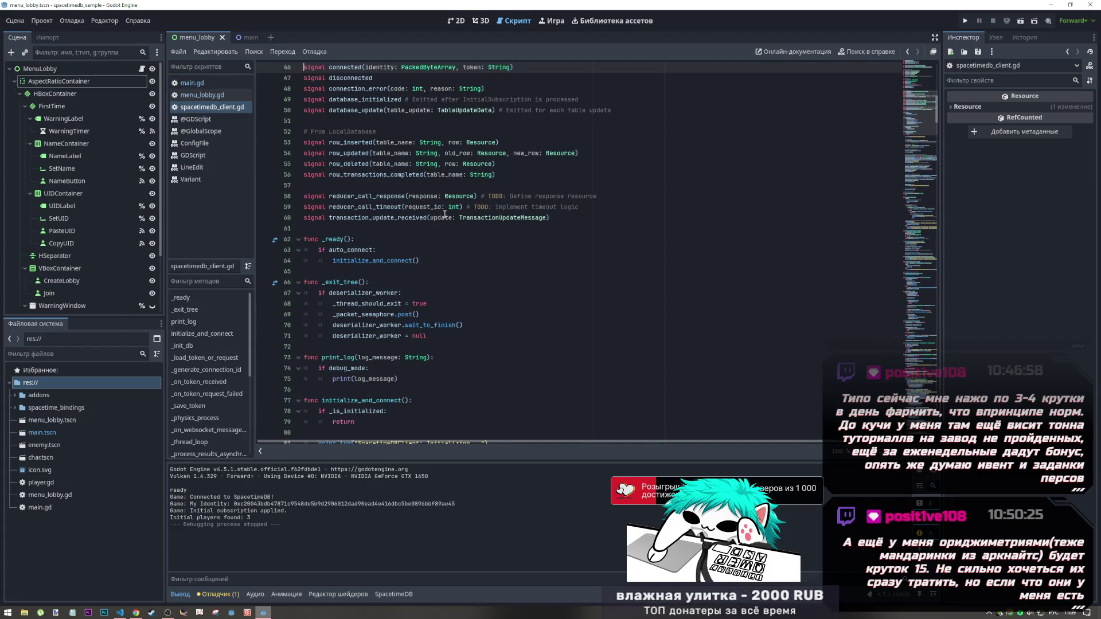
{"action": "scroll", "coordinate": [445, 216], "scroll_direction": "up", "scroll_amount": 6}
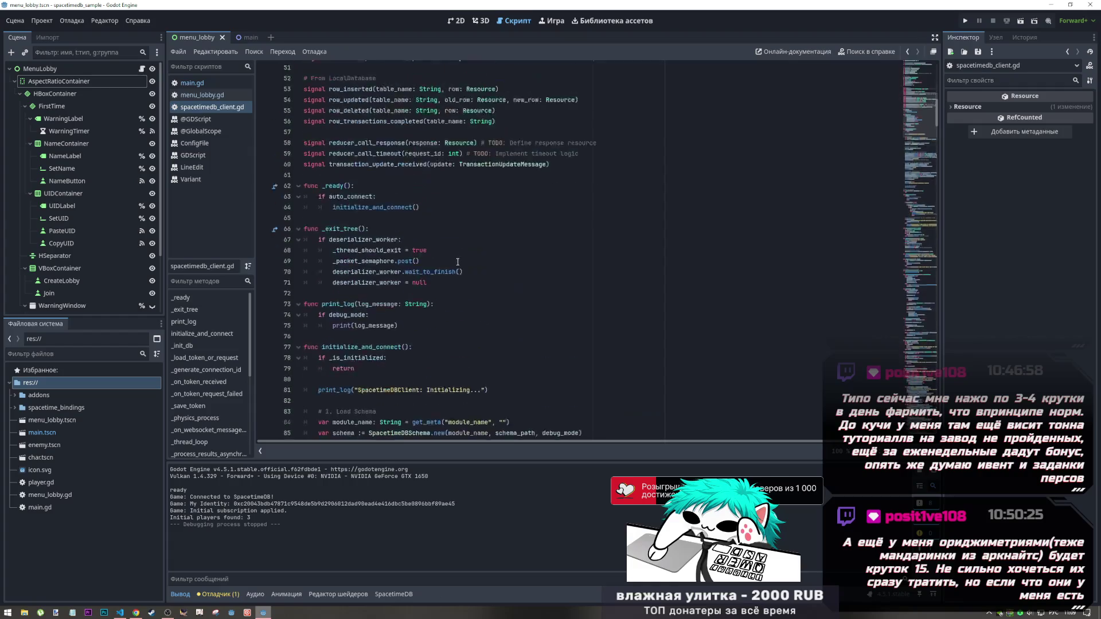
{"action": "scroll", "coordinate": [459, 264], "scroll_direction": "up", "scroll_amount": 9}
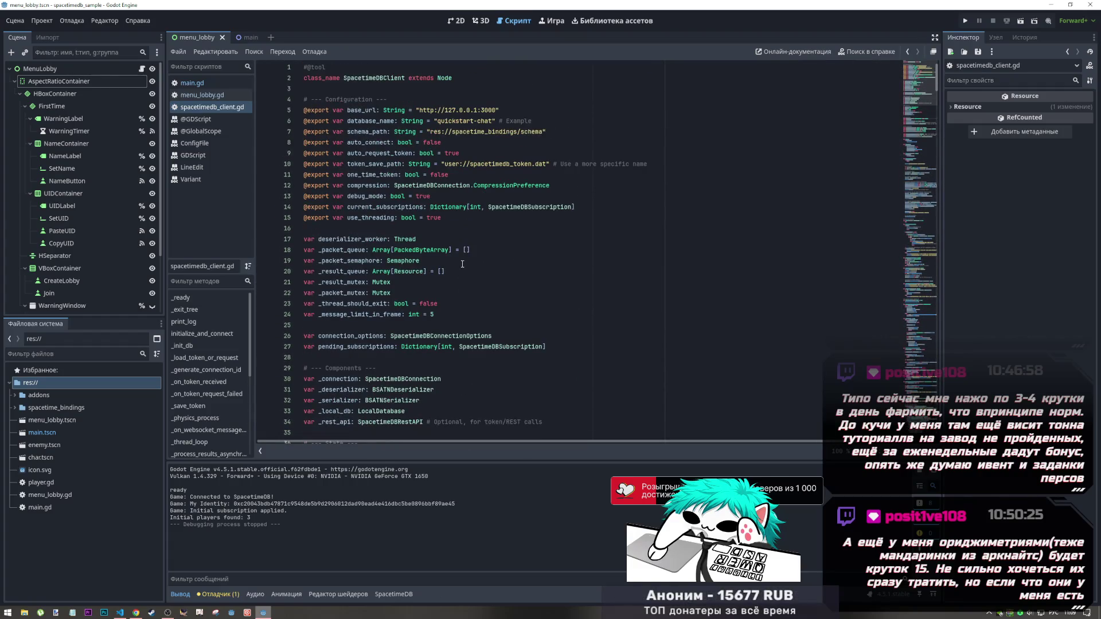
{"action": "scroll", "coordinate": [462, 264], "scroll_direction": "down", "scroll_amount": 20}
{"action": "scroll", "coordinate": [460, 261], "scroll_direction": "up", "scroll_amount": 6}
{"action": "scroll", "coordinate": [459, 260], "scroll_direction": "down", "scroll_amount": 20}
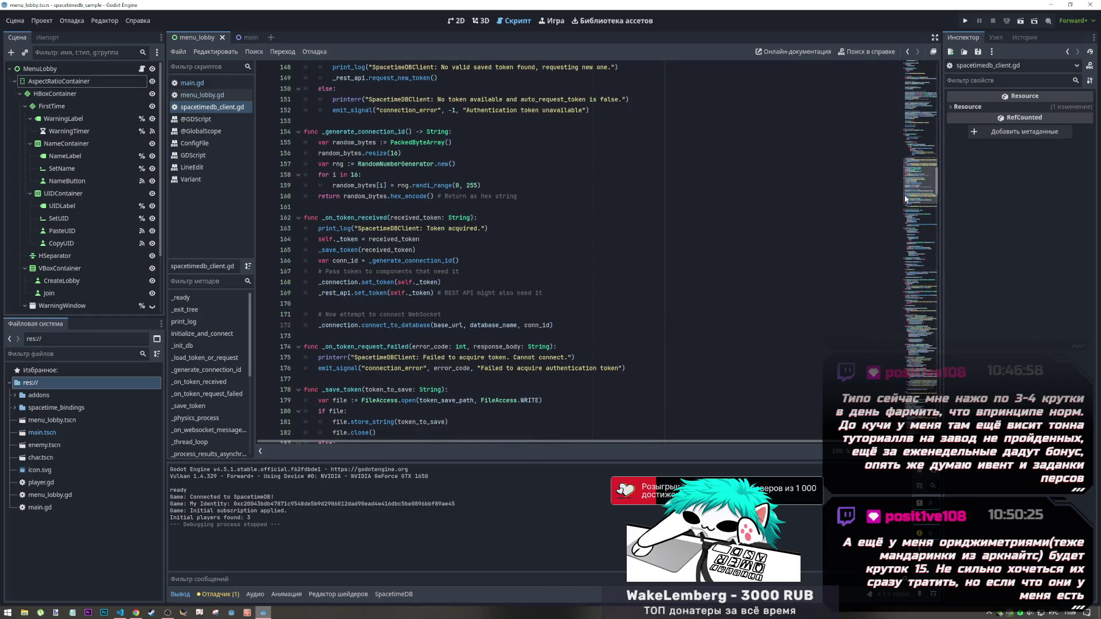
{"action": "left_click_drag", "start_coordinate": [913, 189], "coordinate": [913, 328]}
{"action": "scroll", "coordinate": [913, 328], "scroll_direction": "down", "scroll_amount": 20}
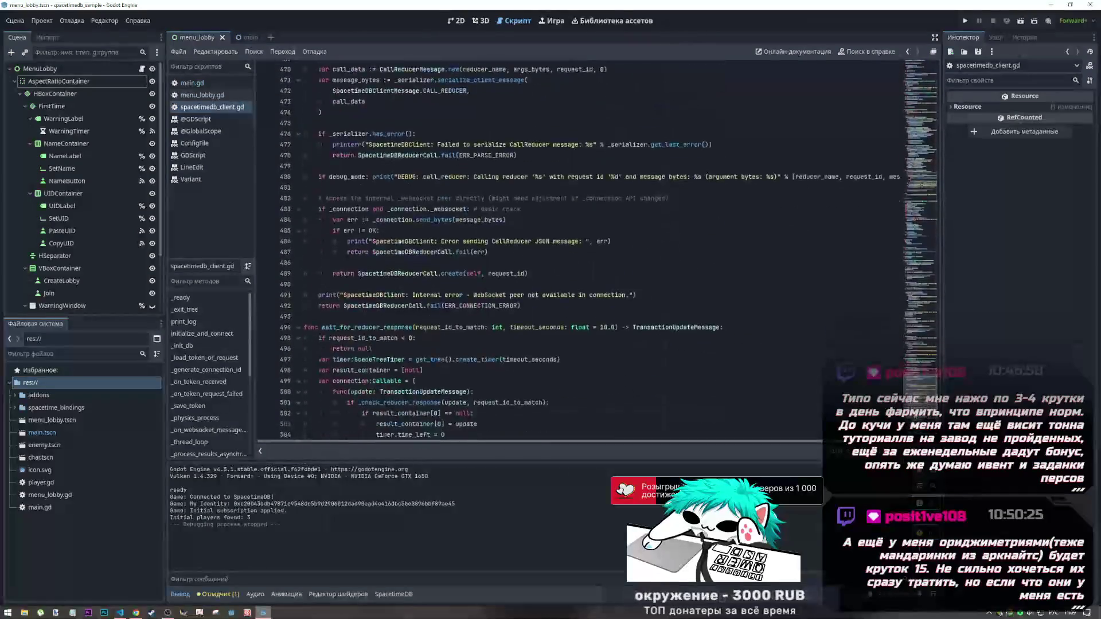
{"action": "left_click", "coordinate": [917, 68]}
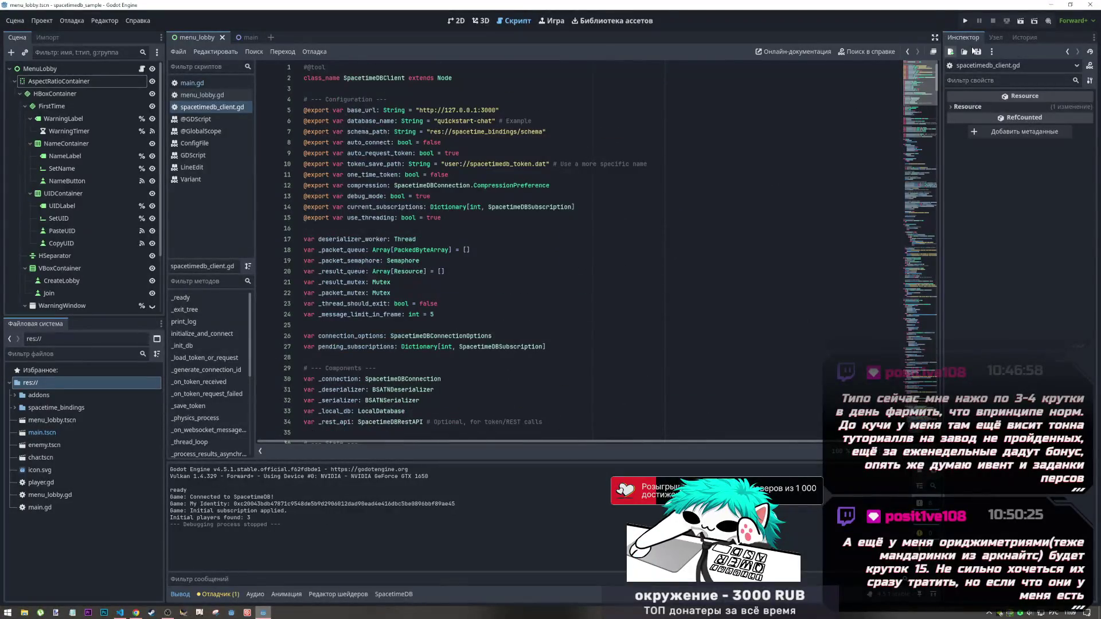
{"action": "left_click", "coordinate": [193, 84]}
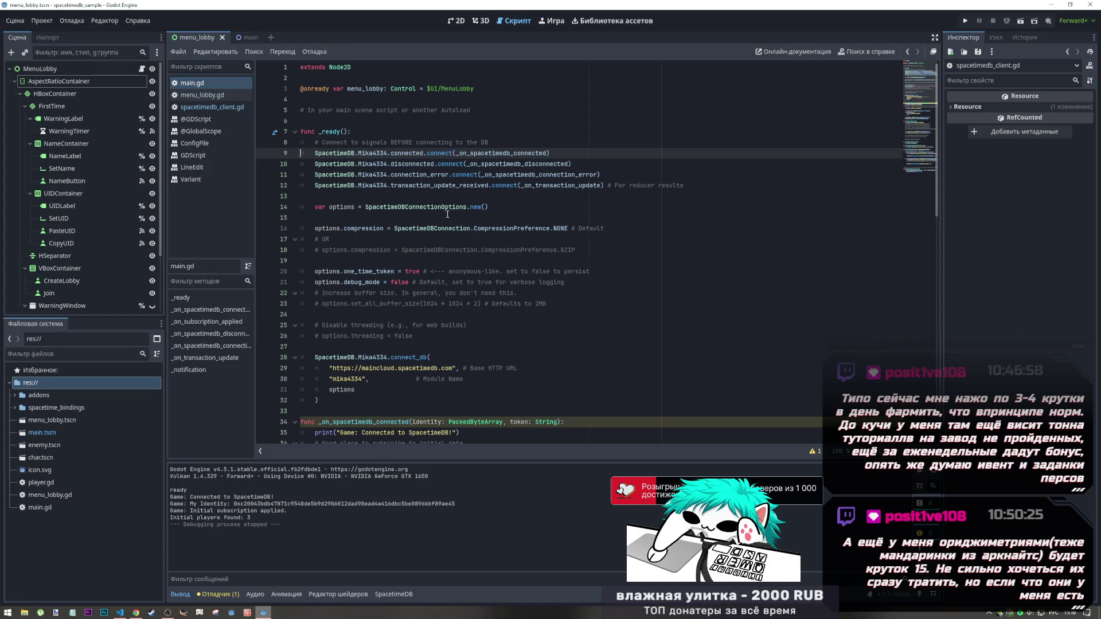
Close spacetimedb_client.gd from the script list so menu_lobby.gd is displayed
{"action": "scroll", "coordinate": [446, 214], "scroll_direction": "down", "scroll_amount": 6}
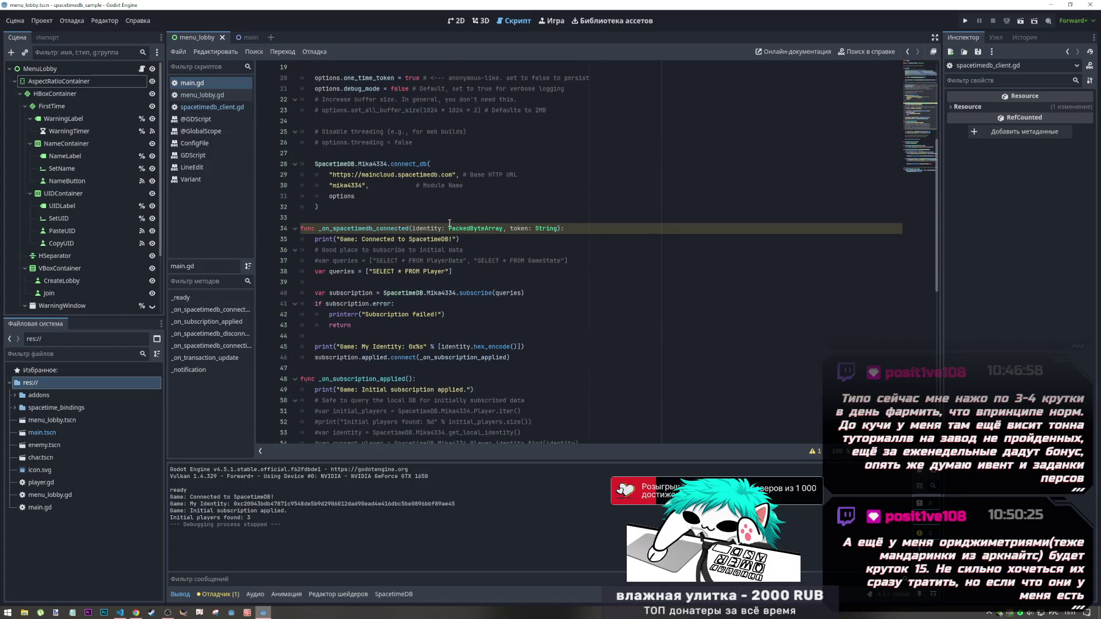
{"action": "scroll", "coordinate": [449, 224], "scroll_direction": "up", "scroll_amount": 6}
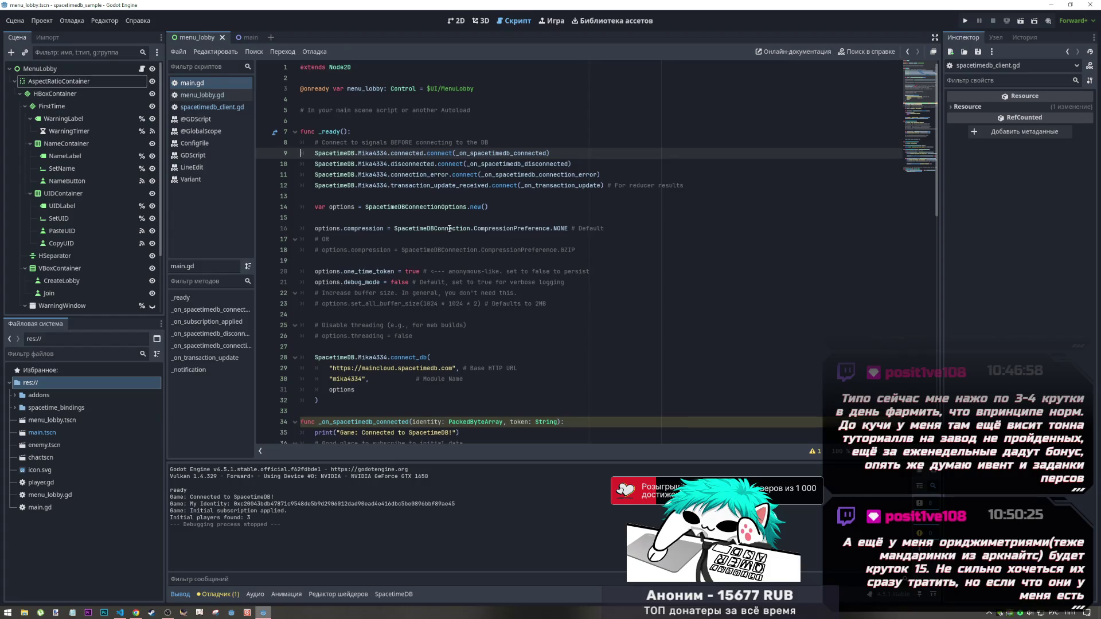
{"action": "left_click", "coordinate": [233, 96]}
{"action": "left_click", "coordinate": [236, 109]}
{"action": "left_click", "coordinate": [234, 95]}
{"action": "left_click", "coordinate": [237, 108]}
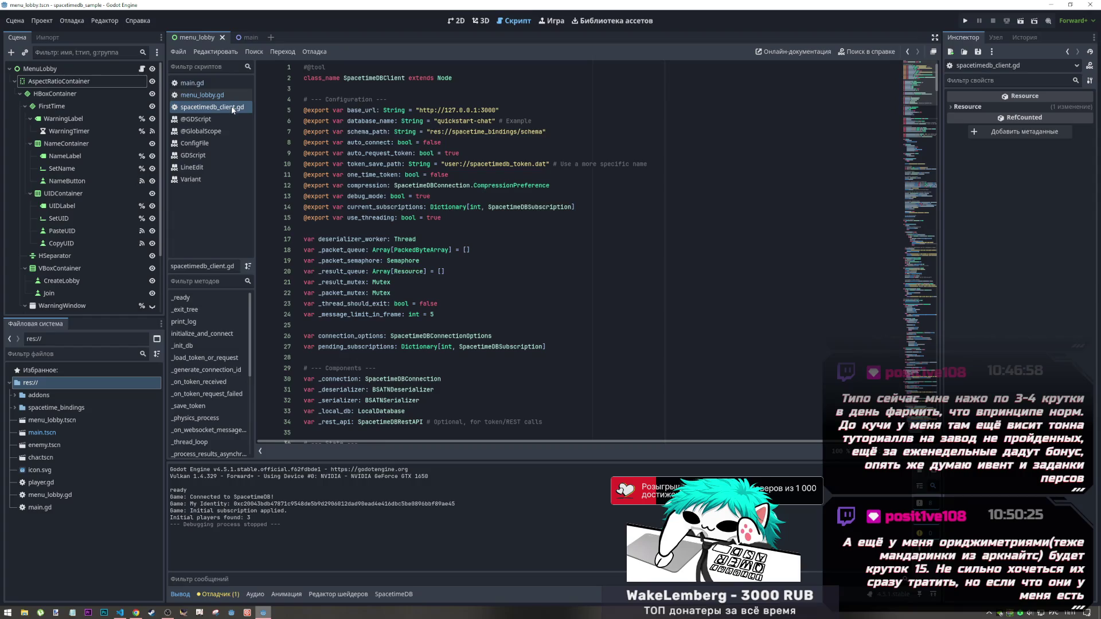
{"action": "middle_click", "coordinate": [231, 106]}
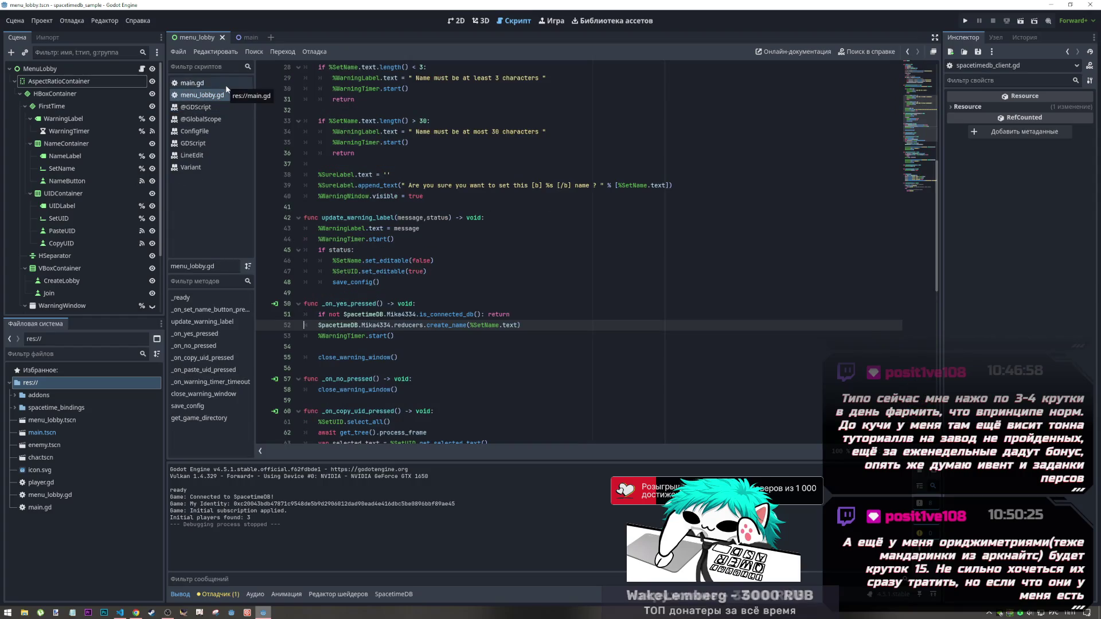
Find save_config in menu_lobby.gd and delete its call on line 48 in update_warning_label
{"action": "scroll", "coordinate": [529, 296], "scroll_direction": "down", "scroll_amount": 3}
{"action": "scroll", "coordinate": [528, 295], "scroll_direction": "up", "scroll_amount": 5}
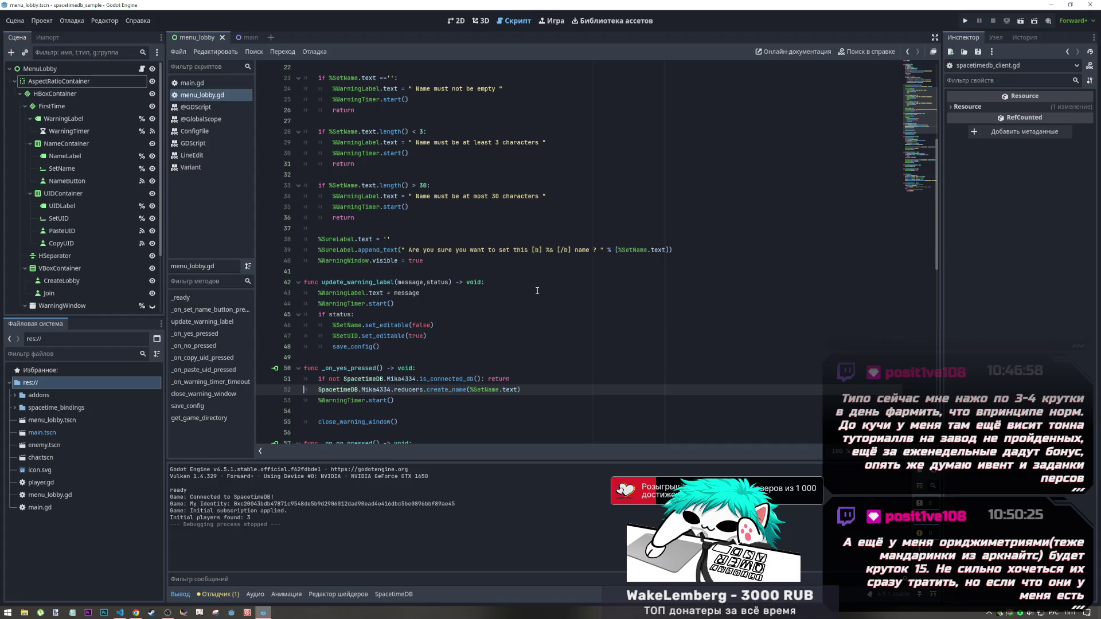
{"action": "scroll", "coordinate": [444, 279], "scroll_direction": "down", "scroll_amount": 4}
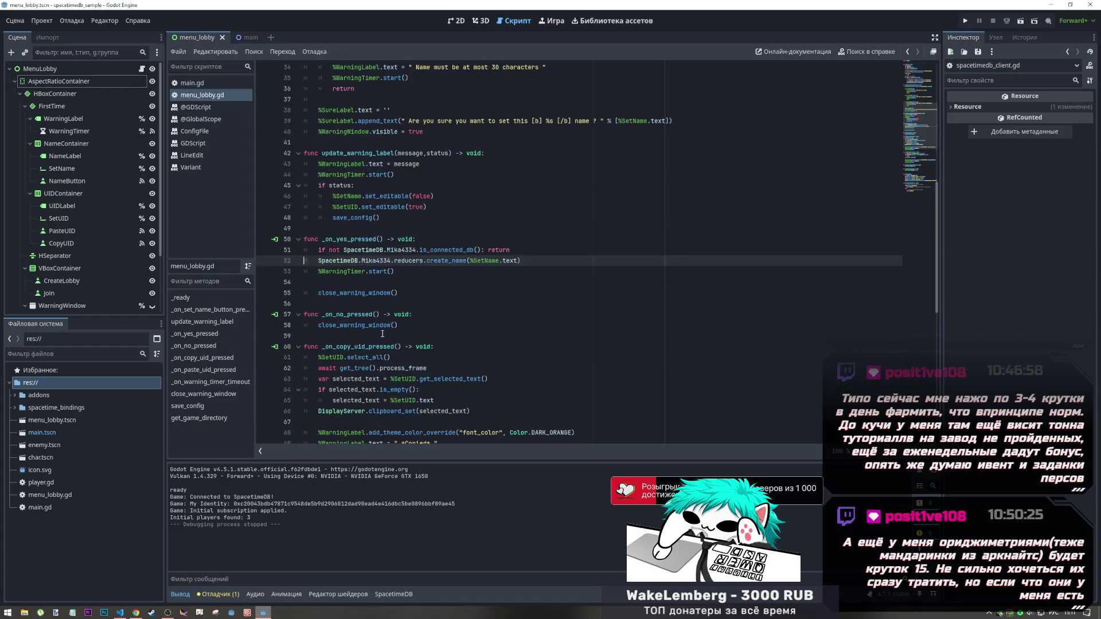
{"action": "scroll", "coordinate": [444, 280], "scroll_direction": "down", "scroll_amount": 12}
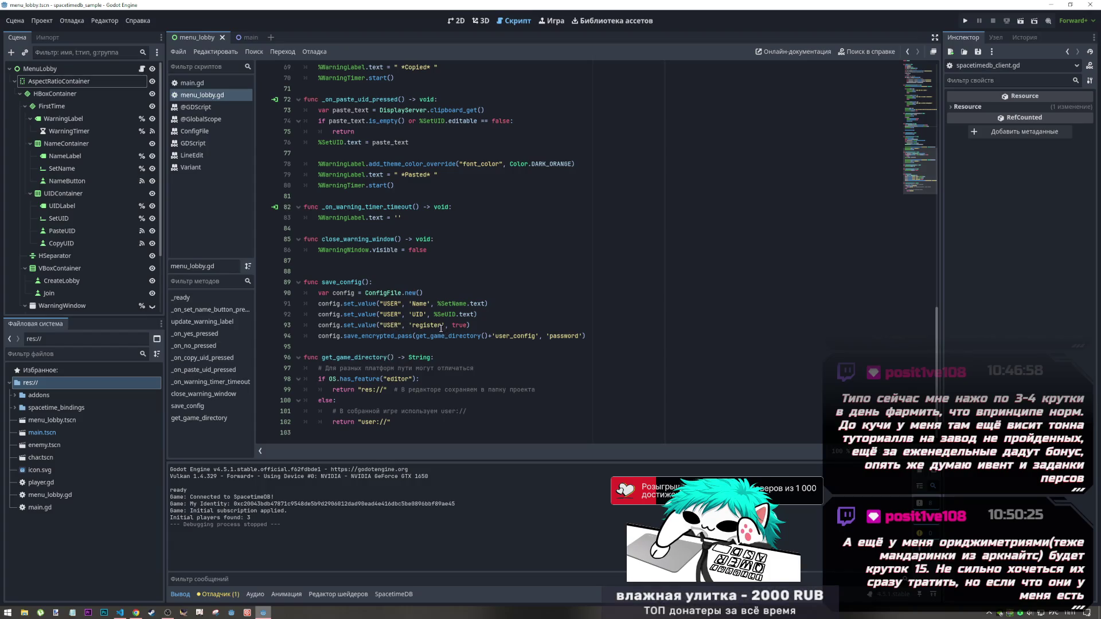
{"action": "scroll", "coordinate": [398, 299], "scroll_direction": "up", "scroll_amount": 6}
{"action": "key", "text": "ctrl+z"}
{"action": "key", "text": "ctrl+f"}
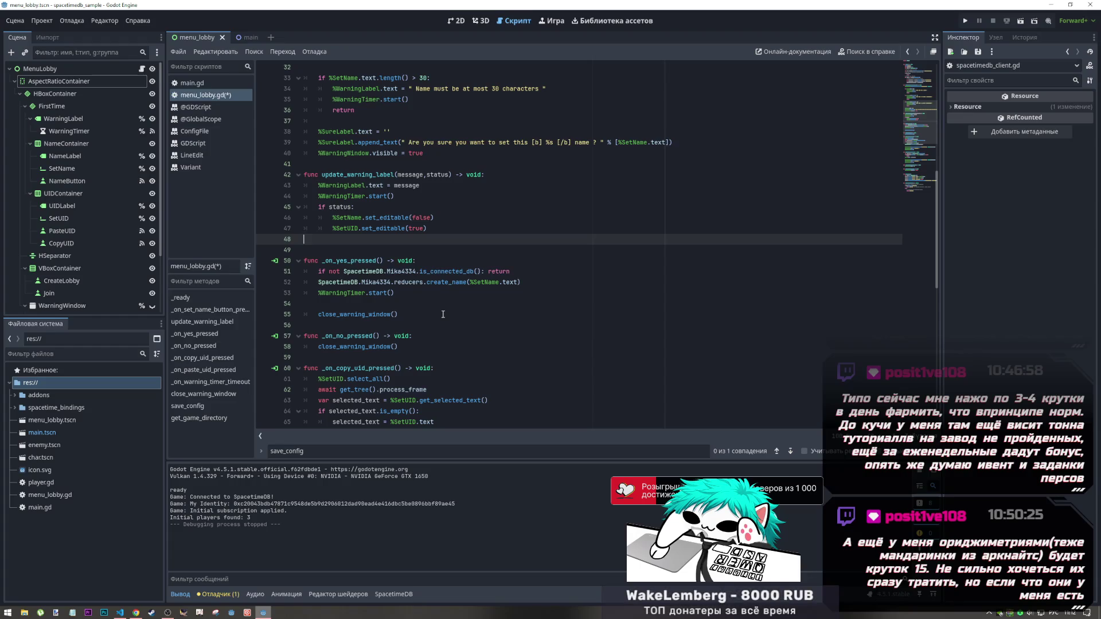
{"action": "left_click", "coordinate": [462, 22]}
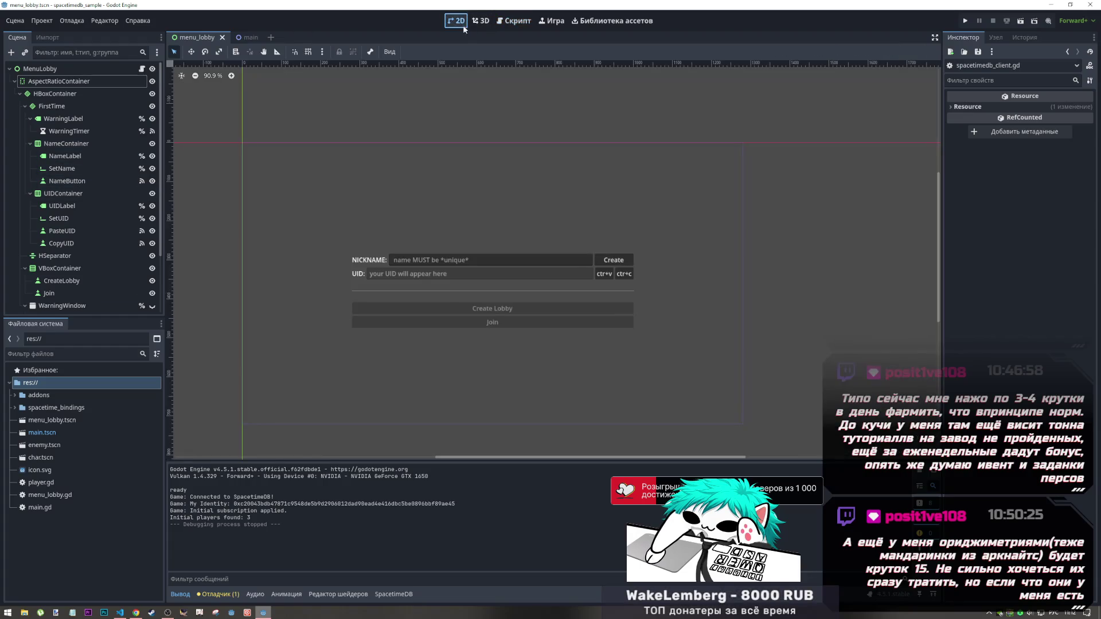
Enable Editable on the SetUID node in the Inspector and save the menu_lobby scene
{"action": "left_click", "coordinate": [453, 272]}
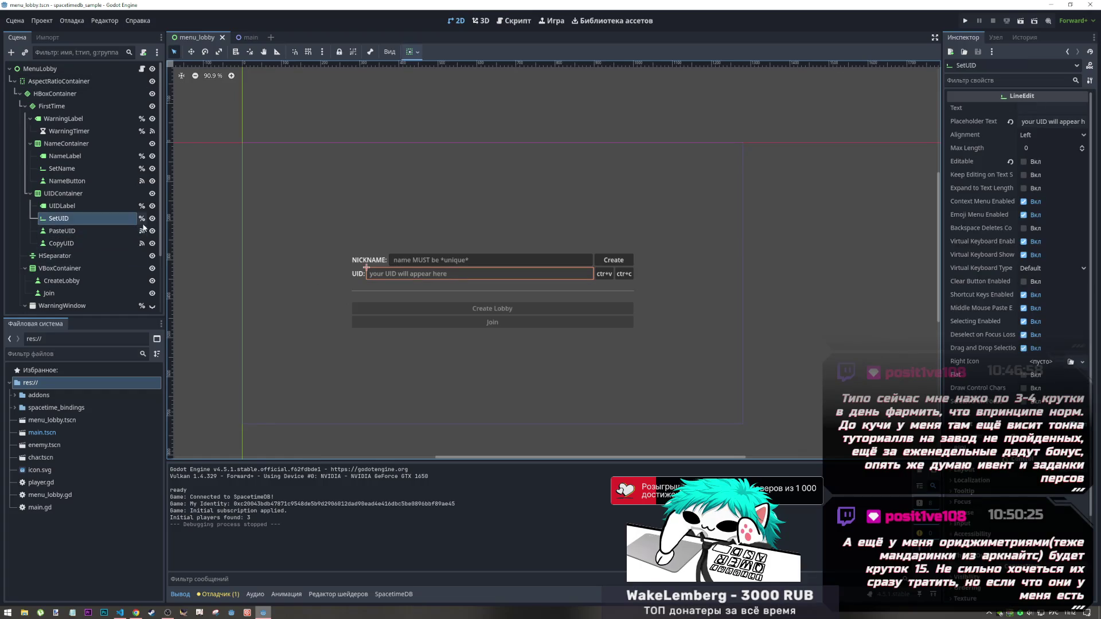
{"action": "left_click", "coordinate": [1029, 165]}
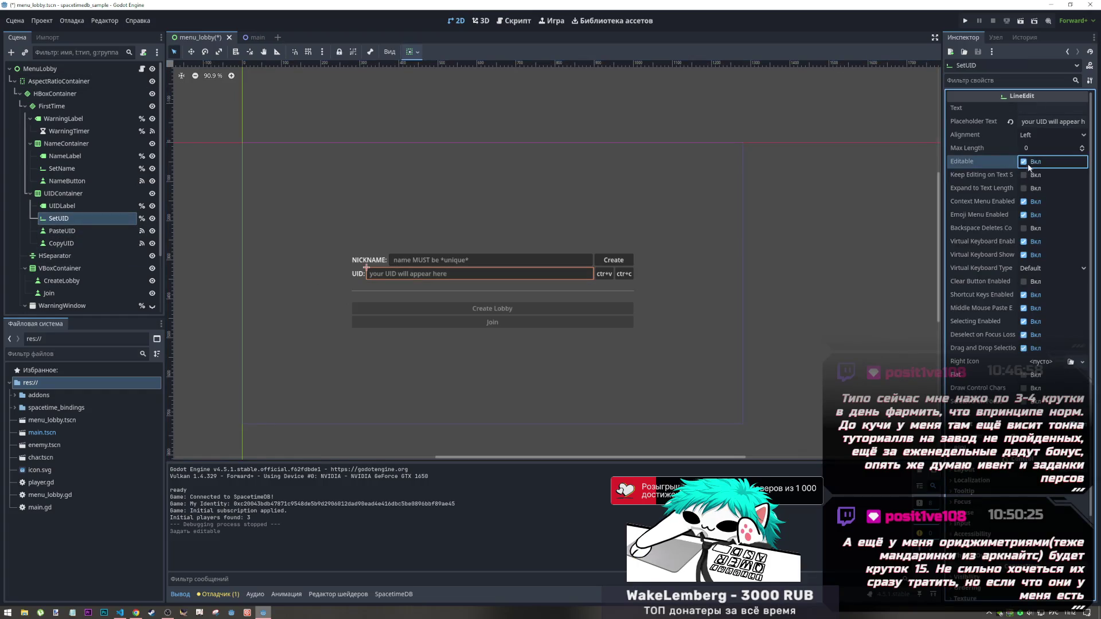
{"action": "key", "text": "ctrl+s"}
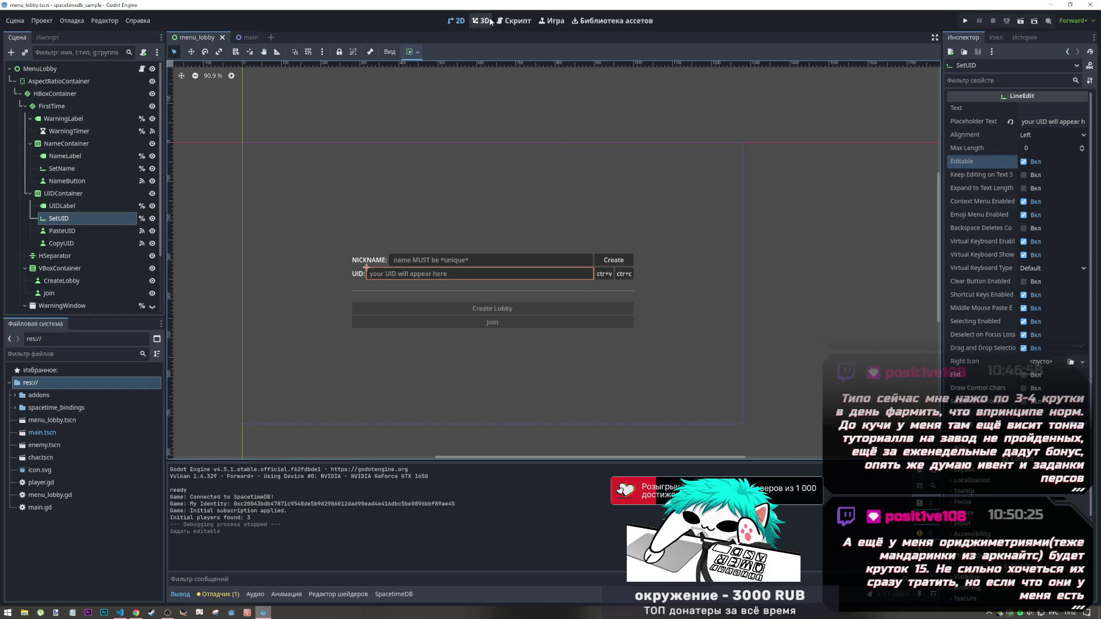
{"action": "left_click", "coordinate": [514, 21]}
{"action": "scroll", "coordinate": [426, 313], "scroll_direction": "down", "scroll_amount": 9}
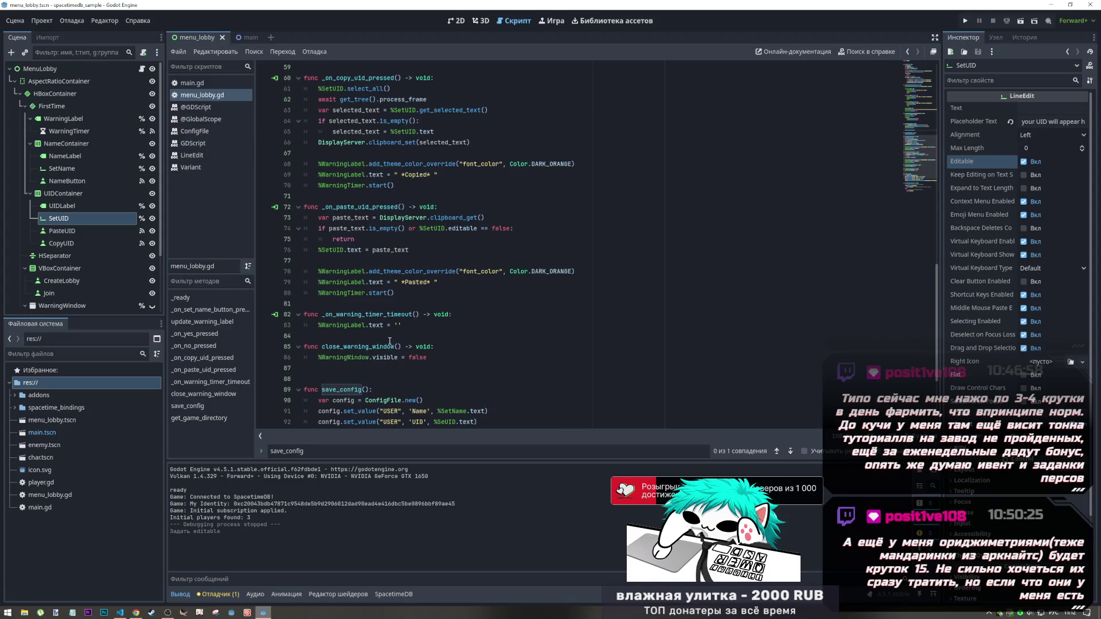
Change the SetUID set_editable argument from true to false and save the script
{"action": "scroll", "coordinate": [389, 344], "scroll_direction": "down", "scroll_amount": 3}
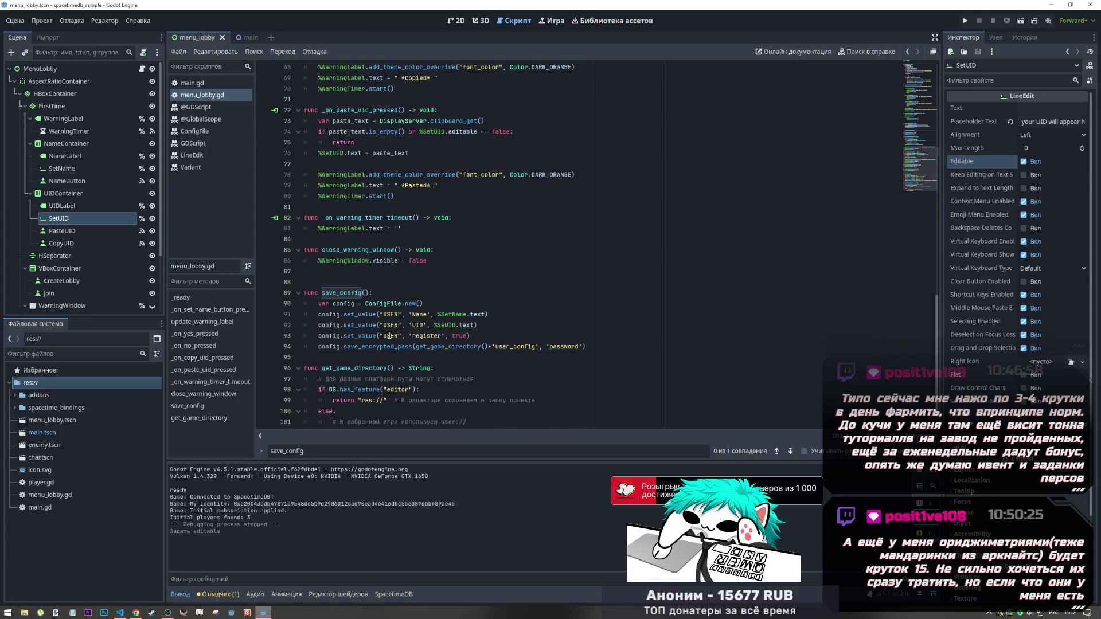
{"action": "scroll", "coordinate": [401, 298], "scroll_direction": "up", "scroll_amount": 3}
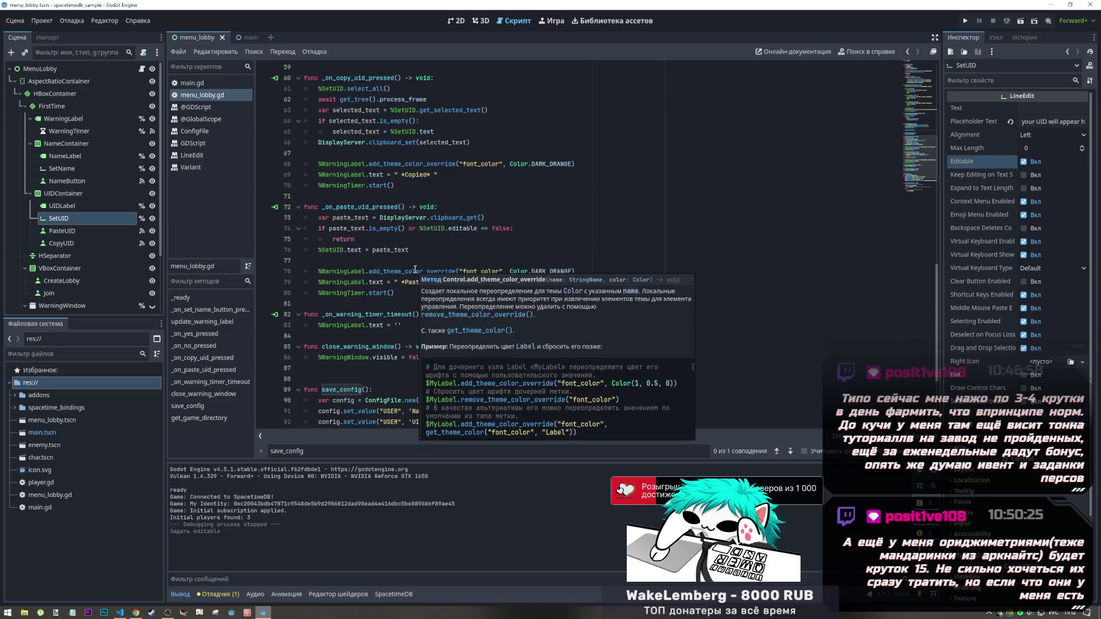
{"action": "scroll", "coordinate": [414, 269], "scroll_direction": "up", "scroll_amount": 1}
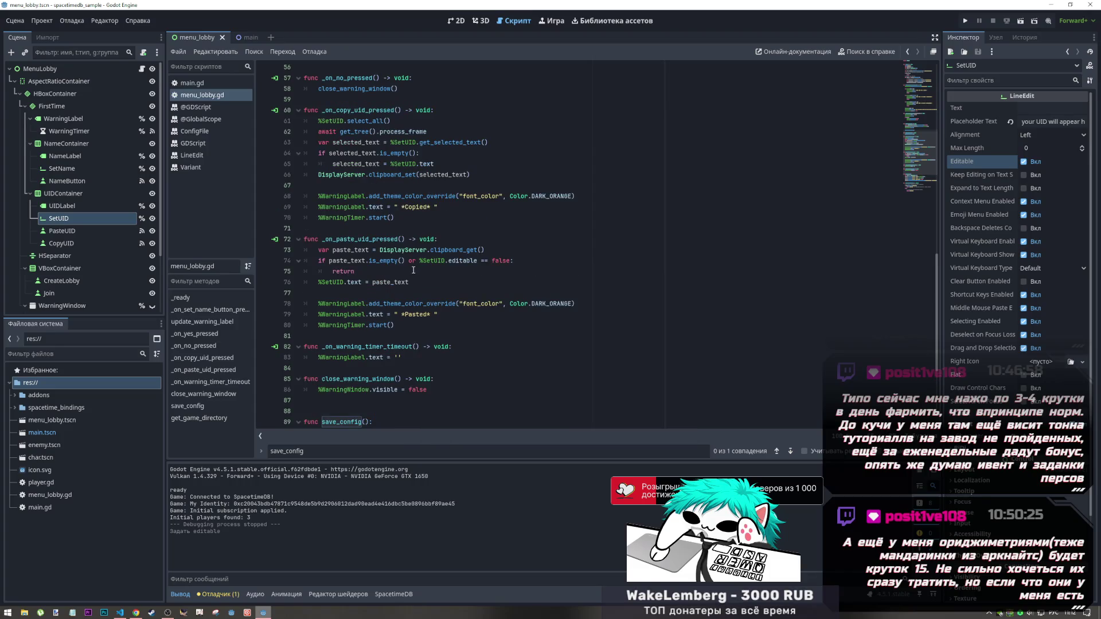
{"action": "scroll", "coordinate": [413, 270], "scroll_direction": "down", "scroll_amount": 2}
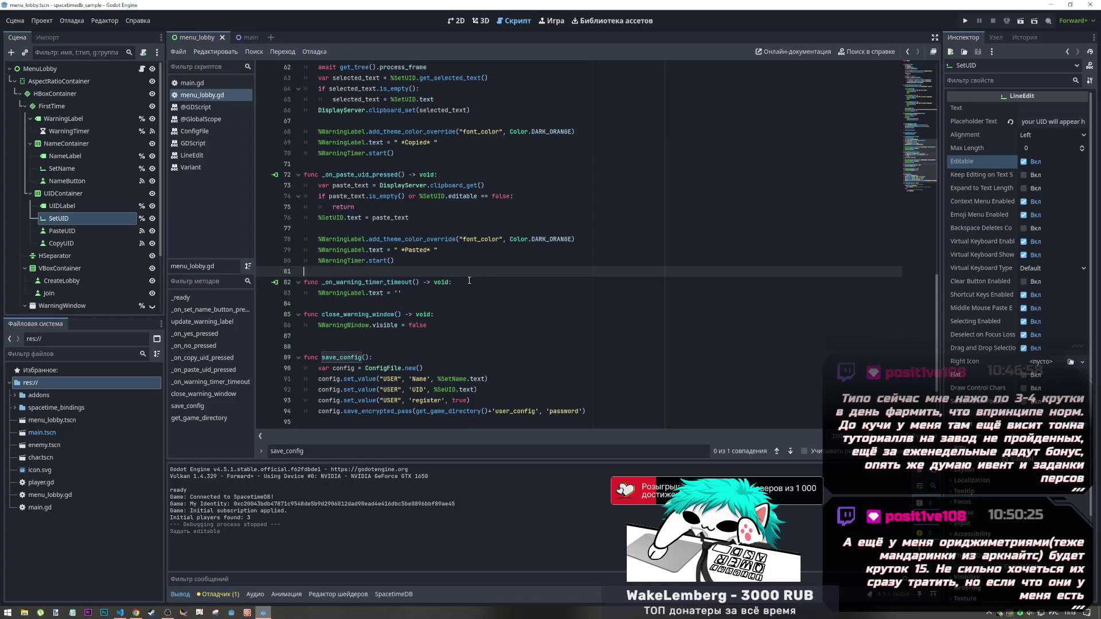
{"action": "scroll", "coordinate": [413, 270], "scroll_direction": "up", "scroll_amount": 5}
{"action": "scroll", "coordinate": [463, 279], "scroll_direction": "up", "scroll_amount": 5}
{"action": "type", "text": "save_config()"}
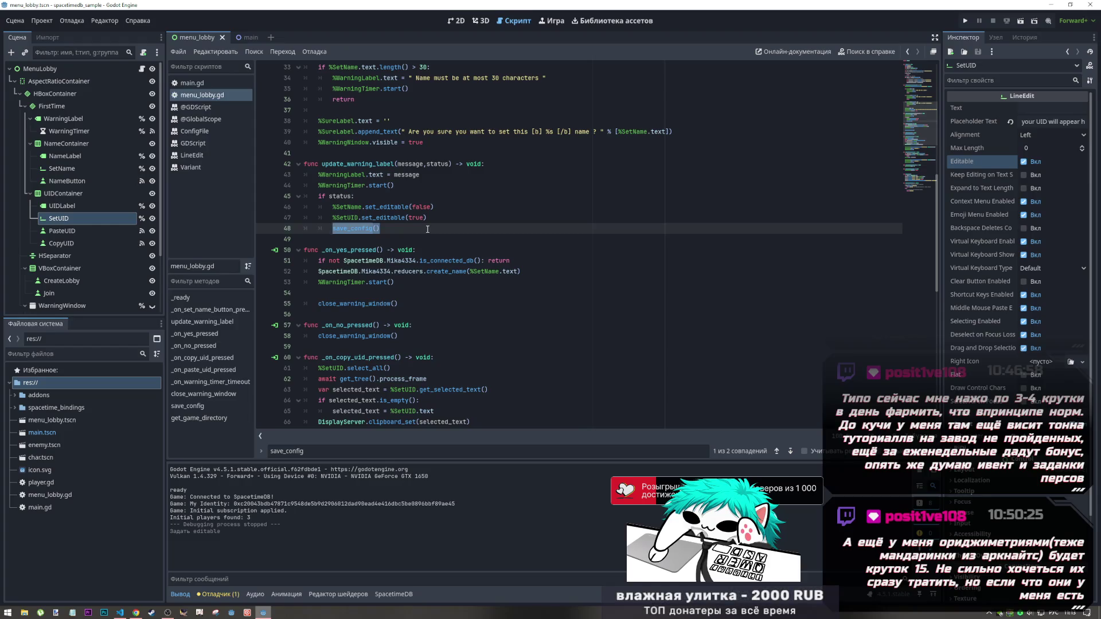
{"action": "double_click", "coordinate": [416, 217]}
{"action": "type", "text": "a"}
{"action": "key", "text": "BackSpace"}
{"action": "type", "text": "false"}
{"action": "key", "text": "ctrl+s"}
{"action": "key", "text": "Up"}
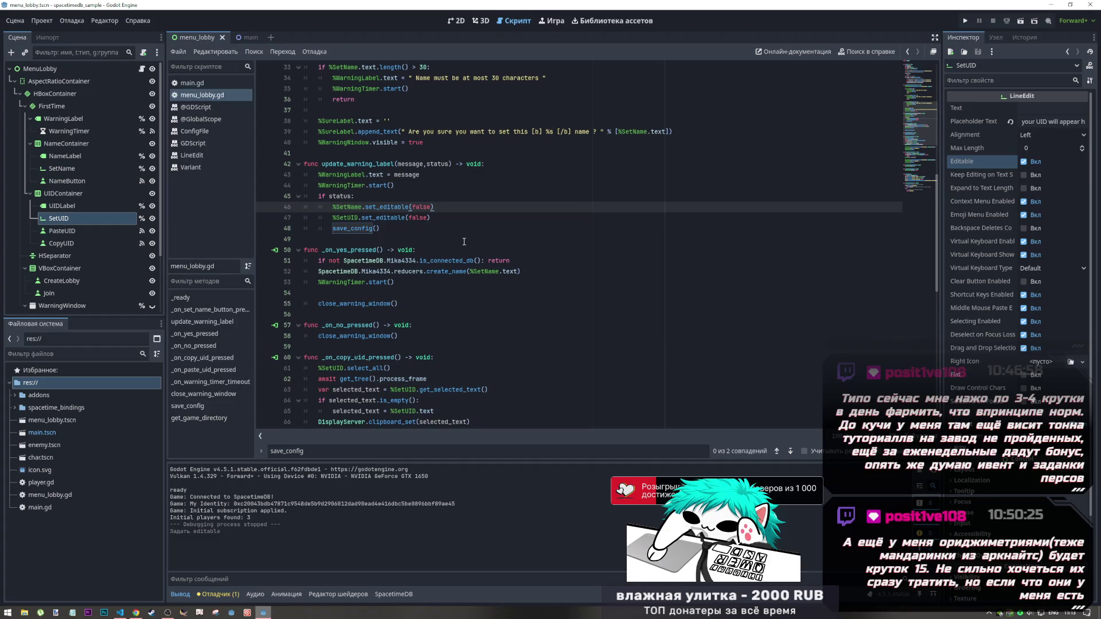
Jump to _on_paste_uid_pressed via the PasteUID button's pressed() signal connection
{"action": "scroll", "coordinate": [453, 218], "scroll_direction": "up", "scroll_amount": 3}
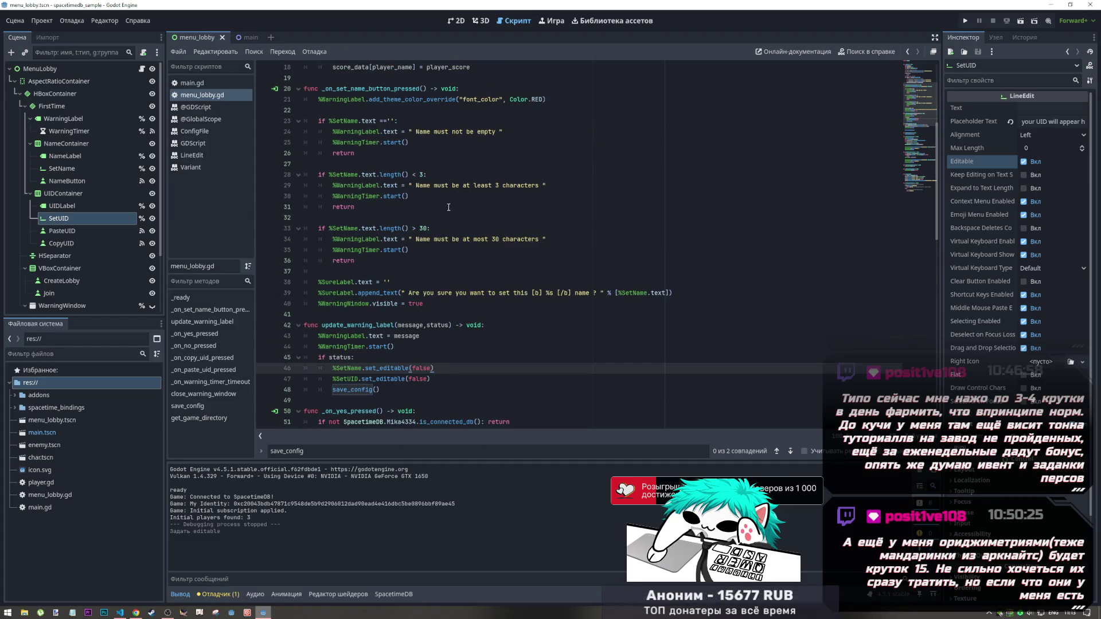
{"action": "scroll", "coordinate": [447, 207], "scroll_direction": "down", "scroll_amount": 1}
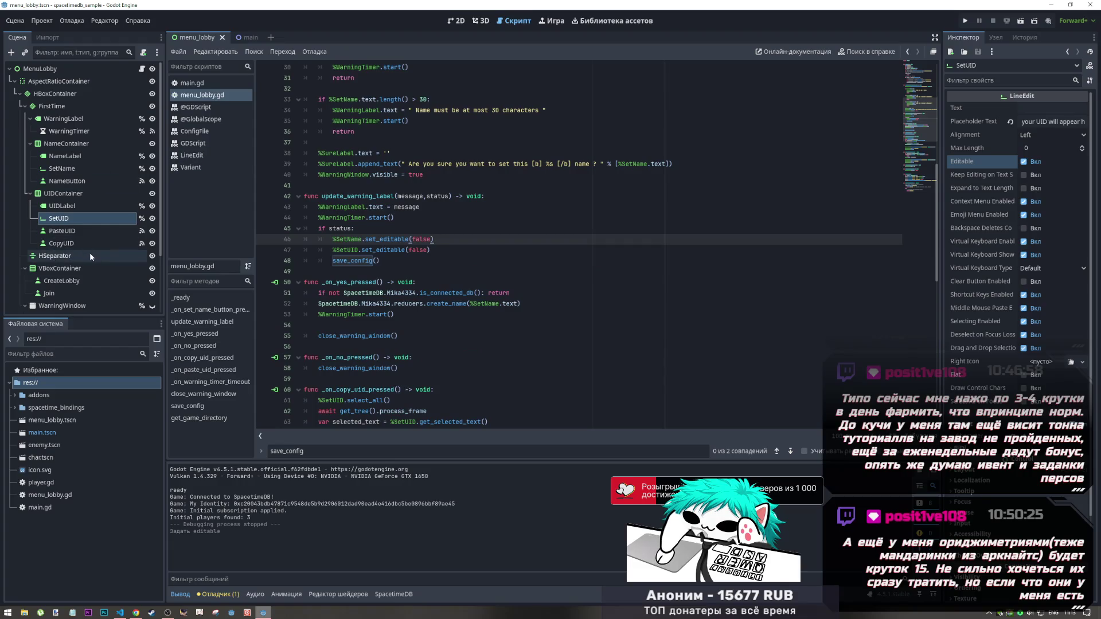
{"action": "scroll", "coordinate": [80, 267], "scroll_direction": "down", "scroll_amount": 3}
{"action": "scroll", "coordinate": [80, 266], "scroll_direction": "up", "scroll_amount": 3}
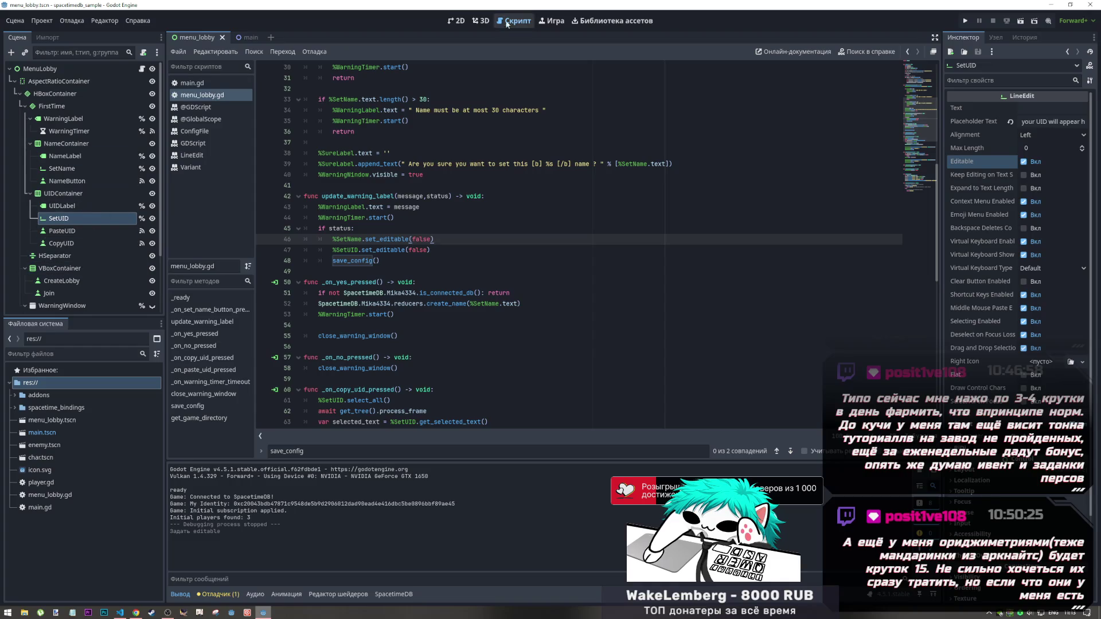
{"action": "left_click", "coordinate": [453, 22]}
{"action": "left_click", "coordinate": [603, 274]}
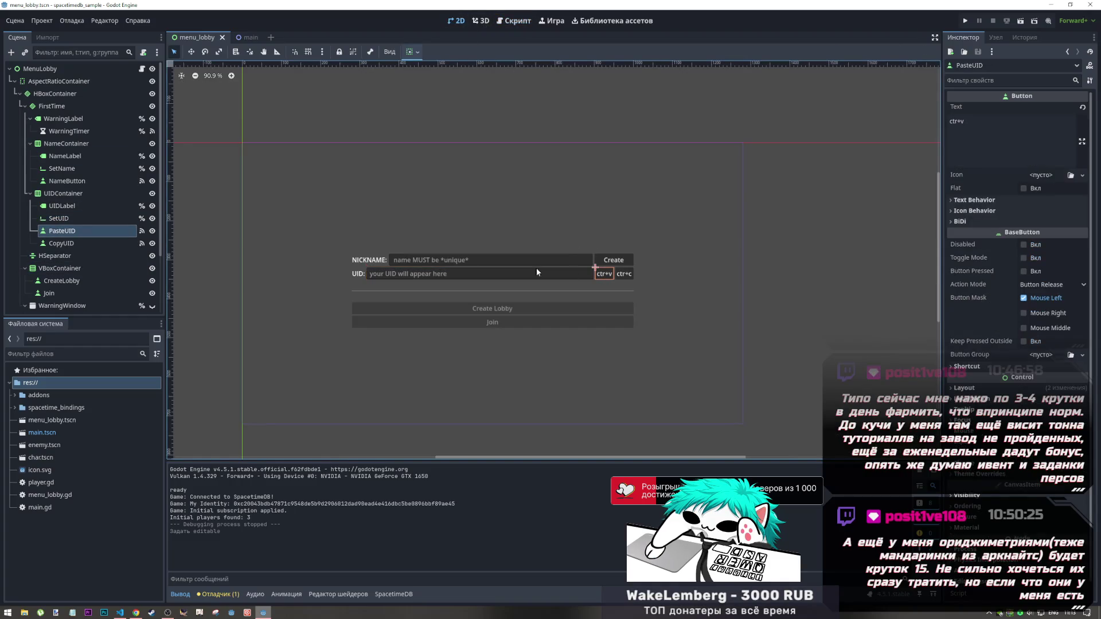
{"action": "left_click", "coordinate": [139, 233]}
{"action": "double_click", "coordinate": [1021, 132]}
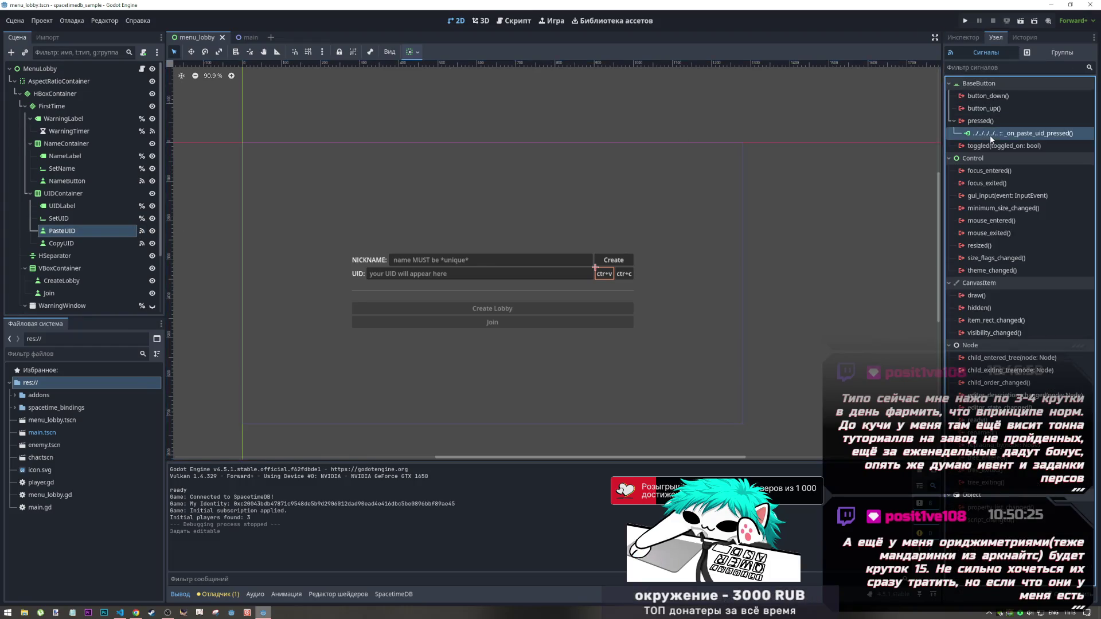
{"action": "scroll", "coordinate": [422, 378], "scroll_direction": "down", "scroll_amount": 2}
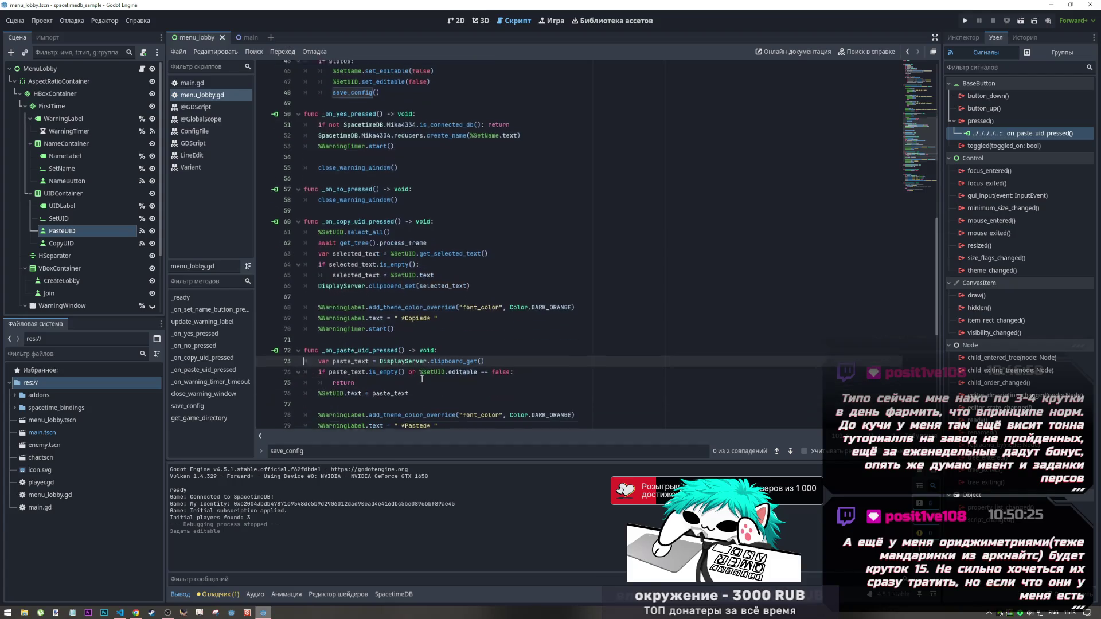
Add 'if %SetUID.editable == false: return' at the top of _on_paste_uid_pressed
{"action": "scroll", "coordinate": [422, 378], "scroll_direction": "down", "scroll_amount": 1}
{"action": "key", "text": "Up"}
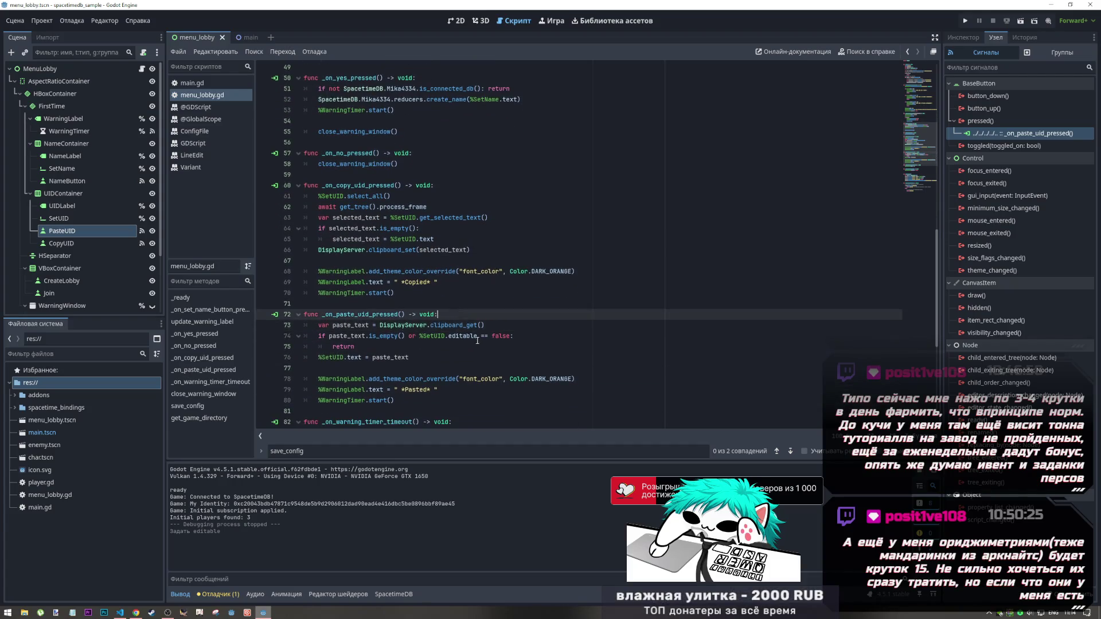
{"action": "key", "text": "Return"}
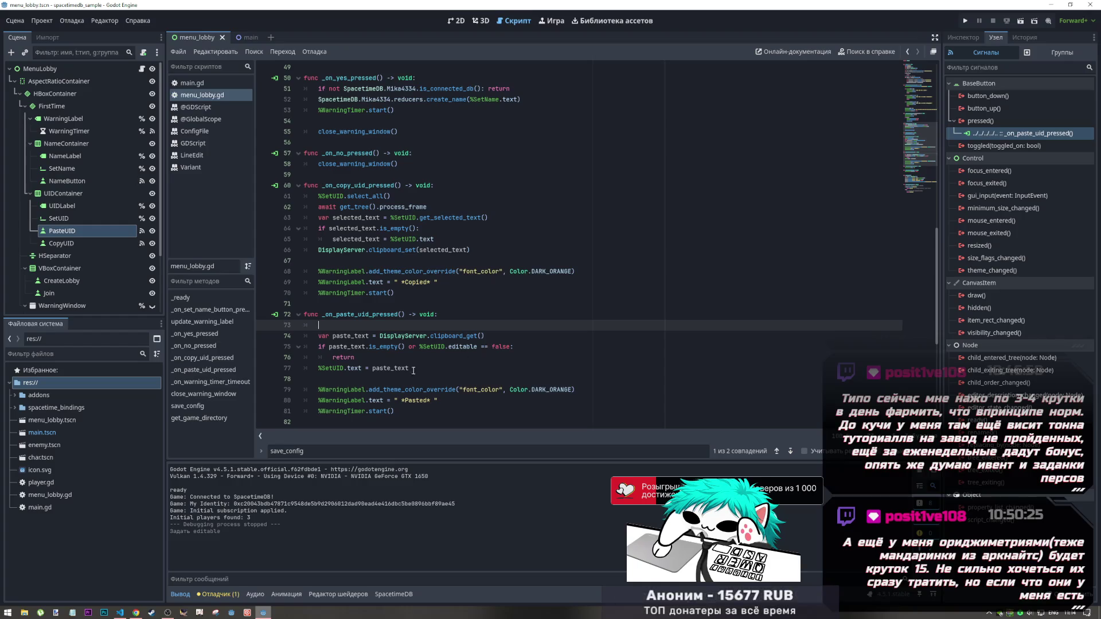
{"action": "left_click_drag", "start_coordinate": [344, 369], "coordinate": [314, 367]}
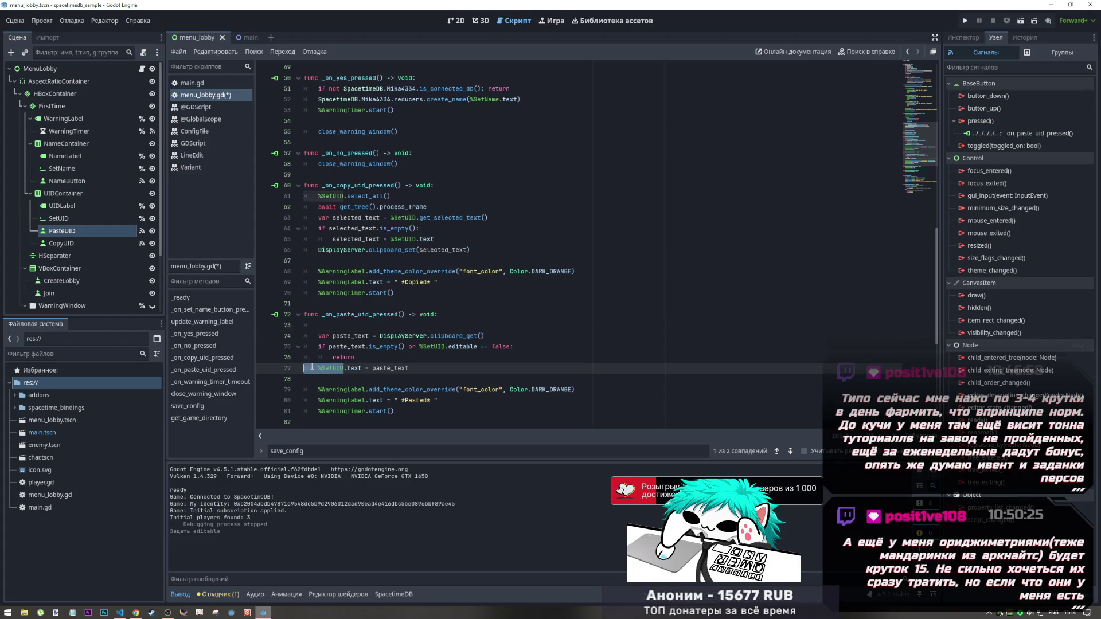
{"action": "left_click", "coordinate": [355, 325]}
{"action": "type", "text": "if %SetUID."}
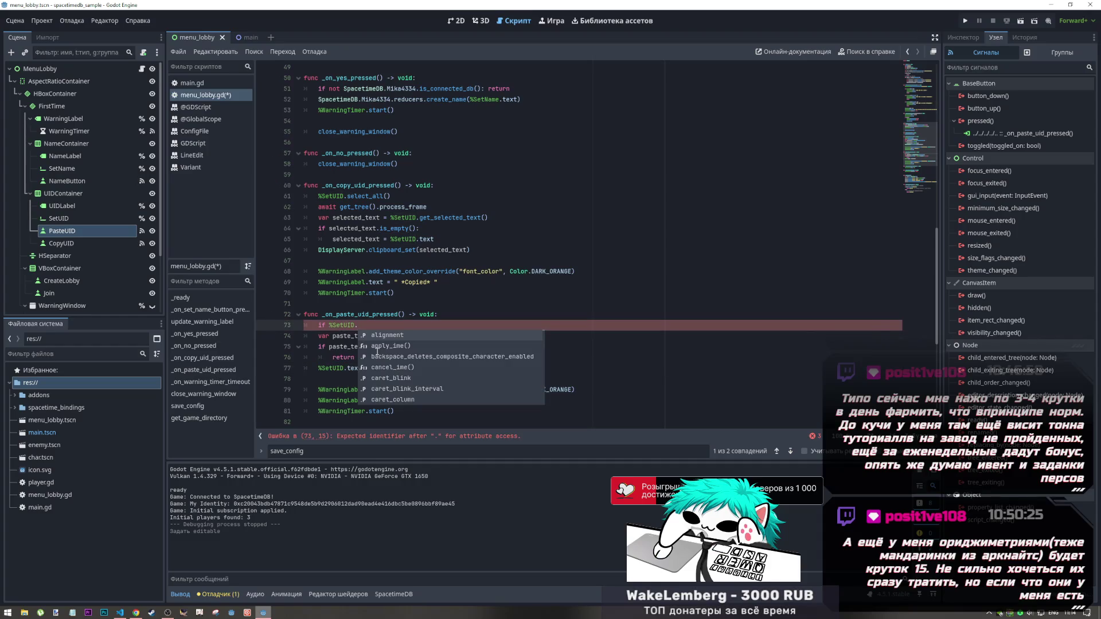
{"action": "type", "text": "edi"}
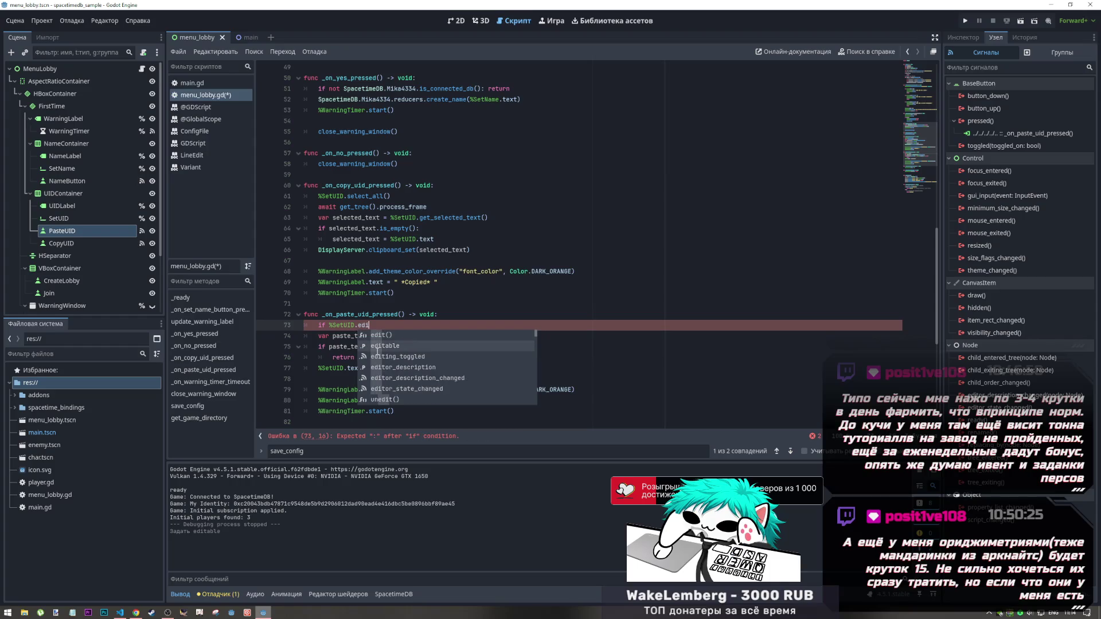
{"action": "type", "text": "table =="}
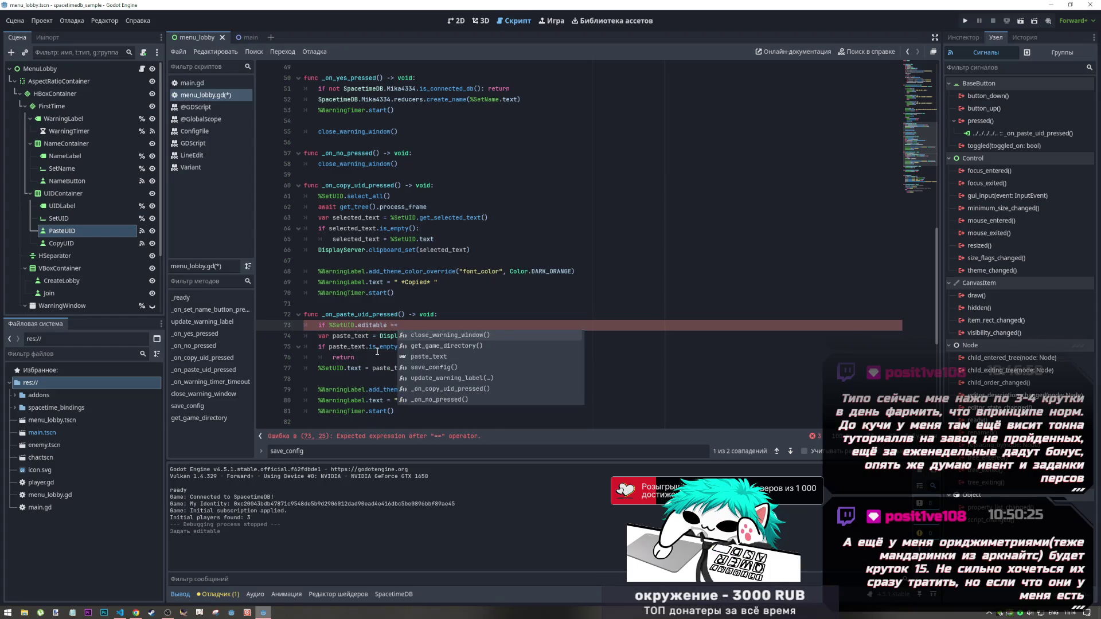
{"action": "type", "text": " fa;se"}
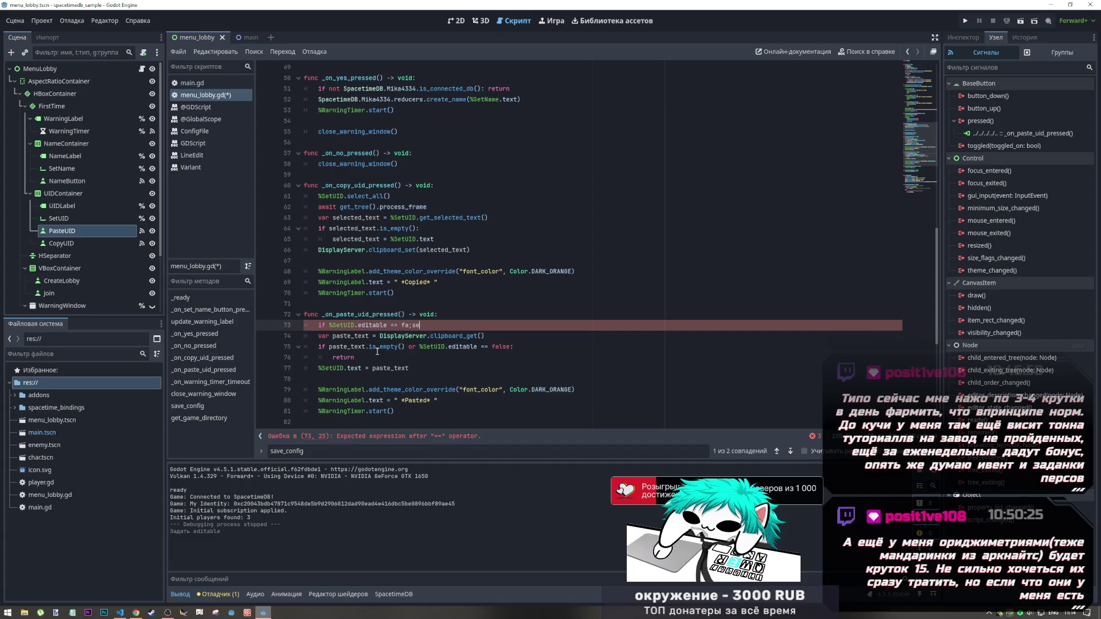
{"action": "key", "text": "BackSpace"}
{"action": "key", "text": "BackSpace"}
{"action": "key", "text": "BackSpace"}
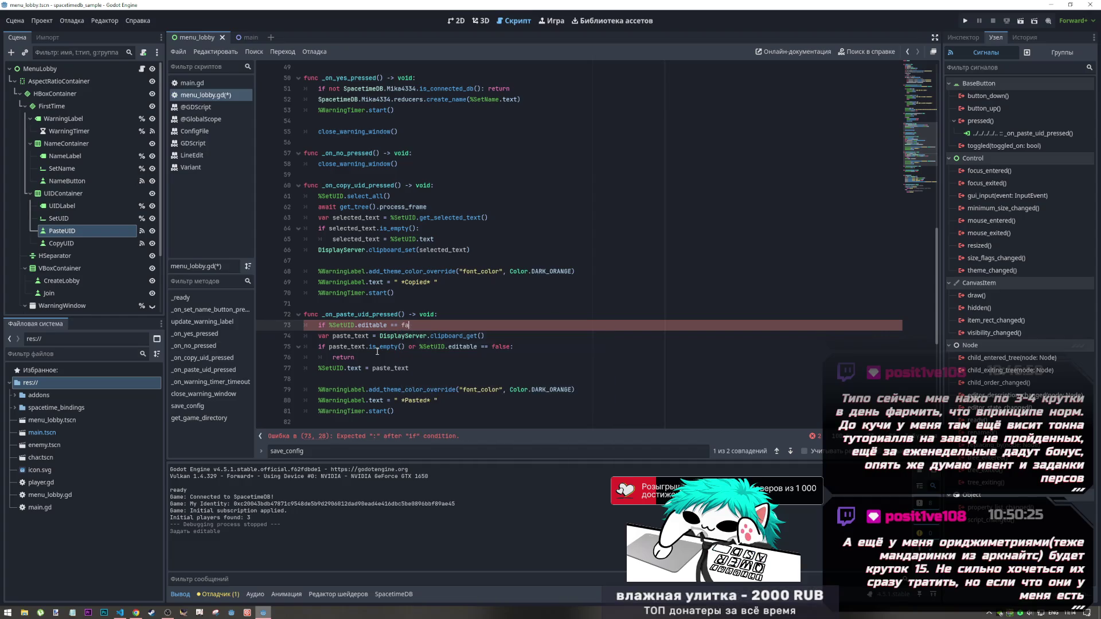
{"action": "type", "text": "lse"}
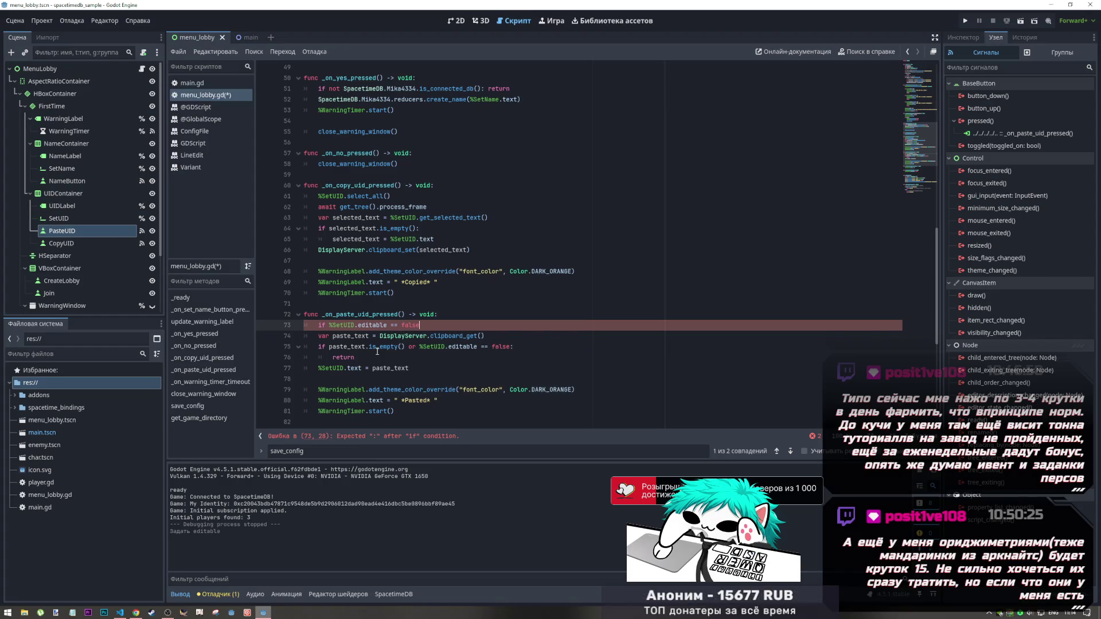
{"action": "type", "text": ": return"}
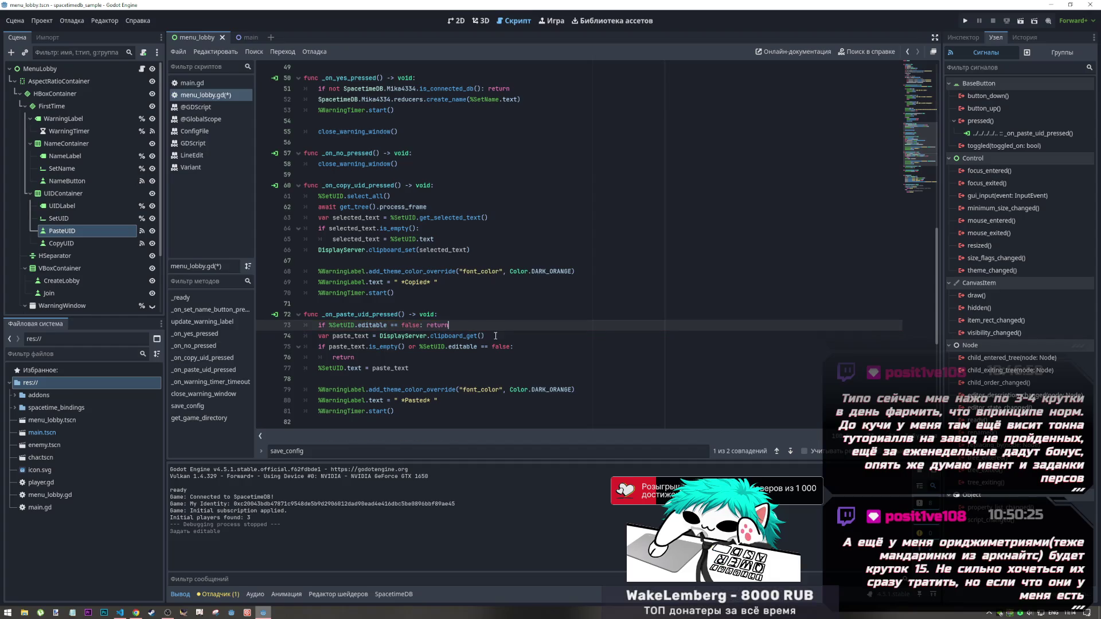
{"action": "key", "text": "Return"}
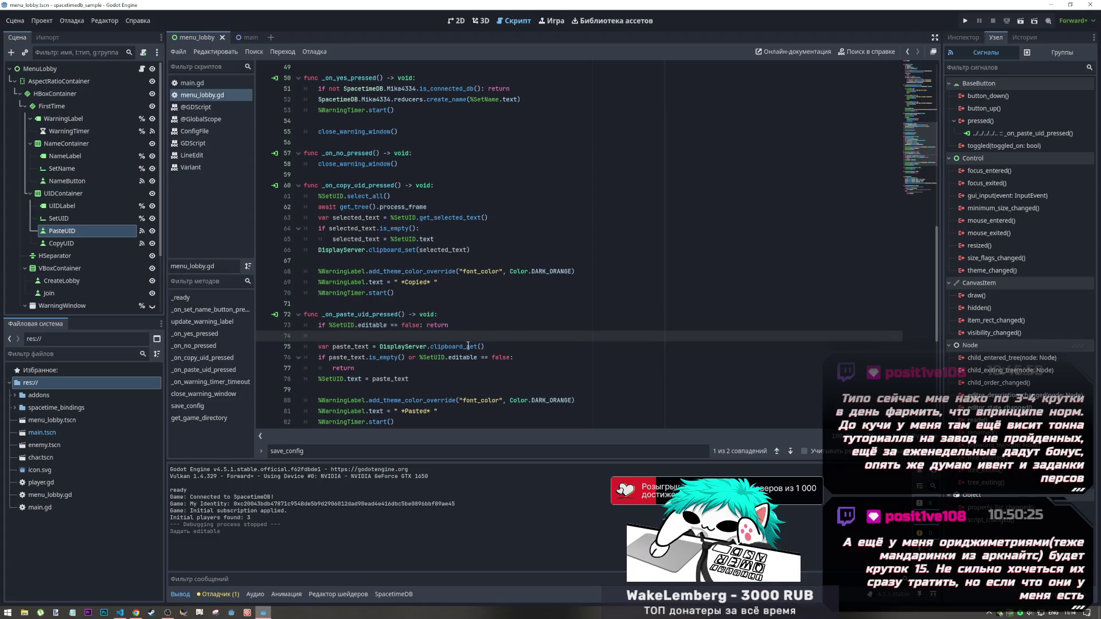
Delete the redundant 'or %SetUID.editable == false' from the later paste condition and save
{"action": "scroll", "coordinate": [403, 323], "scroll_direction": "down", "scroll_amount": 2}
{"action": "left_click", "coordinate": [402, 323]}
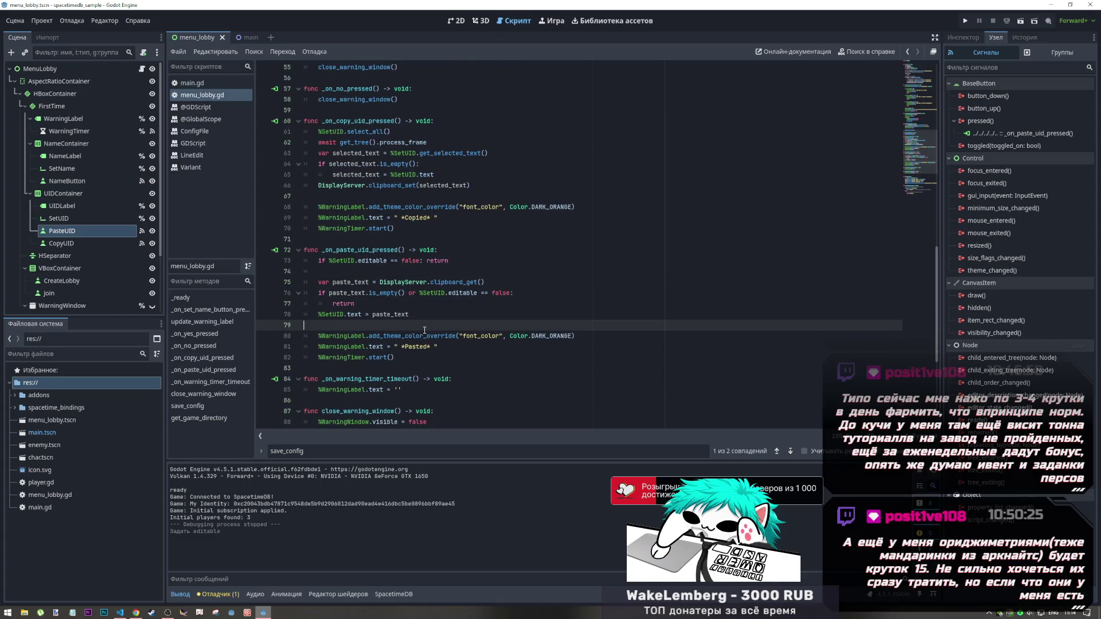
{"action": "left_click_drag", "start_coordinate": [383, 293], "coordinate": [455, 293]}
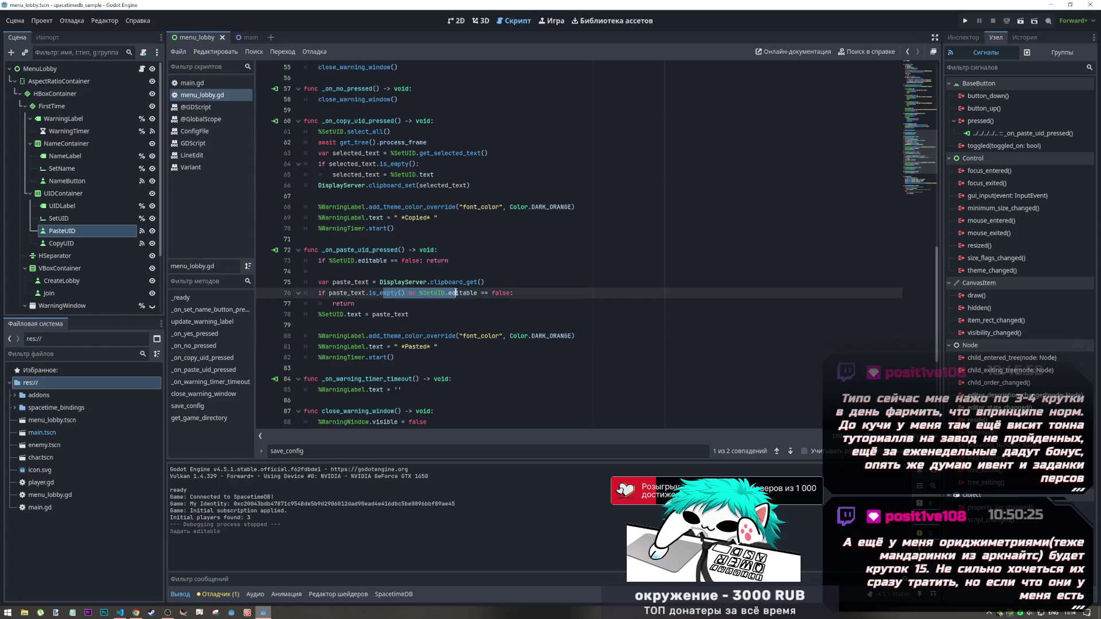
{"action": "left_click_drag", "start_coordinate": [427, 283], "coordinate": [482, 283]}
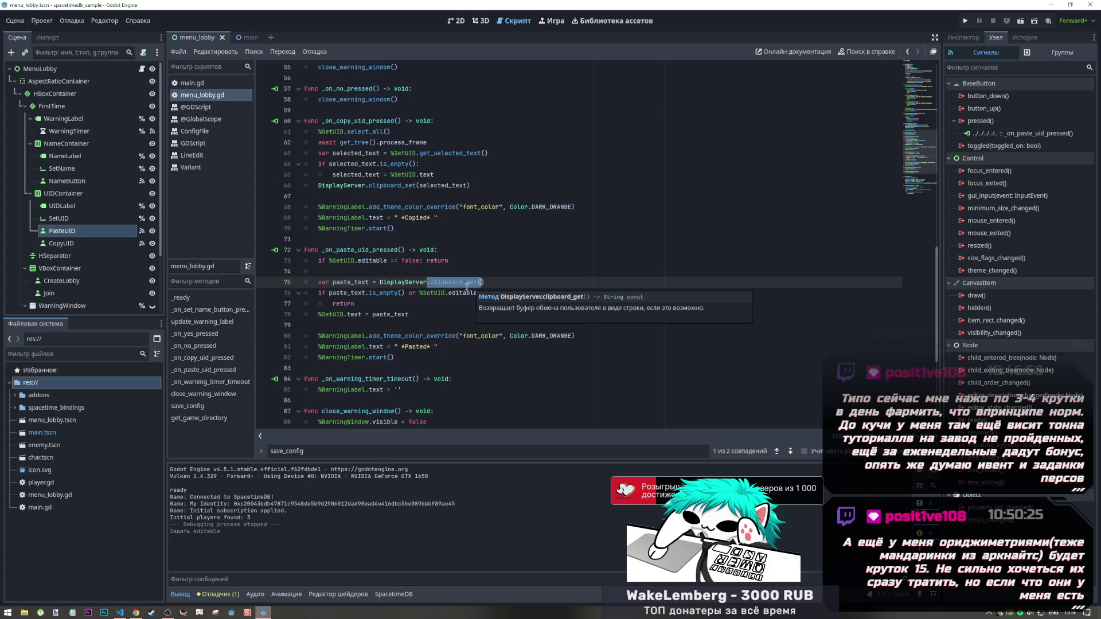
{"action": "left_click_drag", "start_coordinate": [371, 271], "coordinate": [304, 260]}
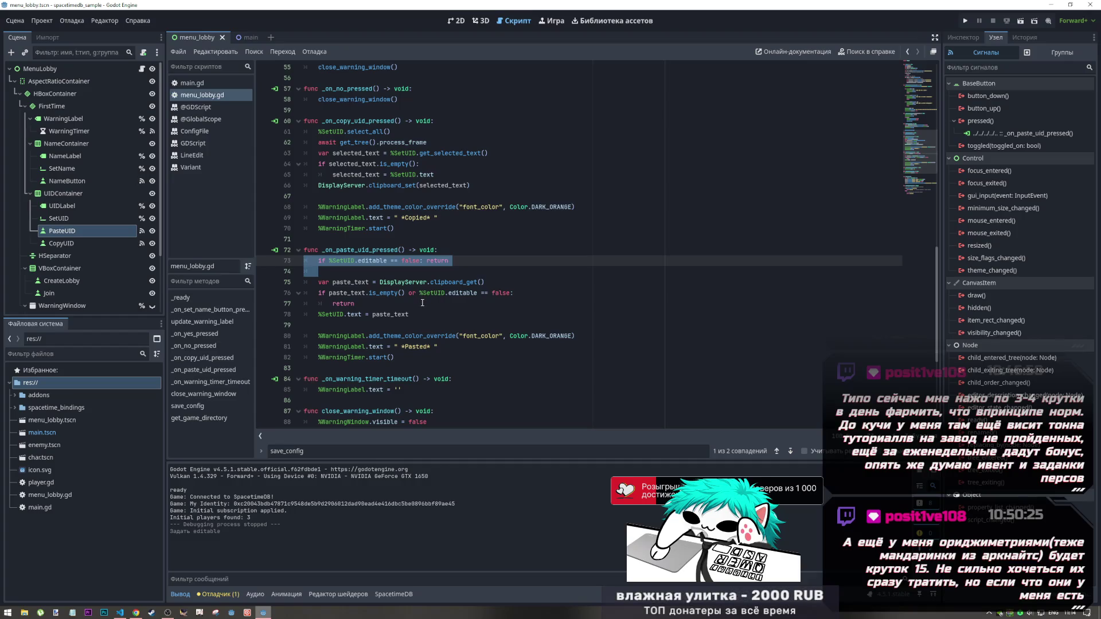
{"action": "left_click_drag", "start_coordinate": [511, 293], "coordinate": [406, 293]}
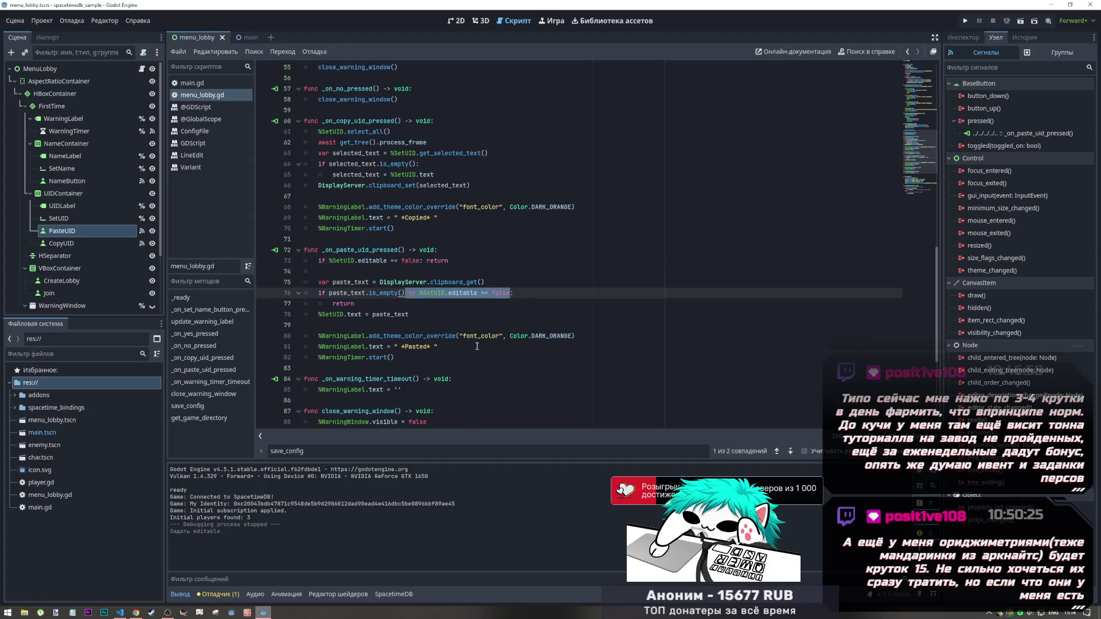
{"action": "key", "text": "BackSpace"}
{"action": "left_click", "coordinate": [461, 272]}
{"action": "left_click", "coordinate": [510, 325]}
{"action": "key", "text": "ctrl+s"}
{"action": "scroll", "coordinate": [511, 327], "scroll_direction": "down", "scroll_amount": 1}
{"action": "scroll", "coordinate": [510, 327], "scroll_direction": "down", "scroll_amount": 3}
{"action": "scroll", "coordinate": [510, 325], "scroll_direction": "up", "scroll_amount": 3}
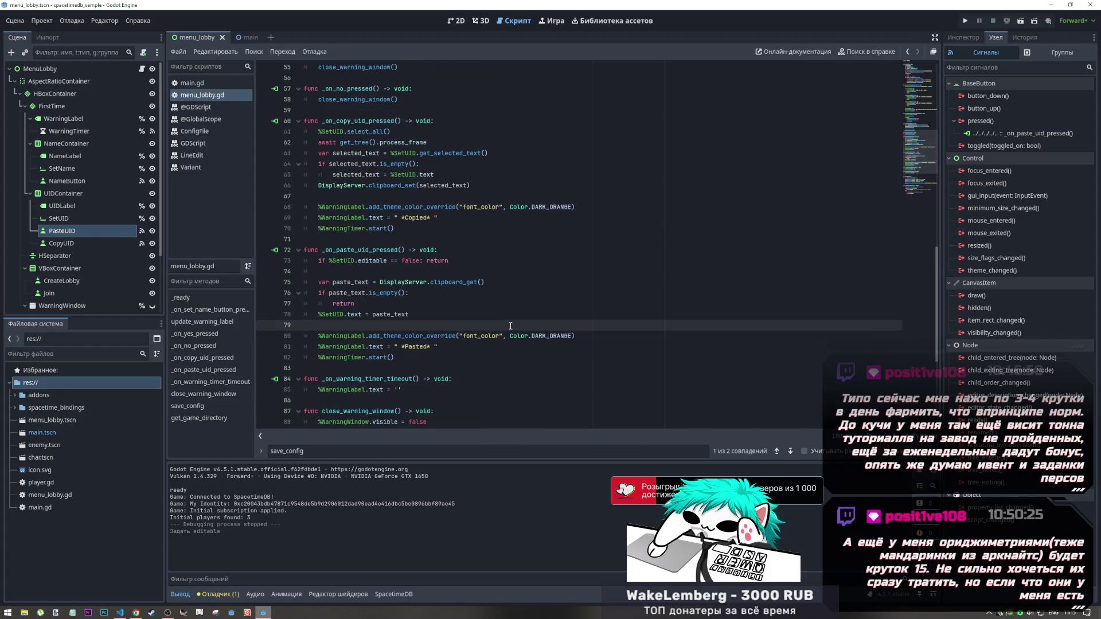
{"action": "scroll", "coordinate": [510, 325], "scroll_direction": "up", "scroll_amount": 2}
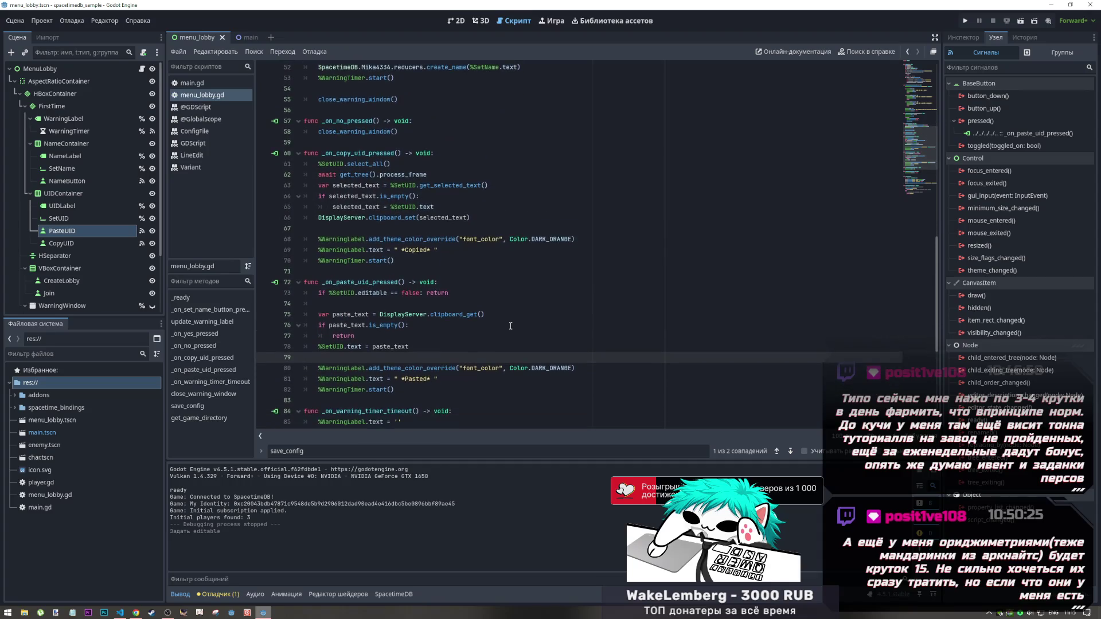
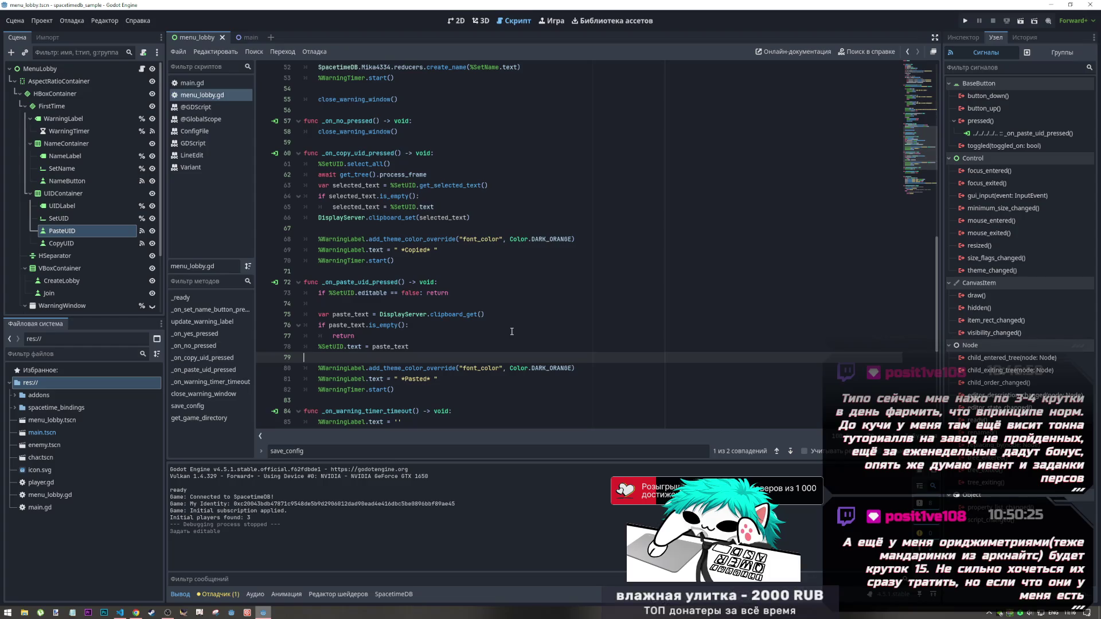
Review the copy and paste UID handlers, then show the lobby scene in 2D with the Create button selected
{"action": "left_click", "coordinate": [362, 151]}
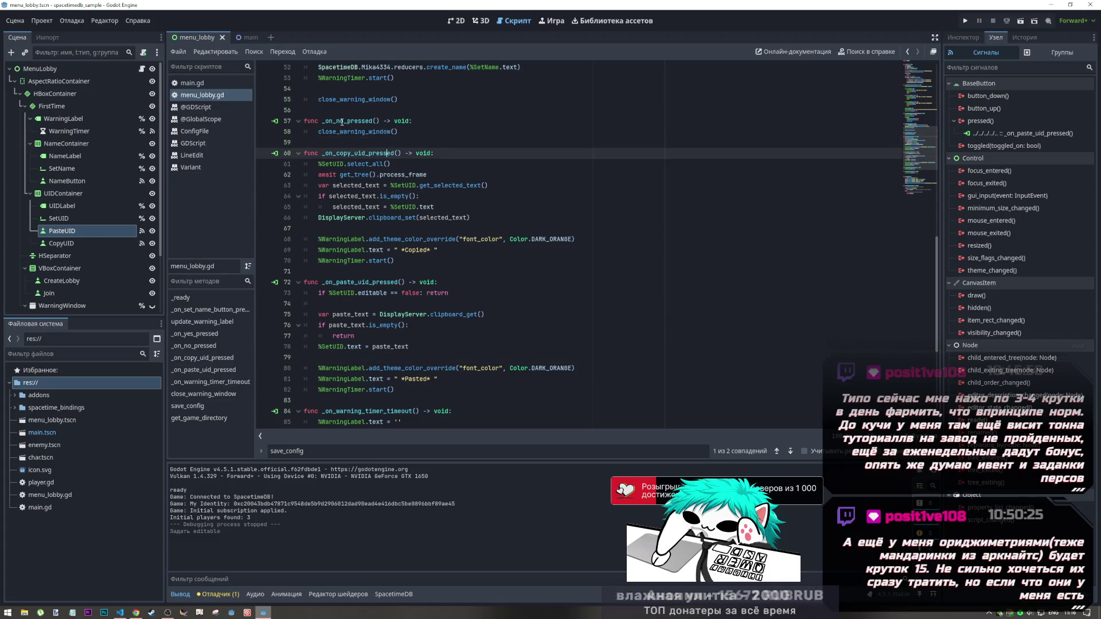
{"action": "left_click", "coordinate": [361, 283]}
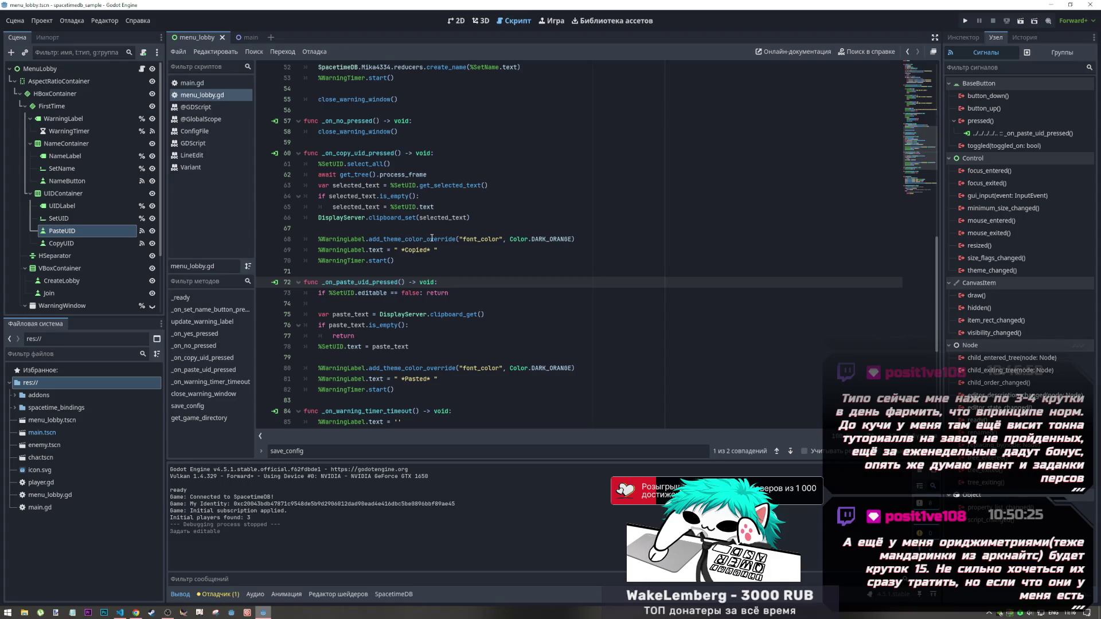
{"action": "mouse_move", "coordinate": [432, 238]}
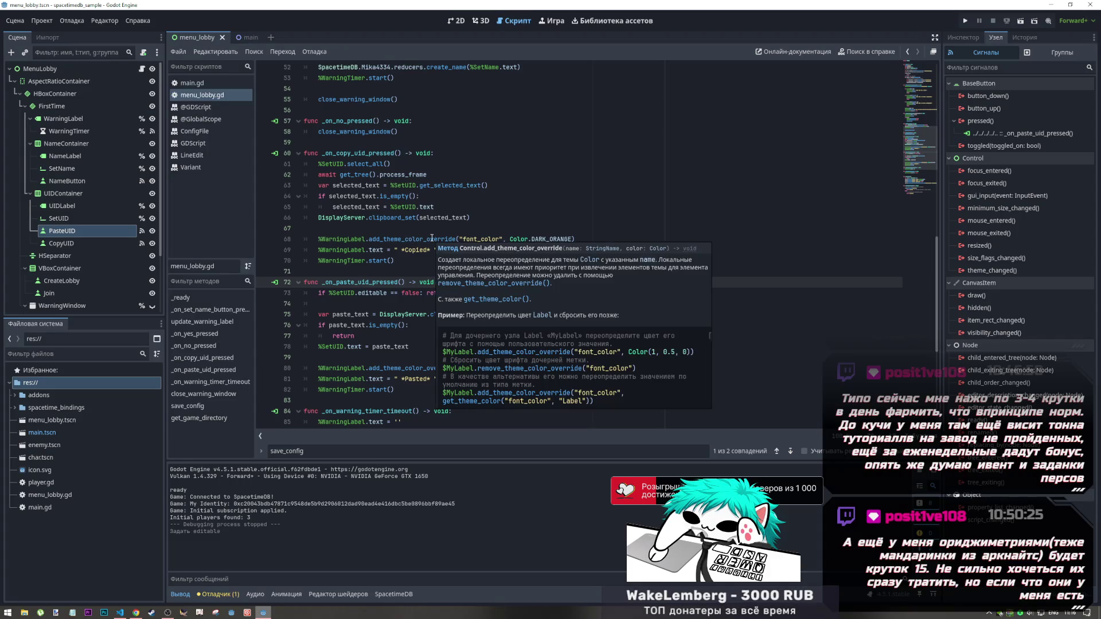
{"action": "key", "text": "Right"}
{"action": "key", "text": "Right"}
{"action": "key", "text": "Right"}
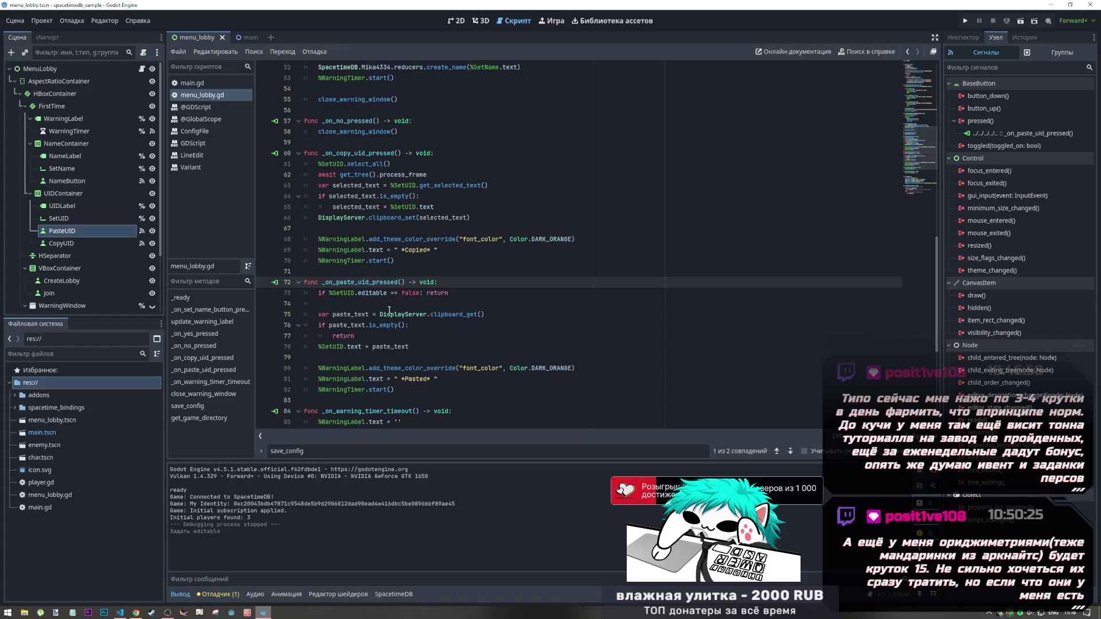
{"action": "scroll", "coordinate": [426, 353], "scroll_direction": "up", "scroll_amount": 3}
{"action": "scroll", "coordinate": [426, 353], "scroll_direction": "down", "scroll_amount": 2}
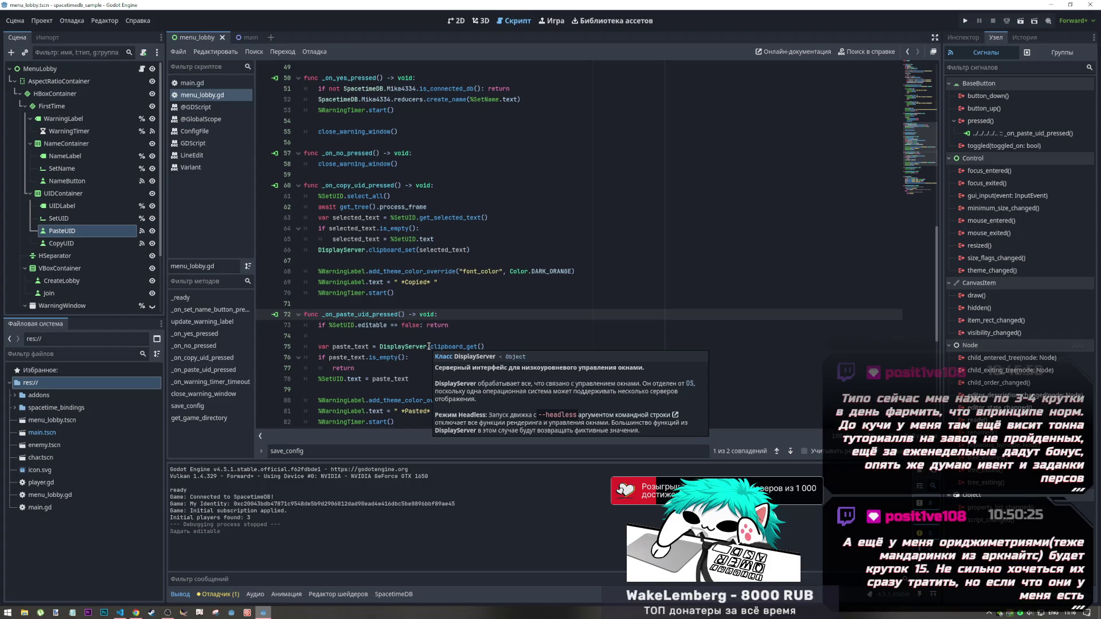
{"action": "scroll", "coordinate": [428, 347], "scroll_direction": "down", "scroll_amount": 5}
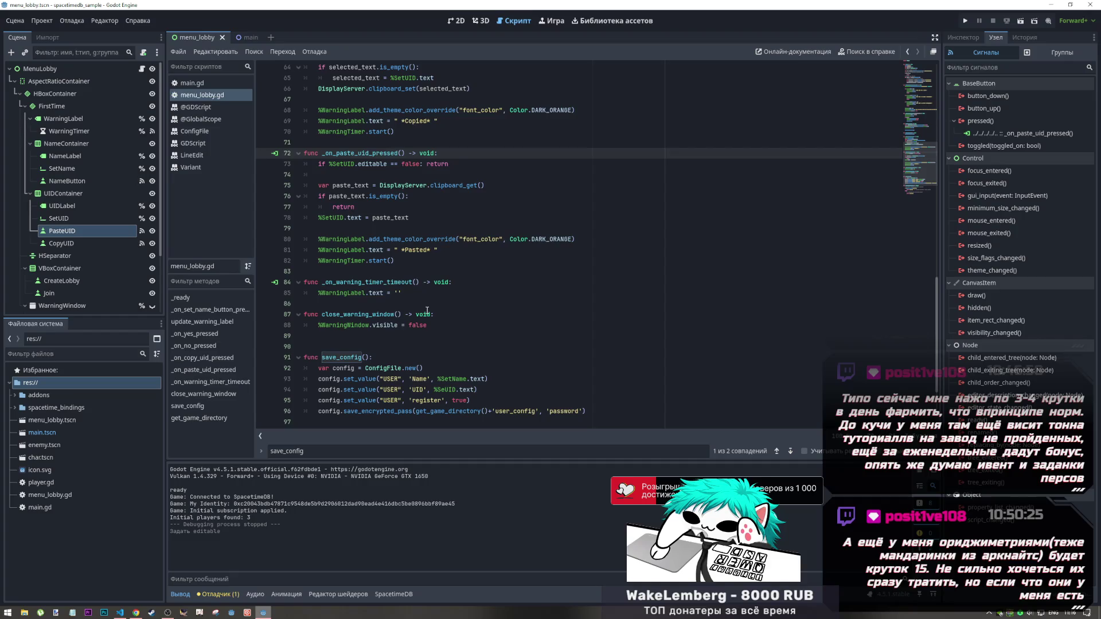
{"action": "scroll", "coordinate": [428, 314], "scroll_direction": "up", "scroll_amount": 6}
{"action": "scroll", "coordinate": [429, 314], "scroll_direction": "up", "scroll_amount": 4}
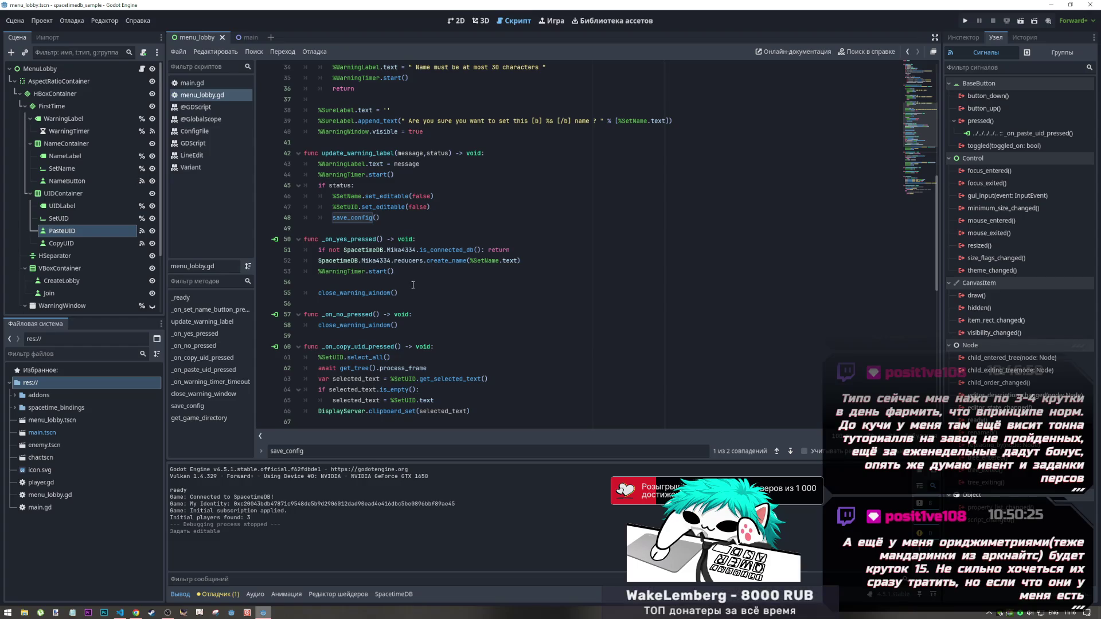
{"action": "scroll", "coordinate": [413, 284], "scroll_direction": "down", "scroll_amount": 8}
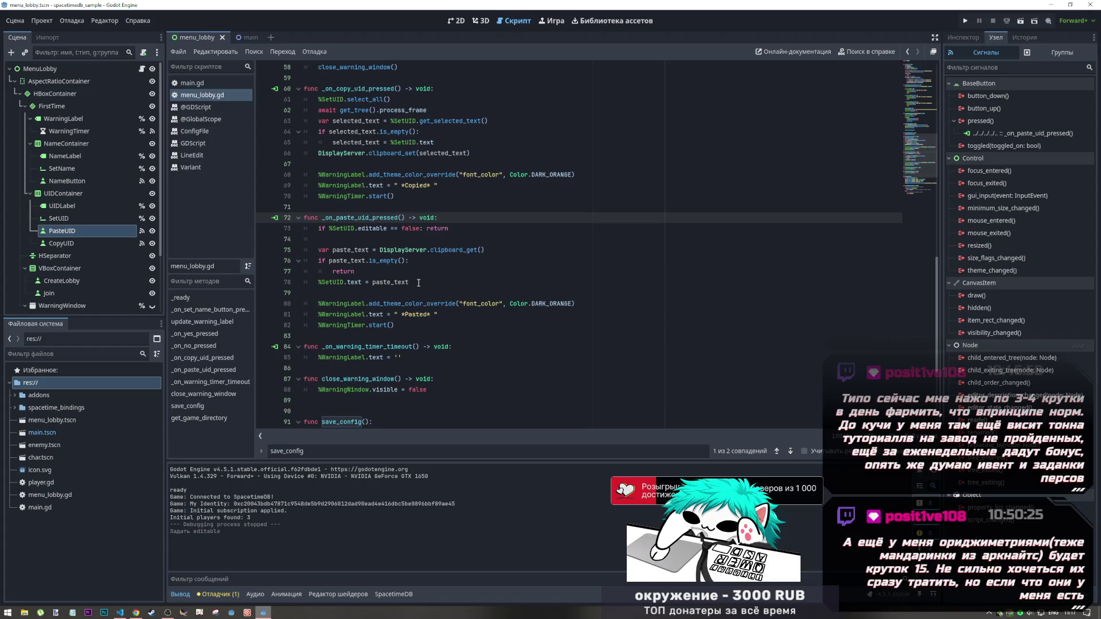
{"action": "left_click", "coordinate": [456, 21]}
{"action": "left_click", "coordinate": [611, 263]}
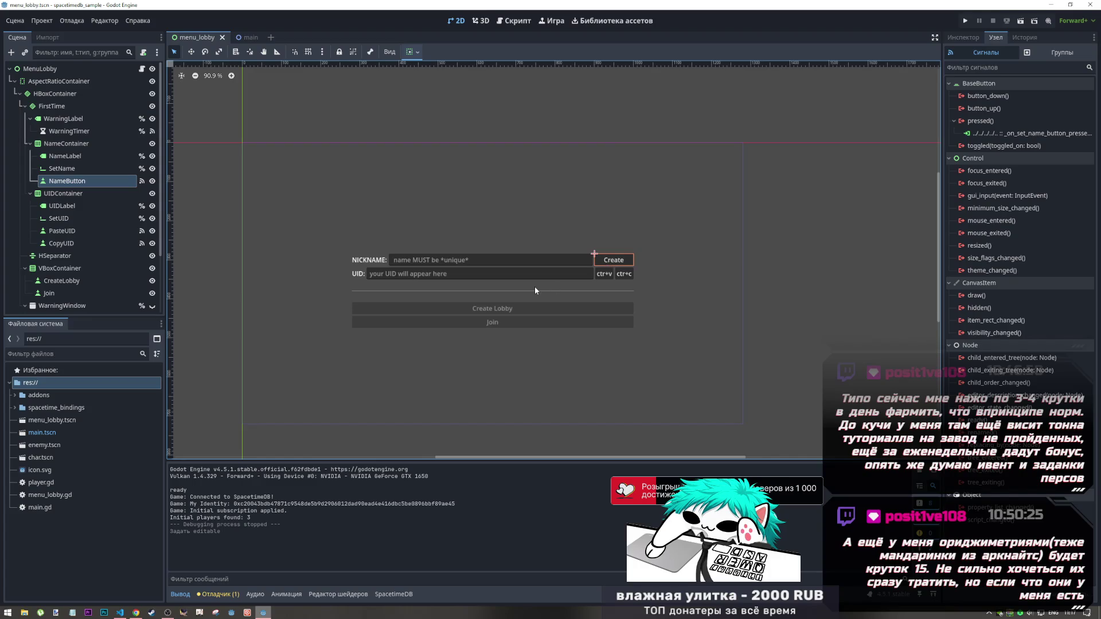
Return to the top of menu_lobby.gd and start a new line below extends Control
{"action": "left_click", "coordinate": [516, 21]}
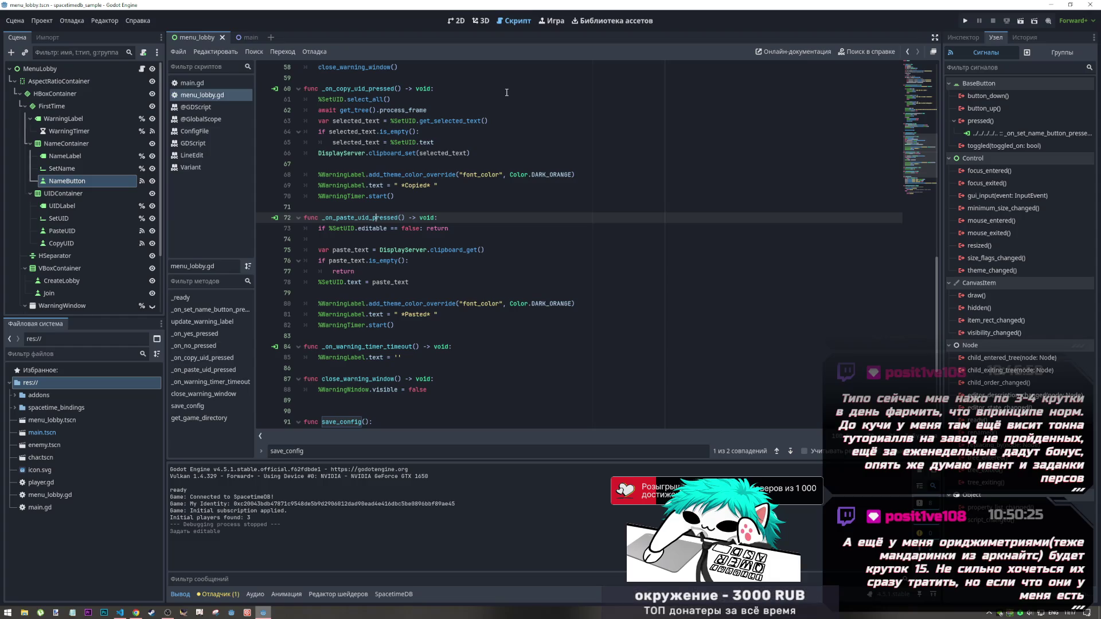
{"action": "scroll", "coordinate": [345, 174], "scroll_direction": "up", "scroll_amount": 19}
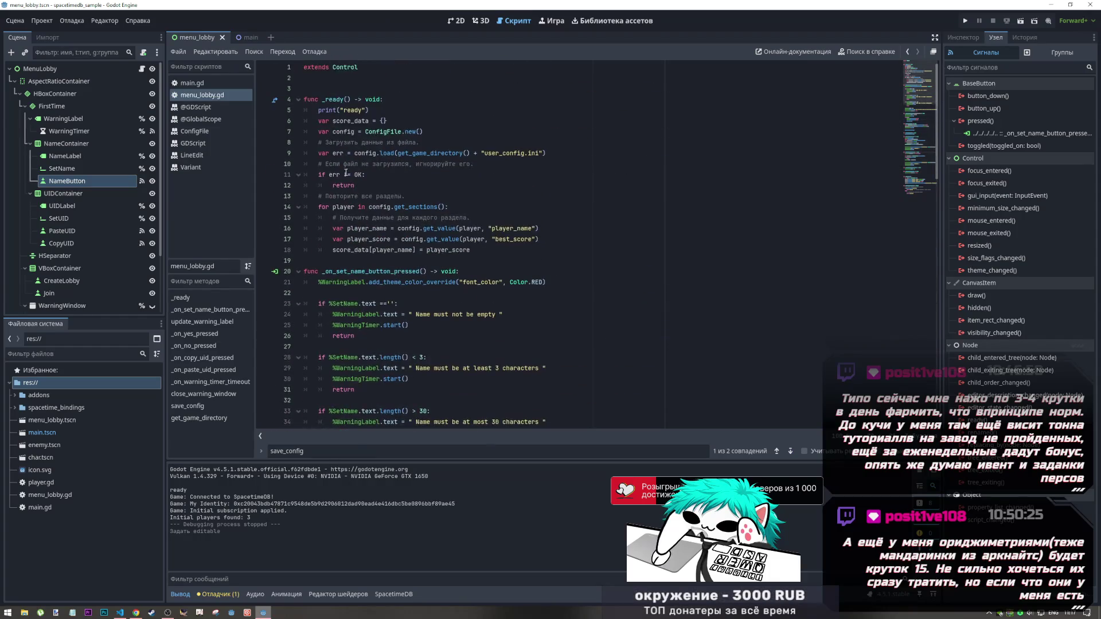
{"action": "left_click", "coordinate": [339, 79]}
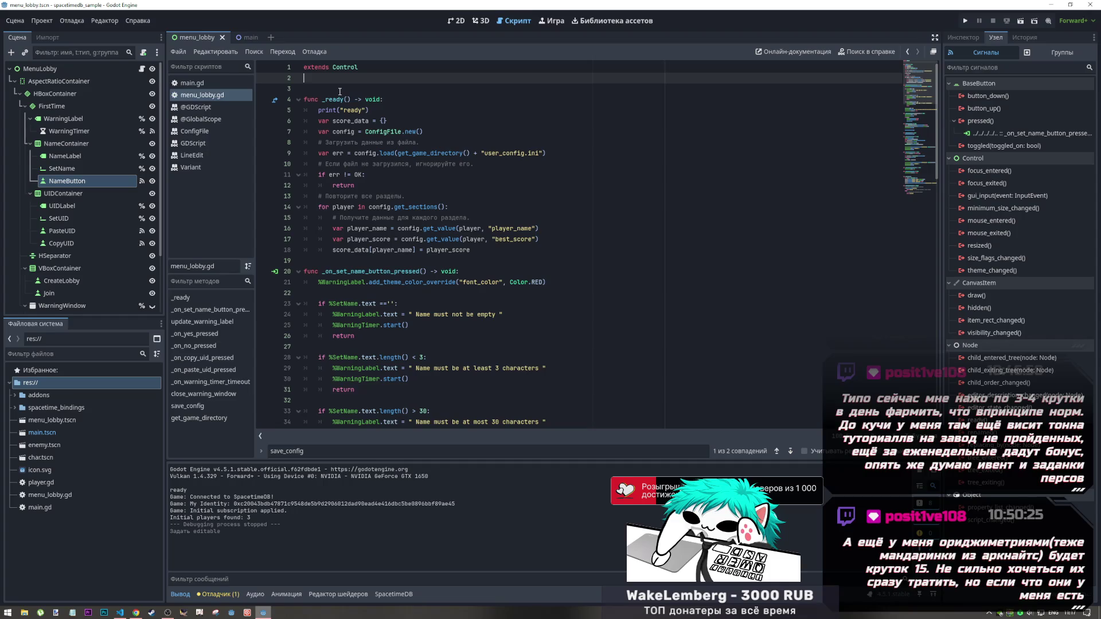
{"action": "key", "text": "Return"}
Declare var already_register = false below extends Control and save the script
{"action": "type", "text": "var "}
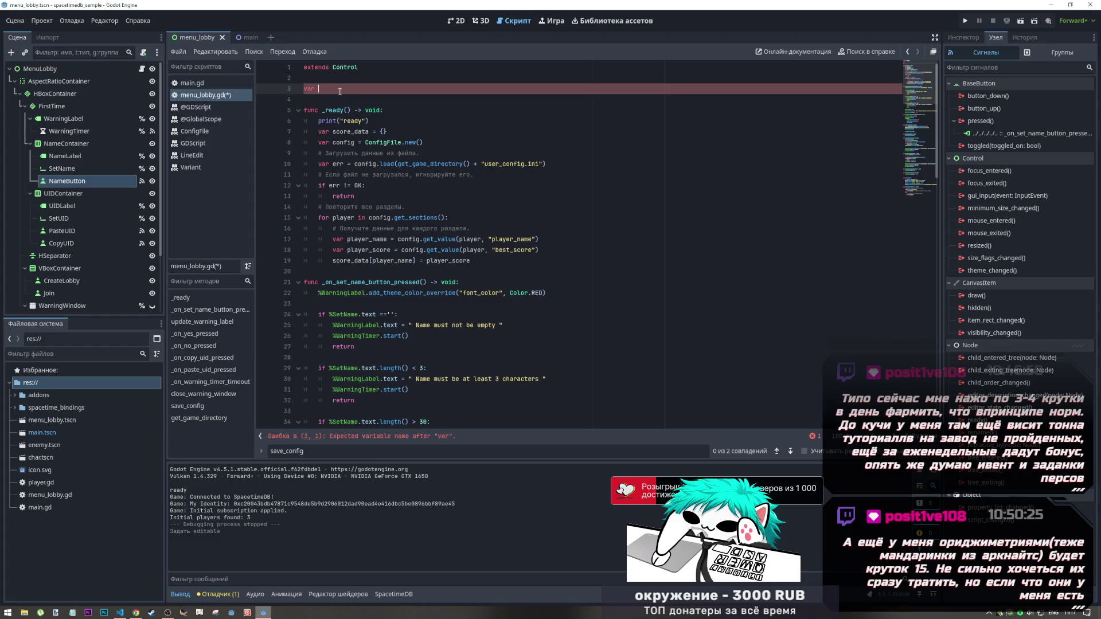
{"action": "type", "text": "regi"}
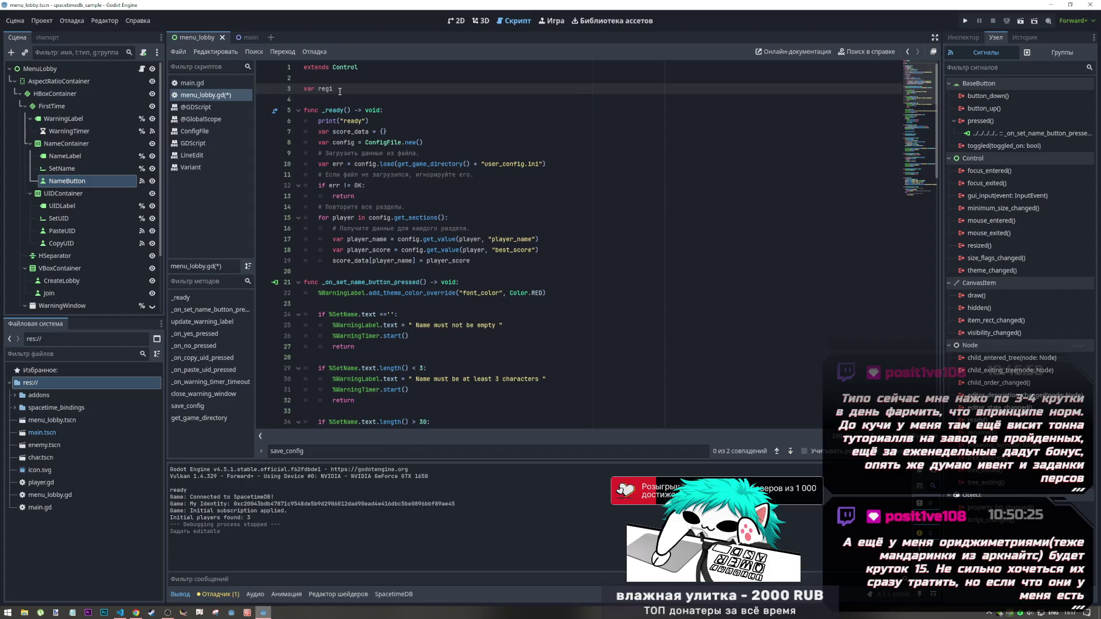
{"action": "key", "text": "BackSpace"}
{"action": "key", "text": "BackSpace"}
{"action": "key", "text": "BackSpace"}
{"action": "key", "text": "BackSpace"}
{"action": "type", "text": "a"}
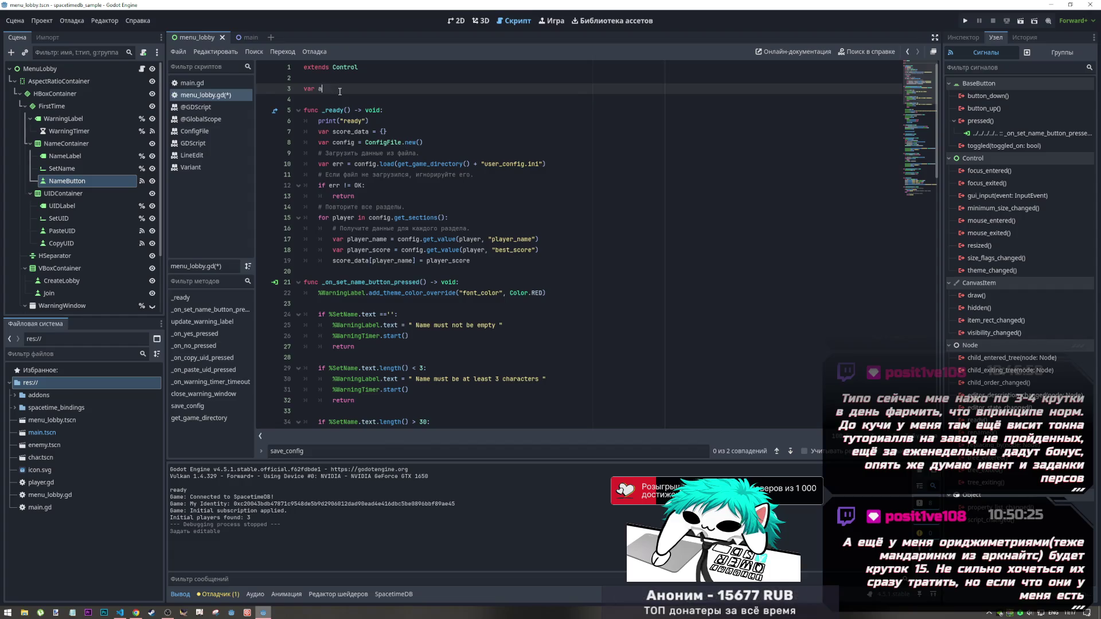
{"action": "type", "text": "lready_register"}
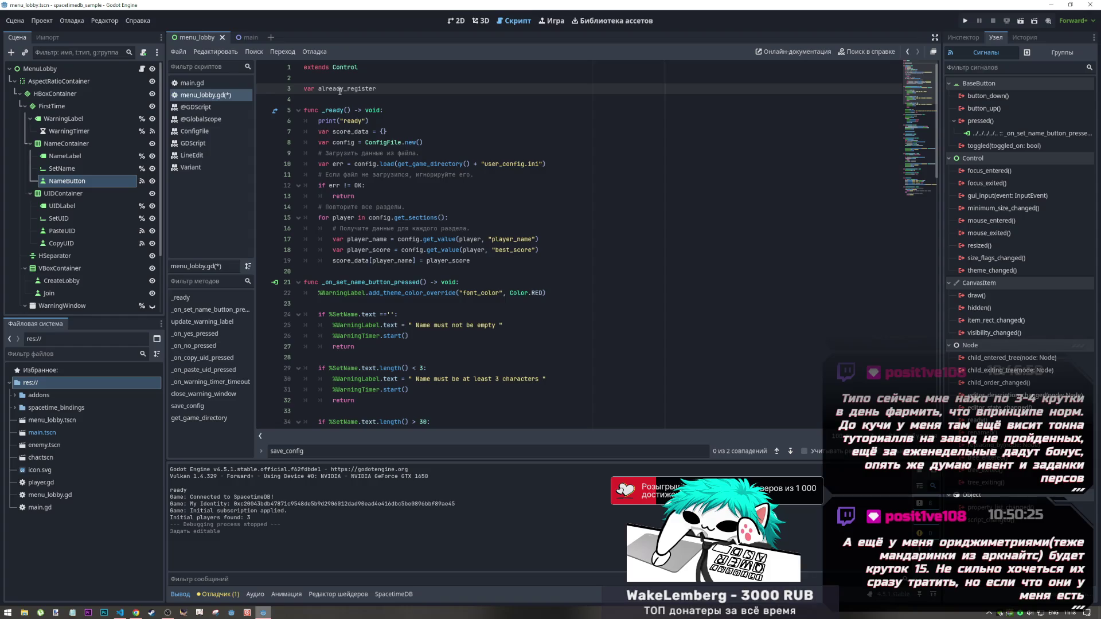
{"action": "type", "text": " = false"}
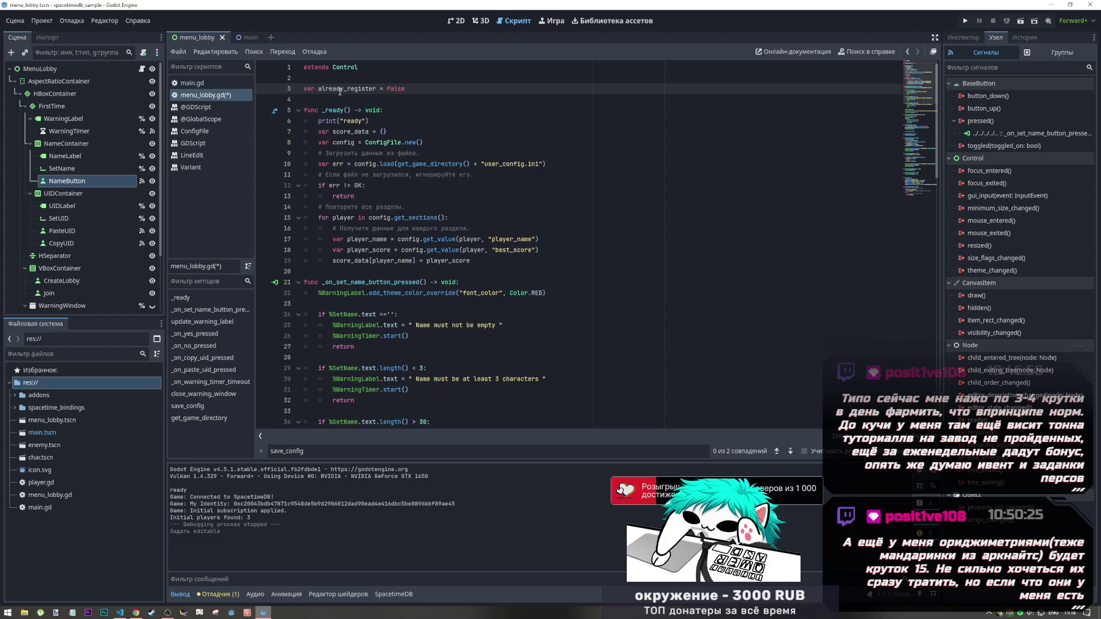
{"action": "key", "text": "ctrl+s"}
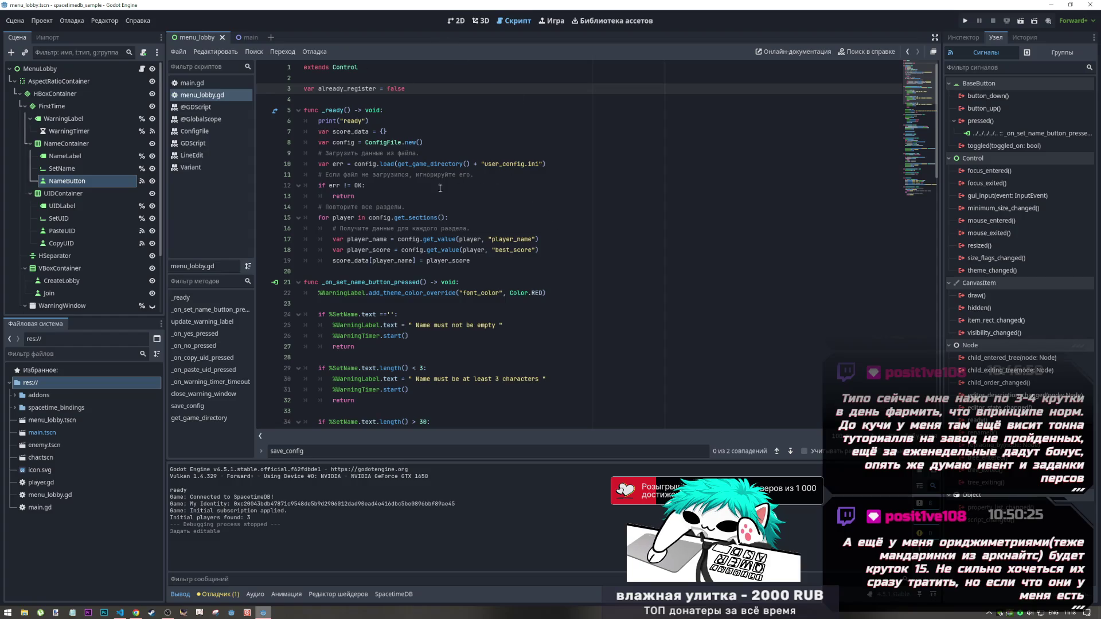
{"action": "left_click", "coordinate": [375, 229]}
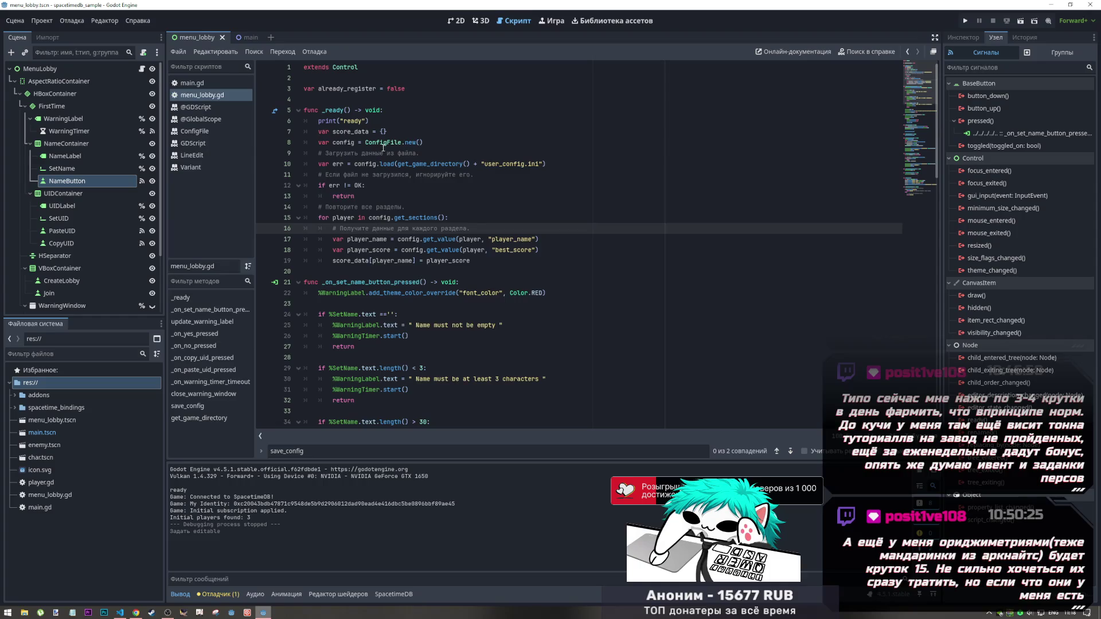
Paste save_config's three config.set_value USER lines after the line 16 comment in _ready's loop and indent them
{"action": "scroll", "coordinate": [470, 298], "scroll_direction": "down", "scroll_amount": 4}
{"action": "scroll", "coordinate": [470, 298], "scroll_direction": "down", "scroll_amount": 18}
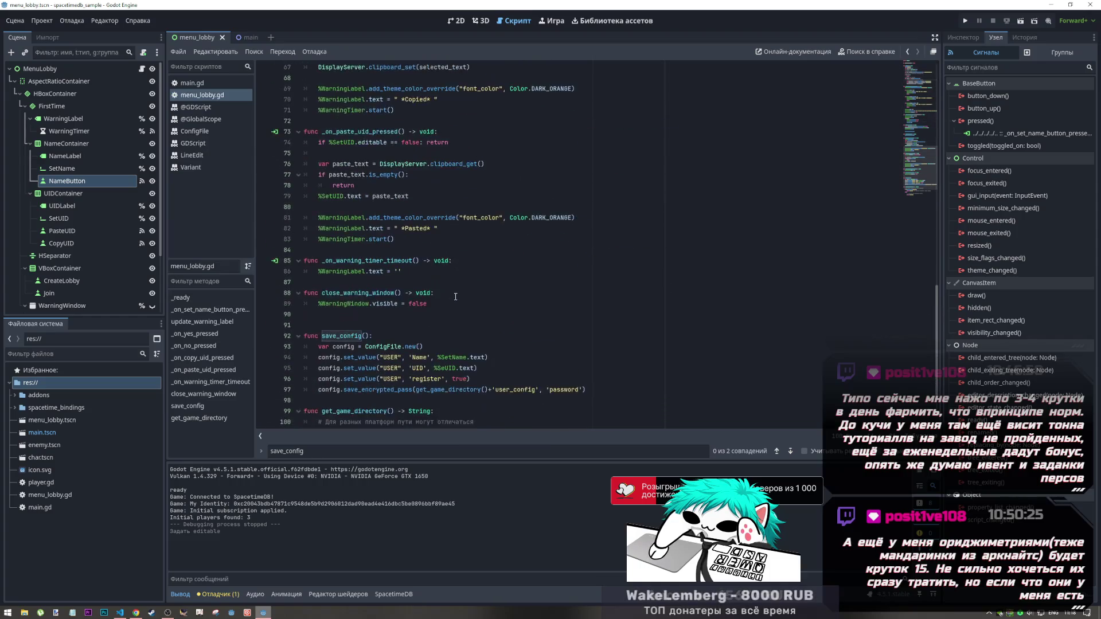
{"action": "left_click_drag", "start_coordinate": [476, 345], "coordinate": [318, 325]}
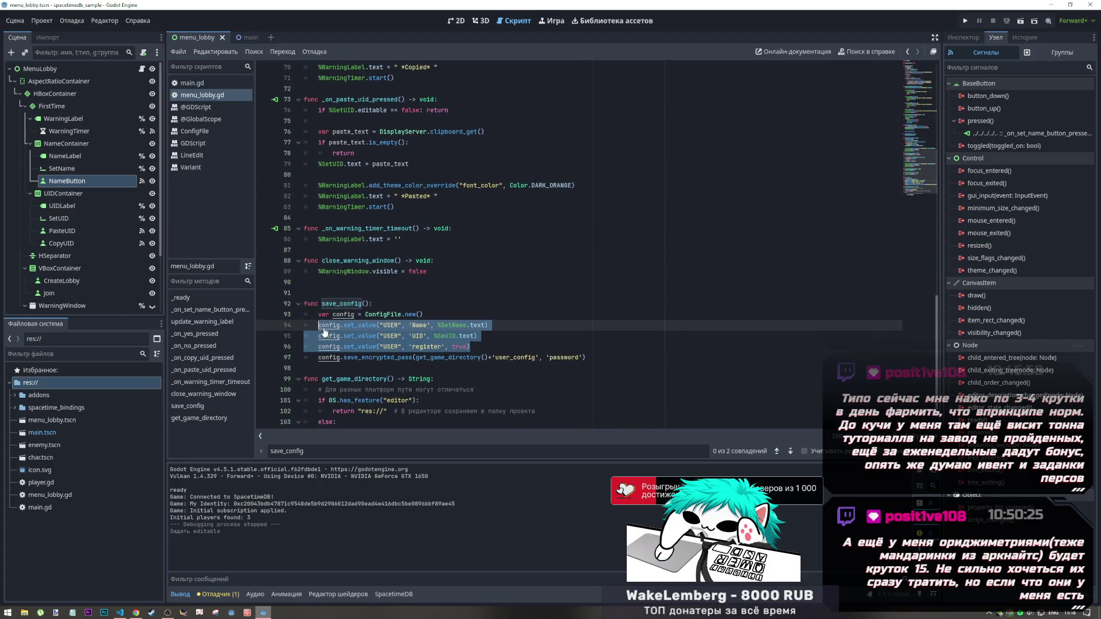
{"action": "scroll", "coordinate": [496, 335], "scroll_direction": "up", "scroll_amount": 20}
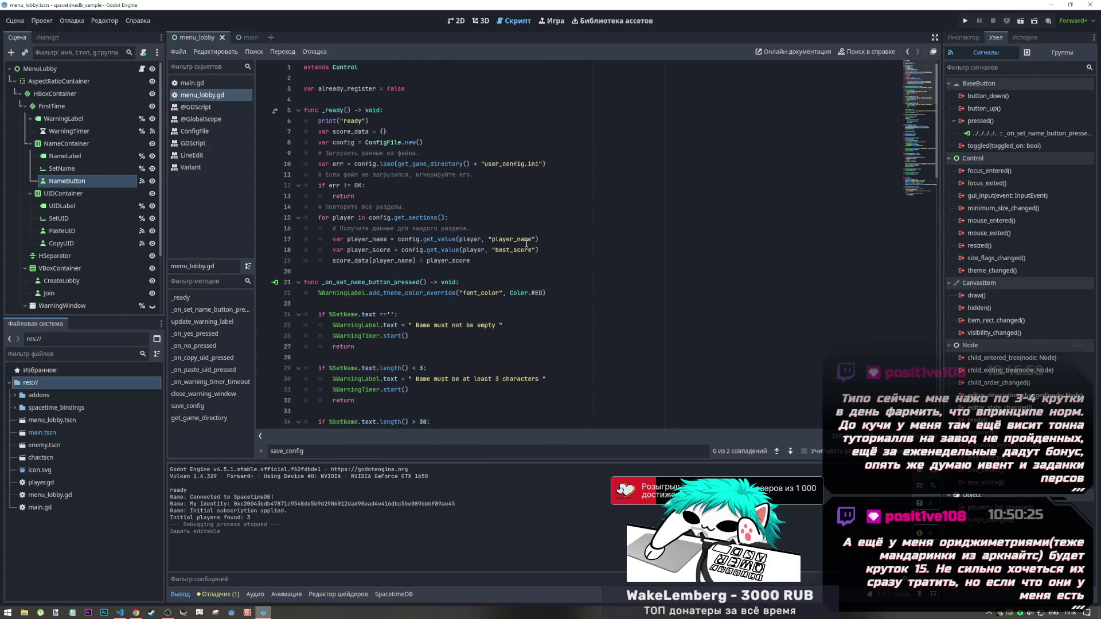
{"action": "left_click", "coordinate": [532, 228]}
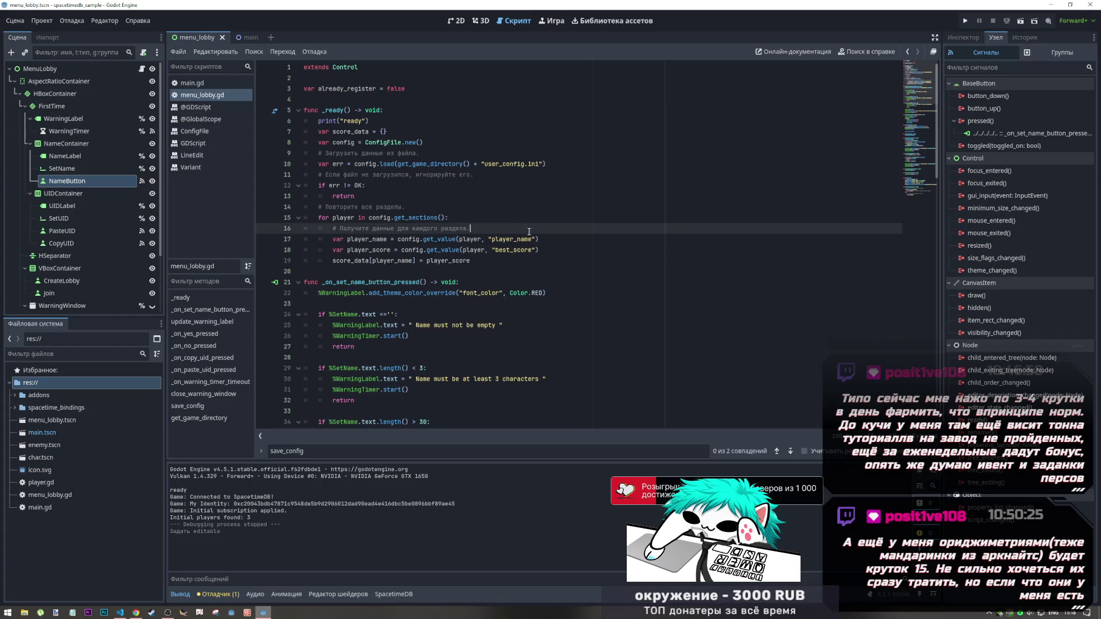
{"action": "key", "text": "Return"}
{"action": "type", "text": "config.set_value(\"USER\", 'Name', %SetName.text) \tconfig.set_value(\"USER\", 'UID', %SeUID.text) \tconfig.set_value(\"USER\", 'register', true)"}
{"action": "left_click_drag", "start_coordinate": [427, 250], "coordinate": [427, 261]}
{"action": "key", "text": "Tab"}
{"action": "left_click", "coordinate": [425, 252]}
{"action": "key", "text": "Down"}
{"action": "key", "text": "Down"}
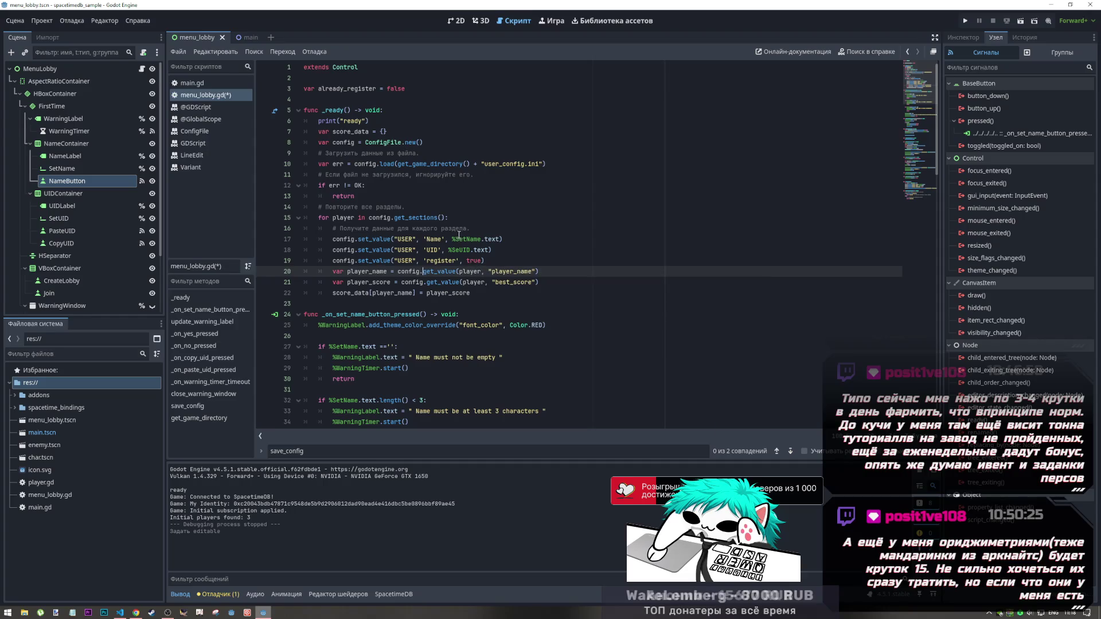
{"action": "left_click", "coordinate": [338, 218]}
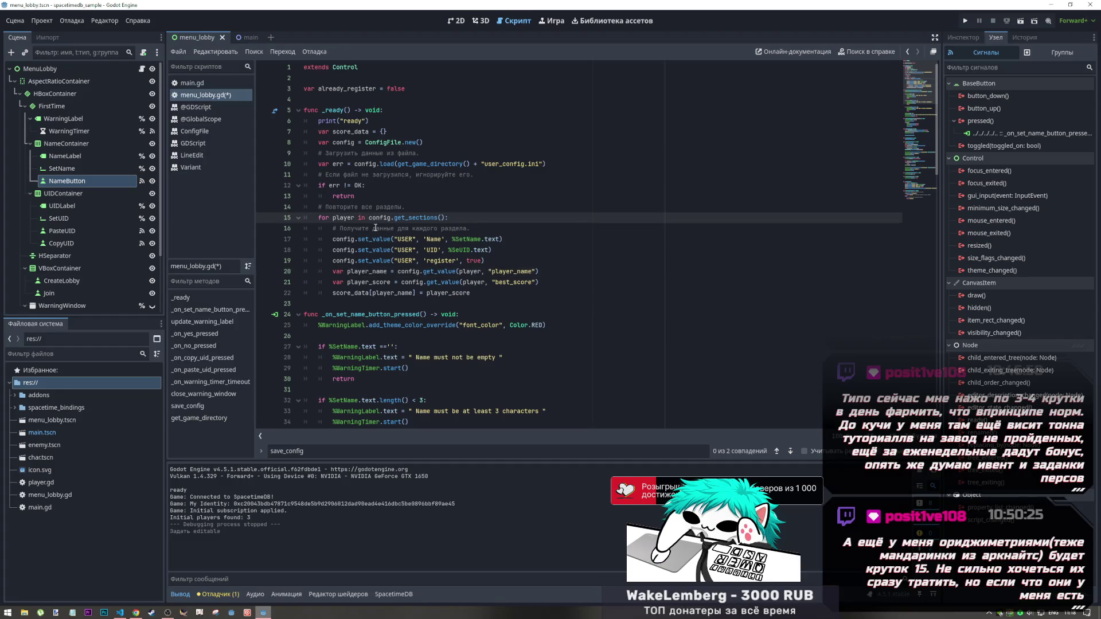
Change line 17's config.set_value call to config.get_value
{"action": "double_click", "coordinate": [344, 218]}
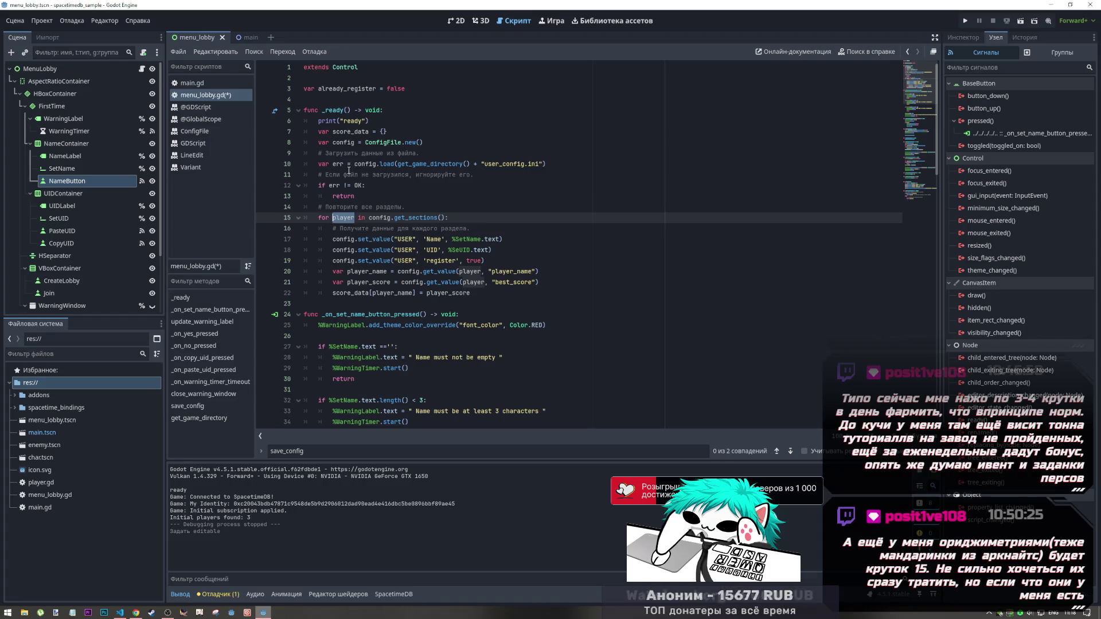
{"action": "left_click_drag", "start_coordinate": [392, 218], "coordinate": [449, 218]}
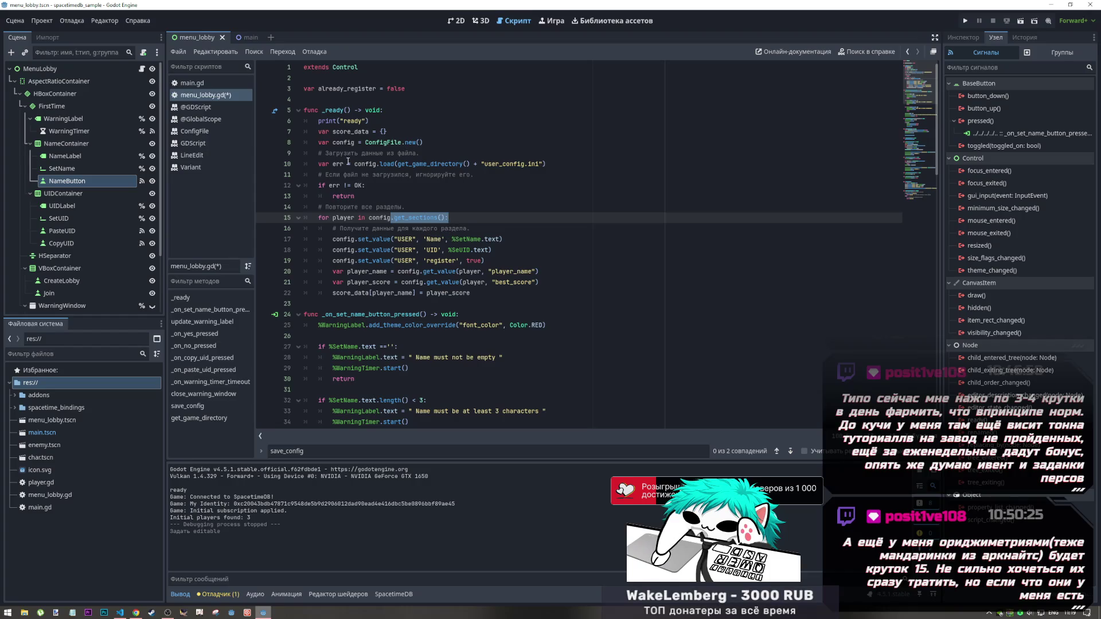
{"action": "left_click_drag", "start_coordinate": [347, 164], "coordinate": [395, 165]}
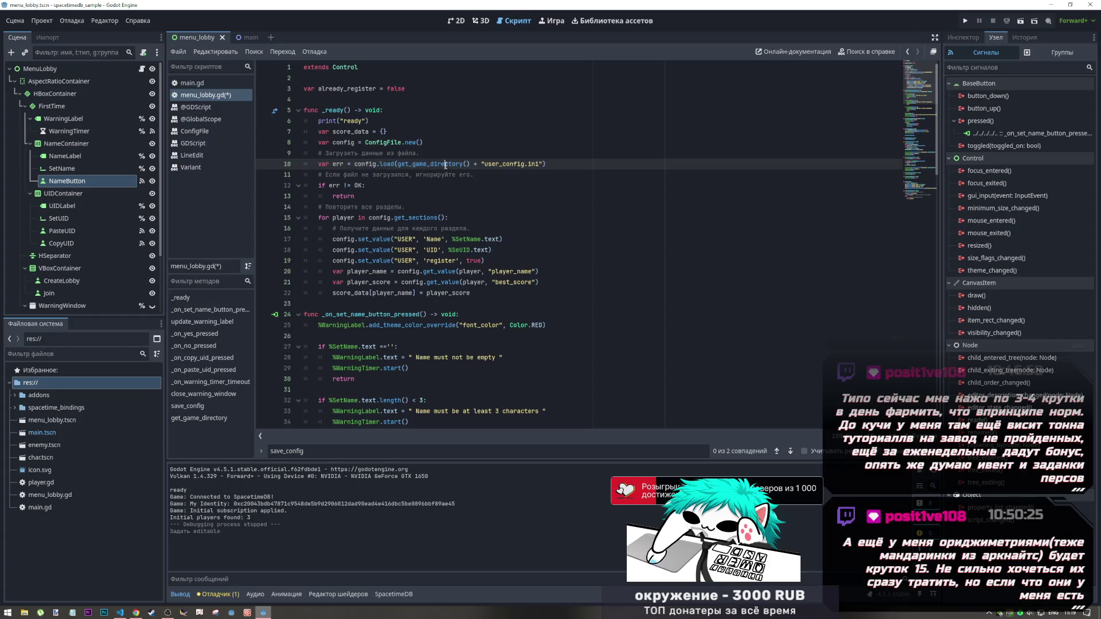
{"action": "left_click", "coordinate": [341, 184]}
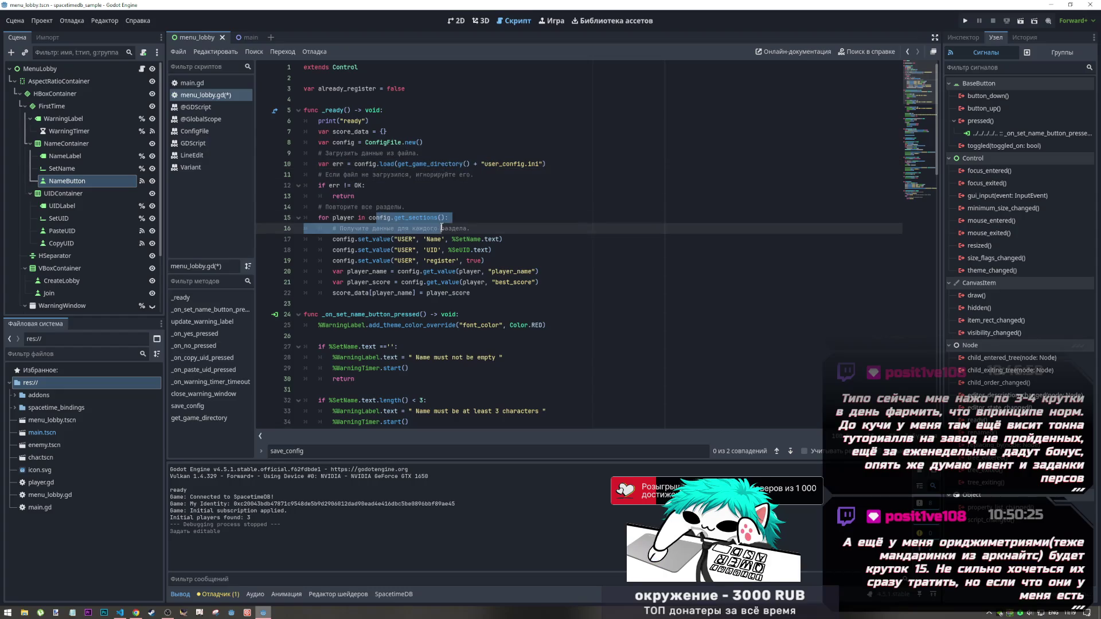
{"action": "left_click", "coordinate": [362, 245]}
{"action": "left_click", "coordinate": [374, 261]}
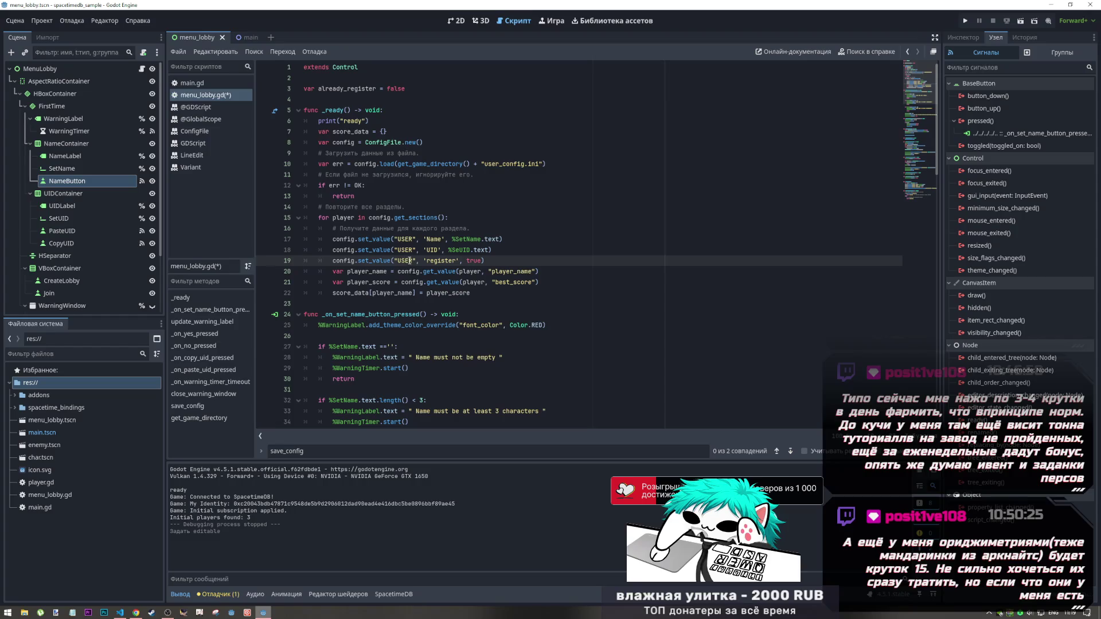
{"action": "left_click", "coordinate": [360, 239]}
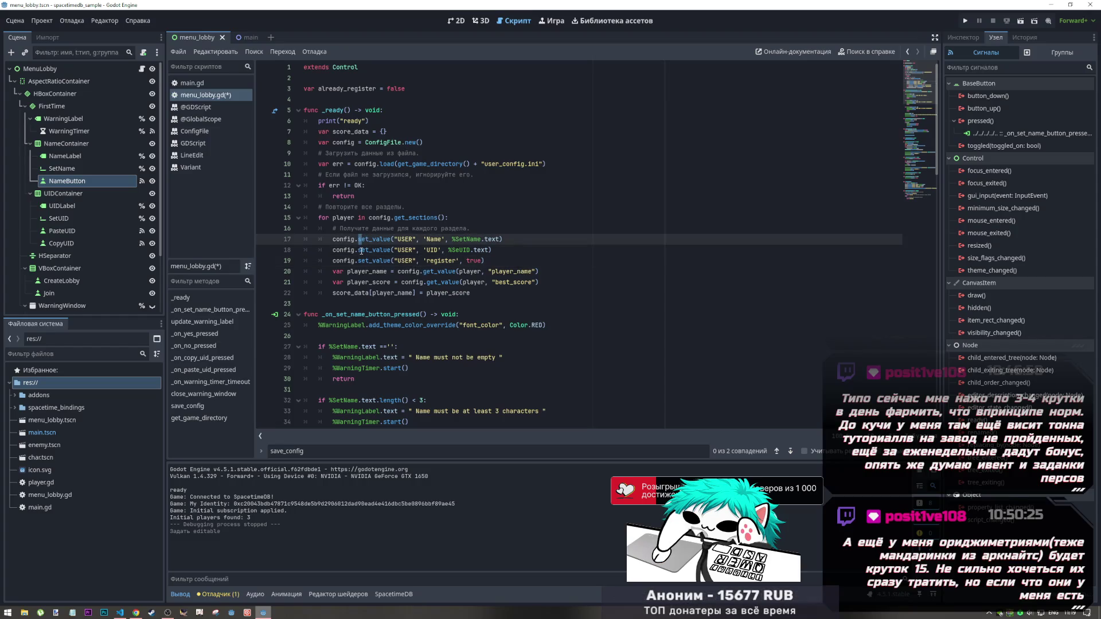
{"action": "type", "text": "g"}
{"action": "key", "text": "Escape"}
{"action": "double_click", "coordinate": [470, 271]}
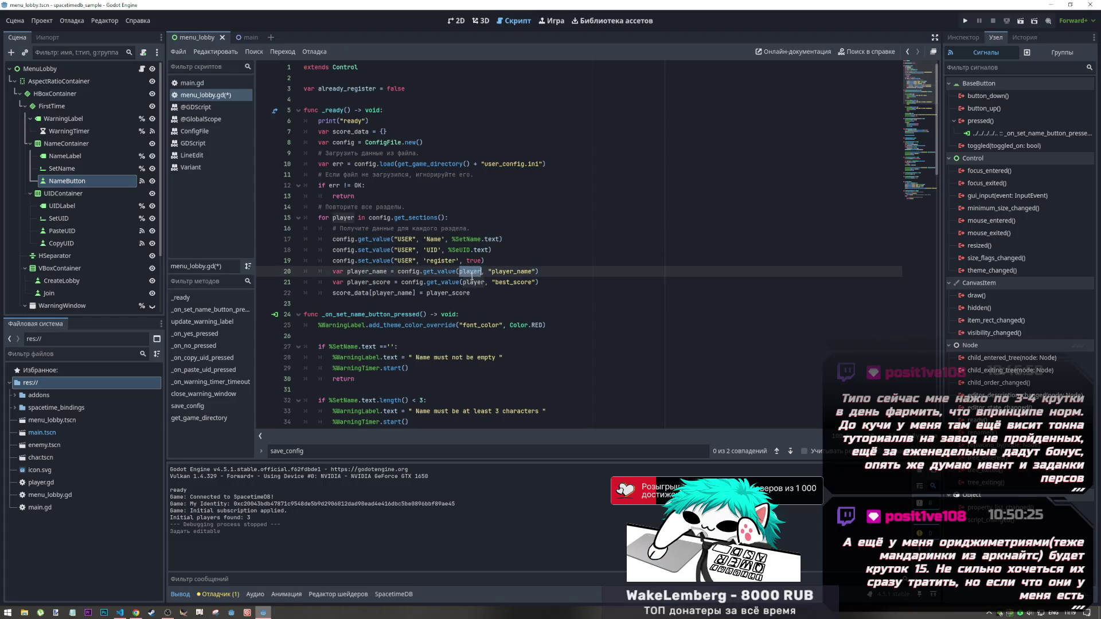
{"action": "left_click", "coordinate": [459, 271]}
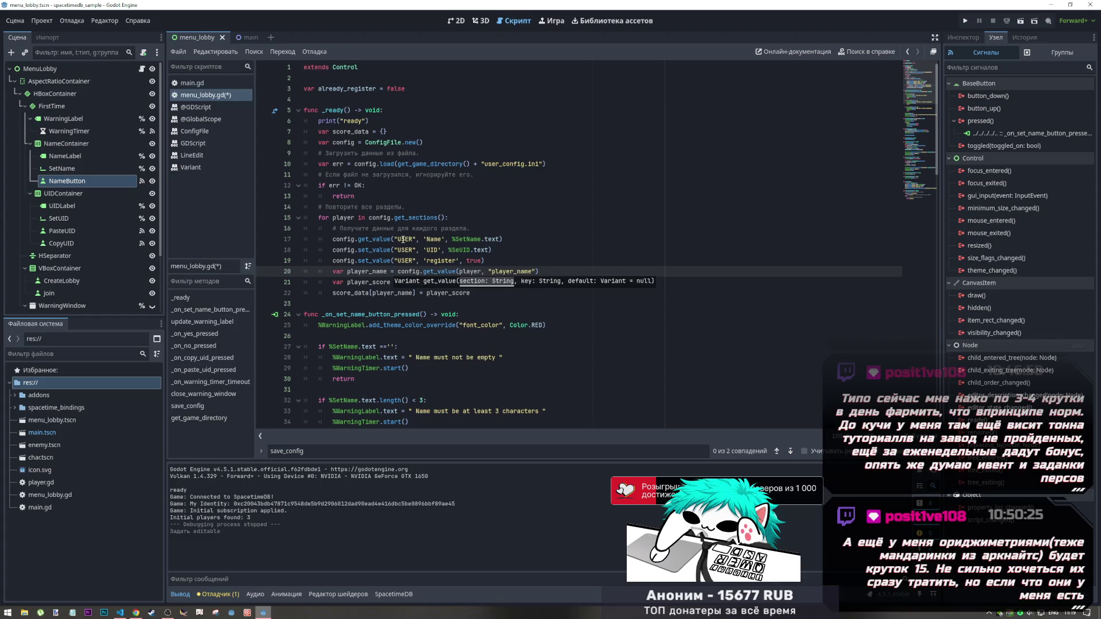
Replace the "USER" section argument with player on loop lines 17–19
{"action": "left_click_drag", "start_coordinate": [394, 239], "coordinate": [415, 239]}
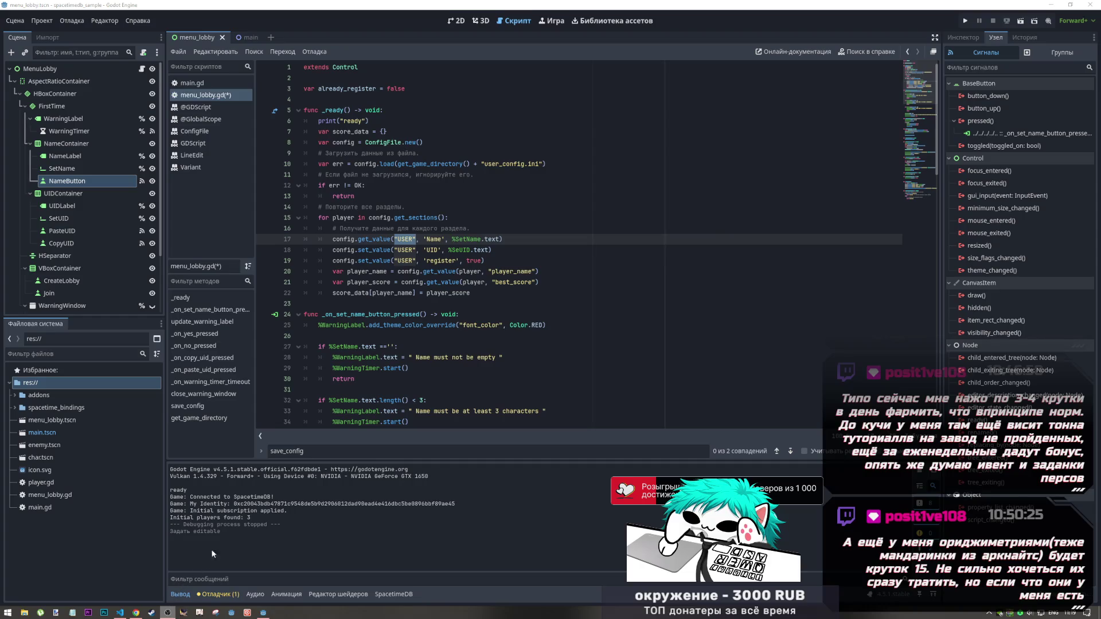
{"action": "left_click", "coordinate": [262, 603]}
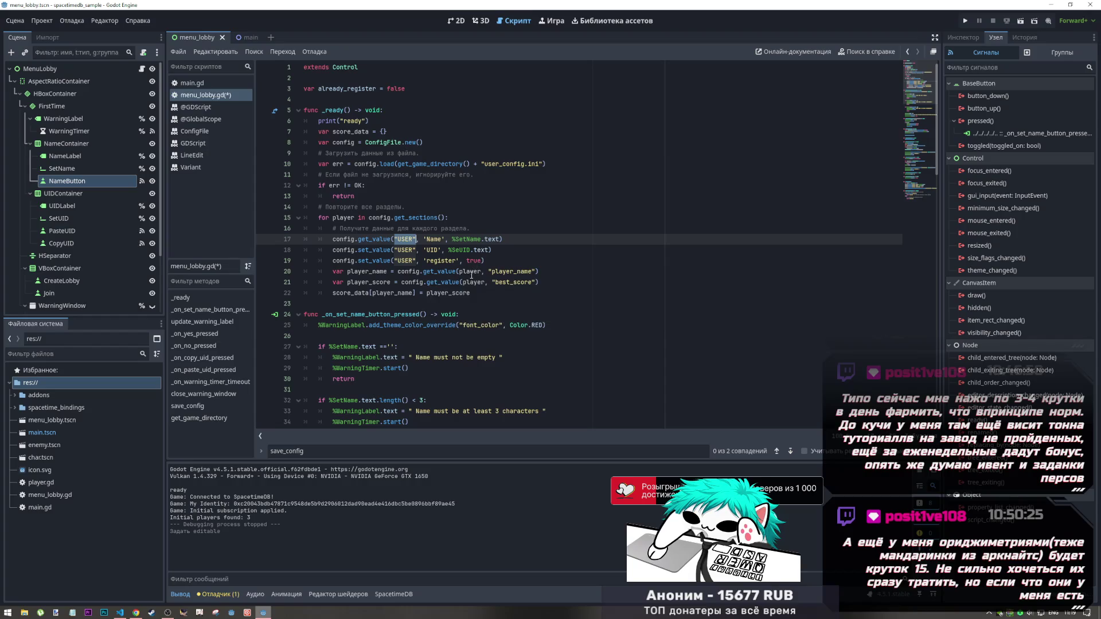
{"action": "left_click", "coordinate": [470, 271]}
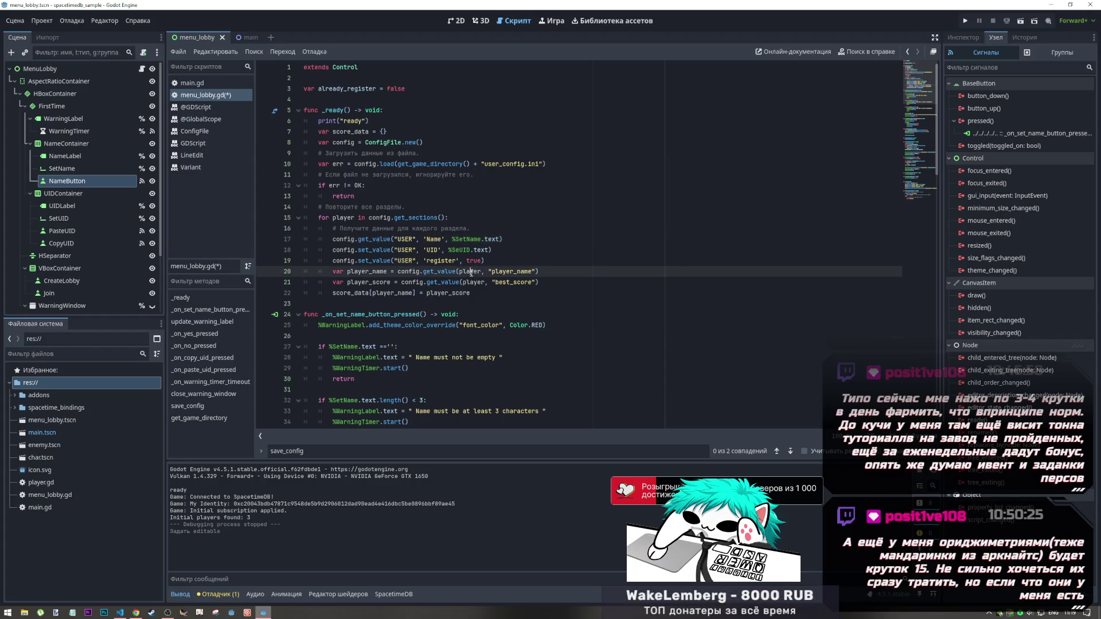
{"action": "left_click", "coordinate": [362, 218]}
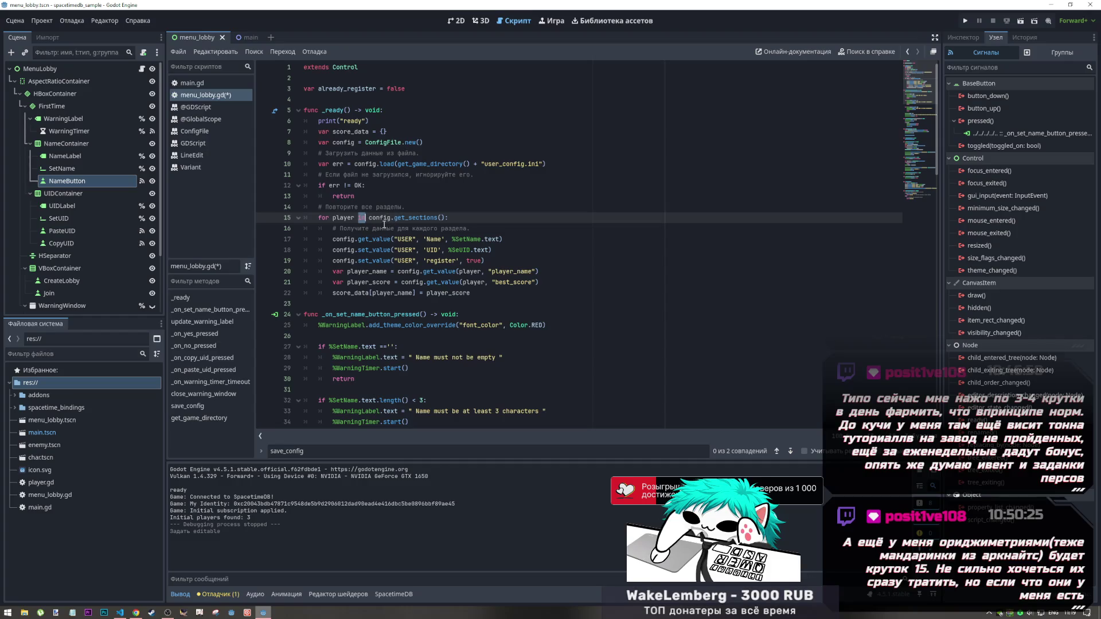
{"action": "left_click_drag", "start_coordinate": [394, 217], "coordinate": [446, 217]}
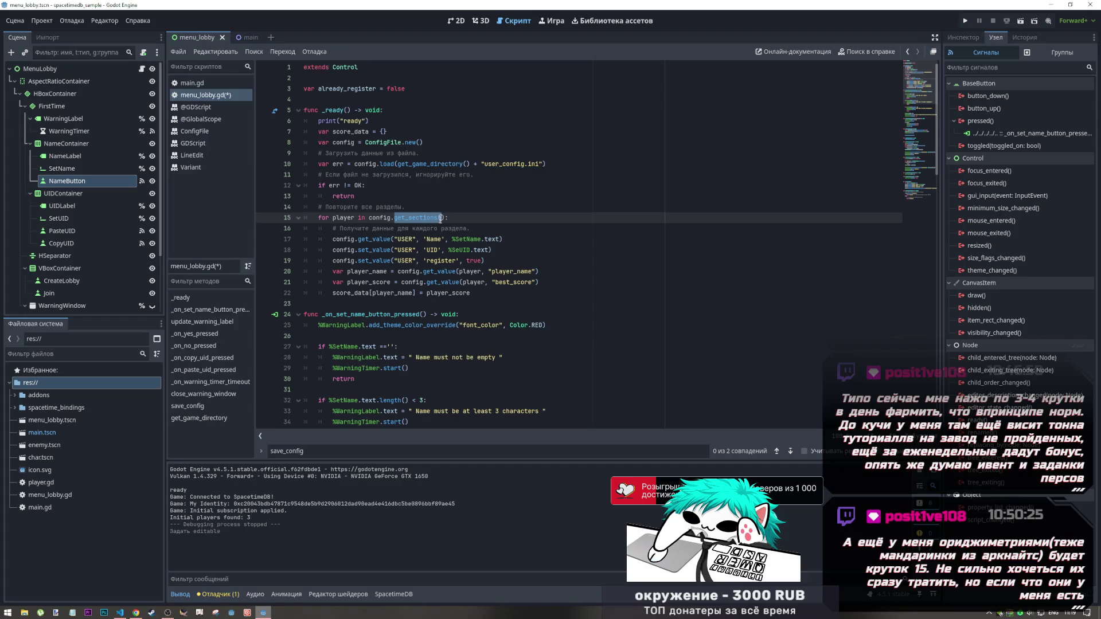
{"action": "left_click", "coordinate": [415, 239]}
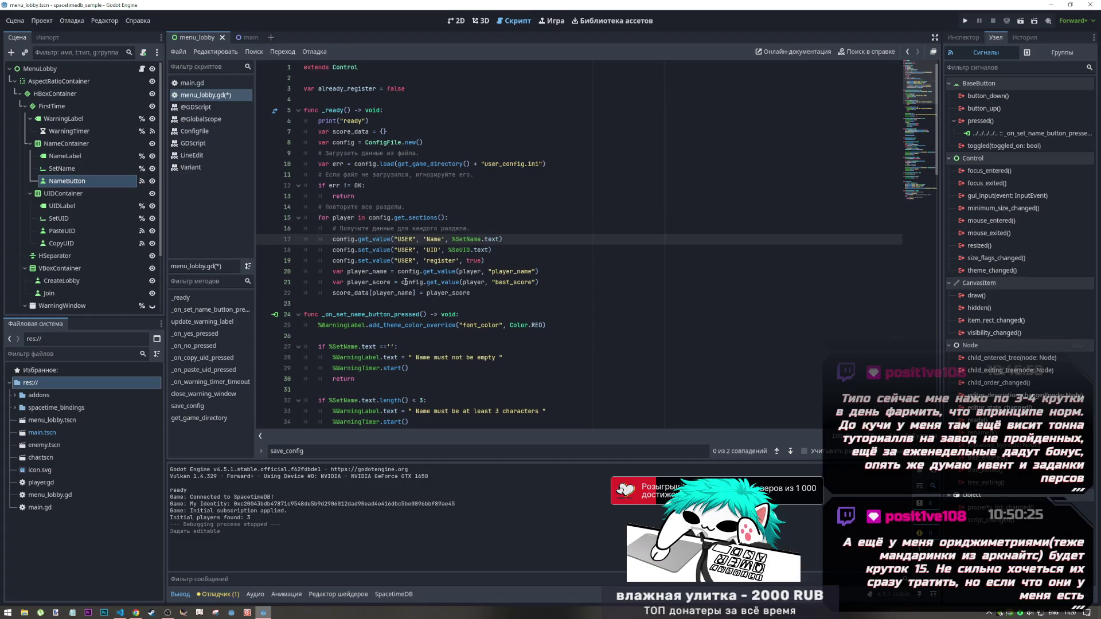
{"action": "mouse_move", "coordinate": [407, 294]}
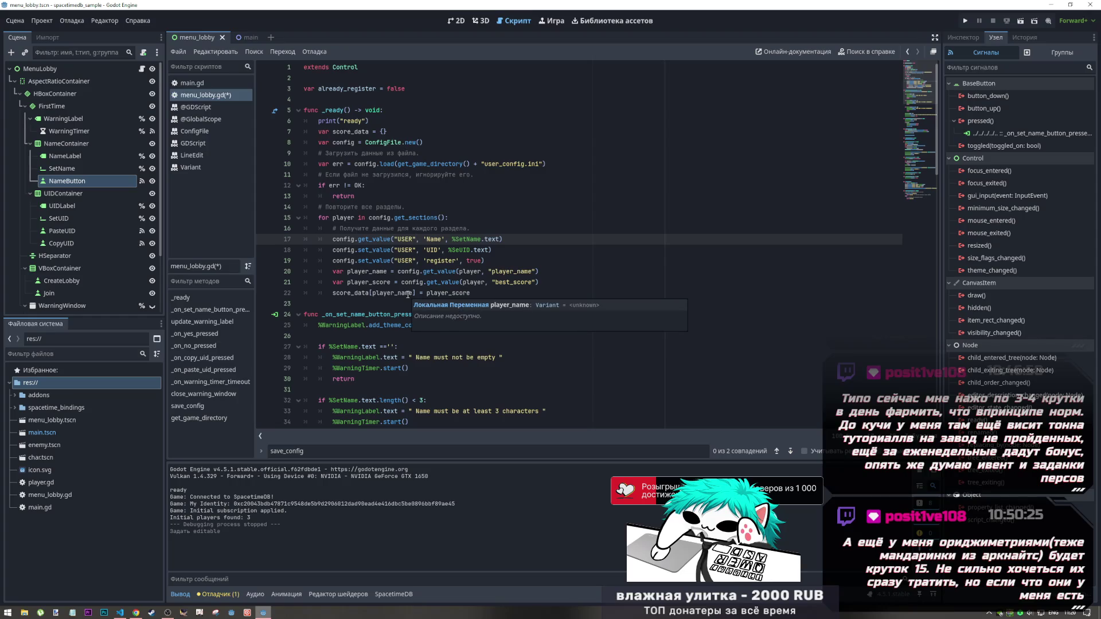
{"action": "left_click", "coordinate": [411, 250]}
{"action": "left_click_drag", "start_coordinate": [417, 236], "coordinate": [394, 237]}
{"action": "key", "text": "ctrl+d"}
{"action": "key", "text": "ctrl+d"}
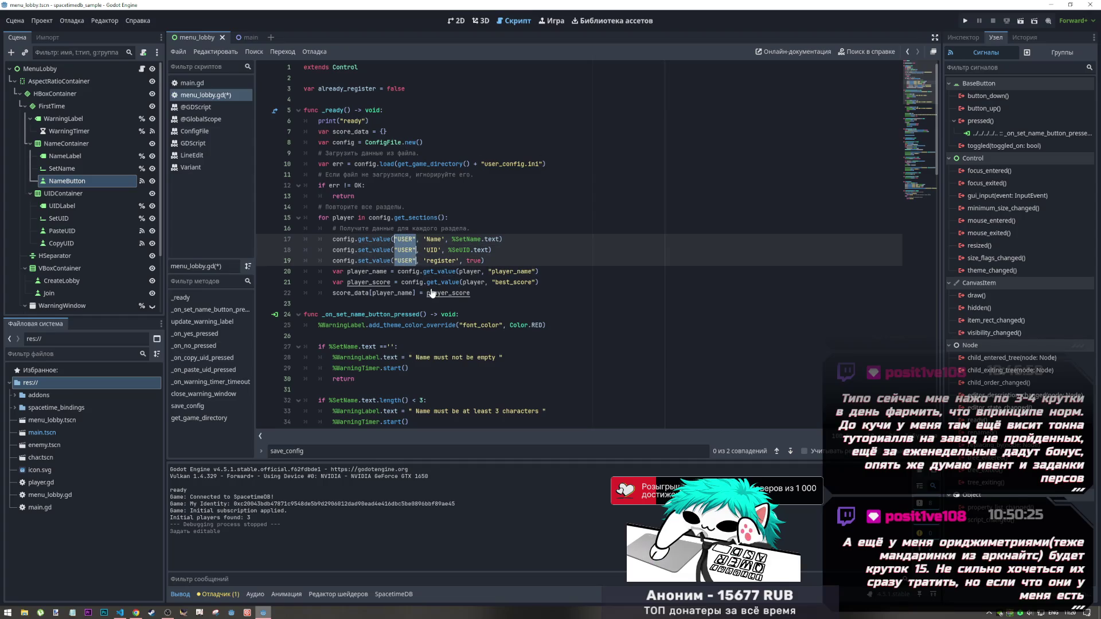
{"action": "type", "text": "player"}
Delete the SetName.text, UID text and true value arguments from the three calls
{"action": "left_click", "coordinate": [429, 238]}
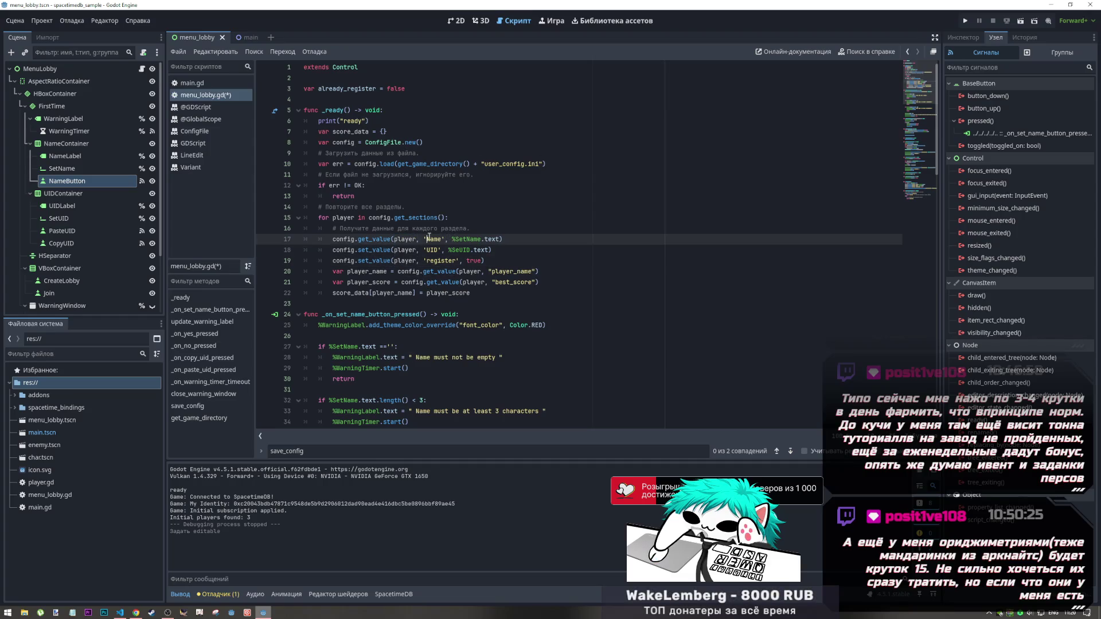
{"action": "left_click", "coordinate": [439, 250]}
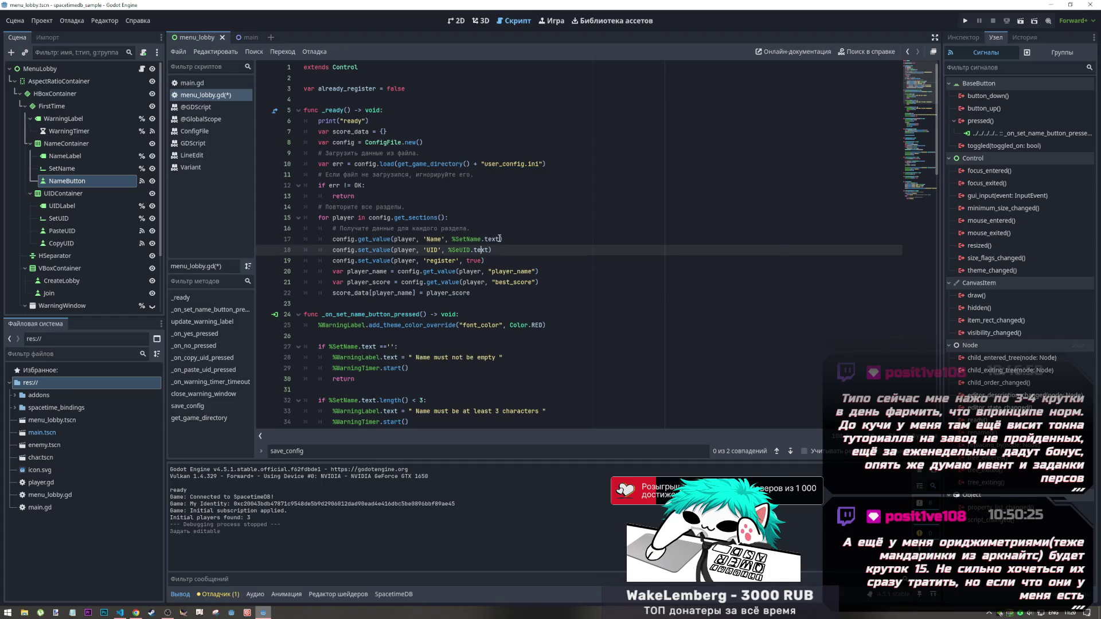
{"action": "left_click_drag", "start_coordinate": [500, 239], "coordinate": [446, 240]}
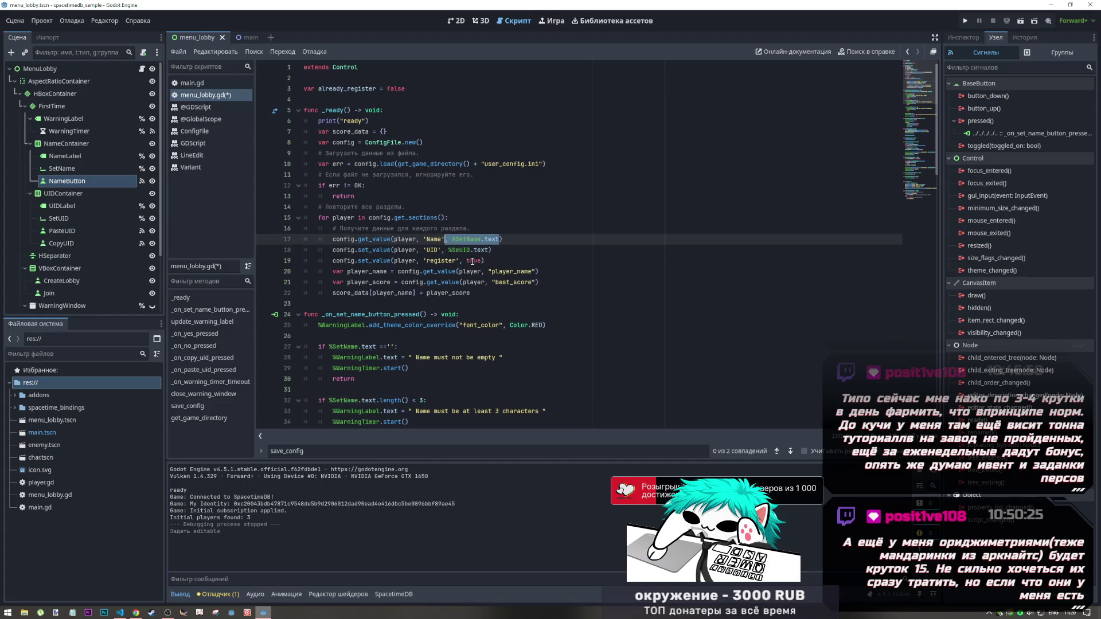
{"action": "key", "text": "BackSpace"}
{"action": "left_click_drag", "start_coordinate": [491, 250], "coordinate": [442, 251]}
{"action": "key", "text": "BackSpace"}
{"action": "left_click", "coordinate": [466, 261]}
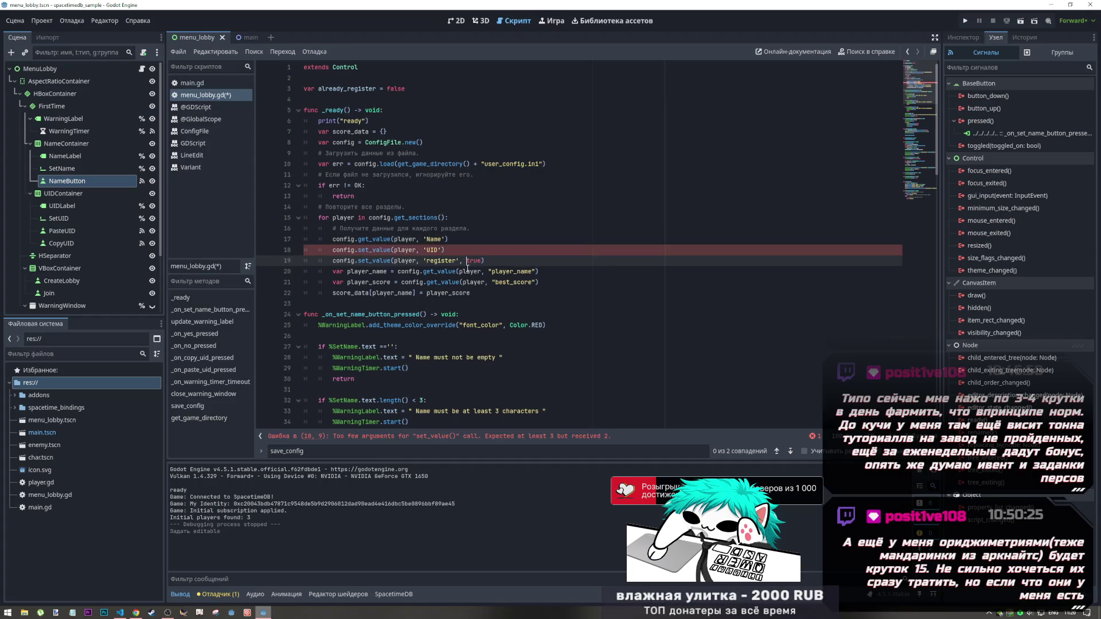
{"action": "left_click_drag", "start_coordinate": [482, 261], "coordinate": [459, 261]}
{"action": "key", "text": "BackSpace"}
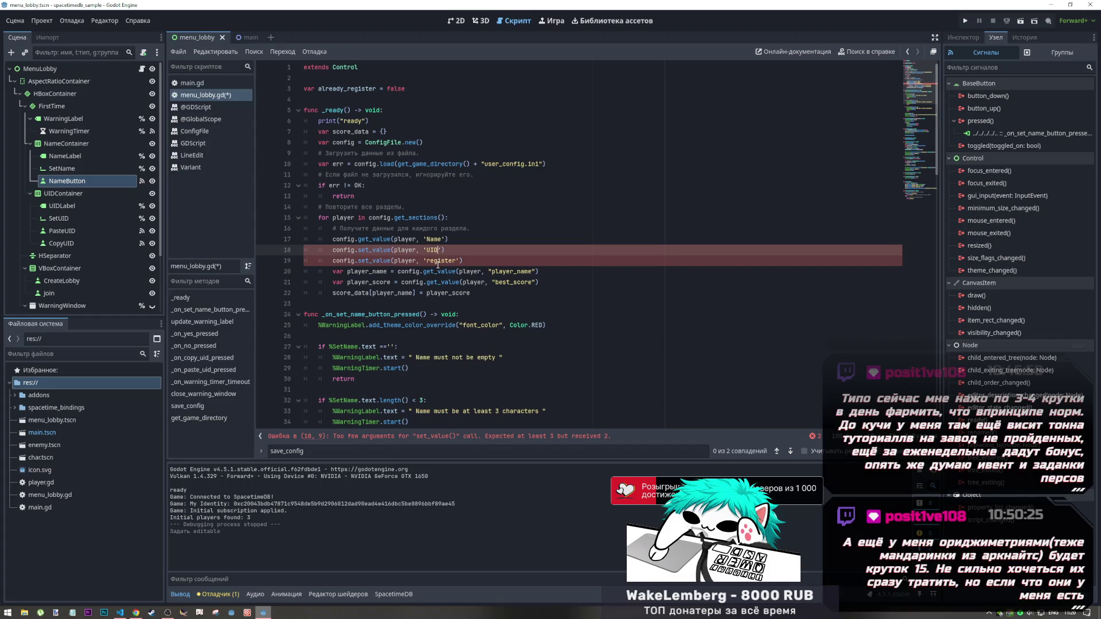
Turn the remaining set_value call on line 19 into get_value
{"action": "left_click", "coordinate": [360, 249]}
{"action": "double_click", "coordinate": [360, 249]}
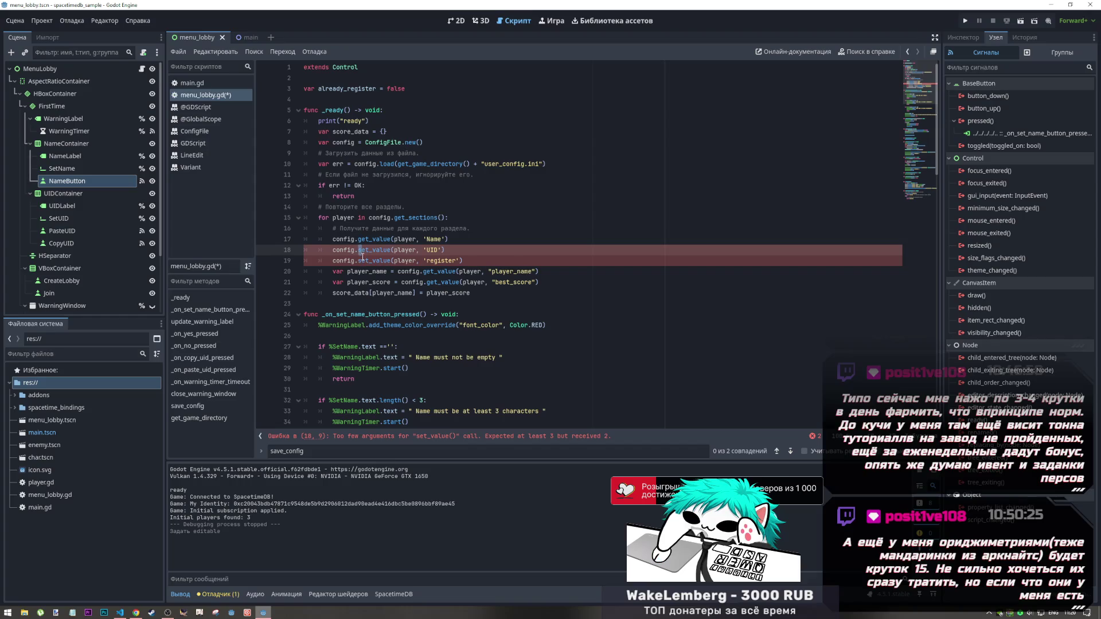
{"action": "left_click", "coordinate": [359, 260]}
{"action": "key", "text": "Delete"}
{"action": "type", "text": "g"}
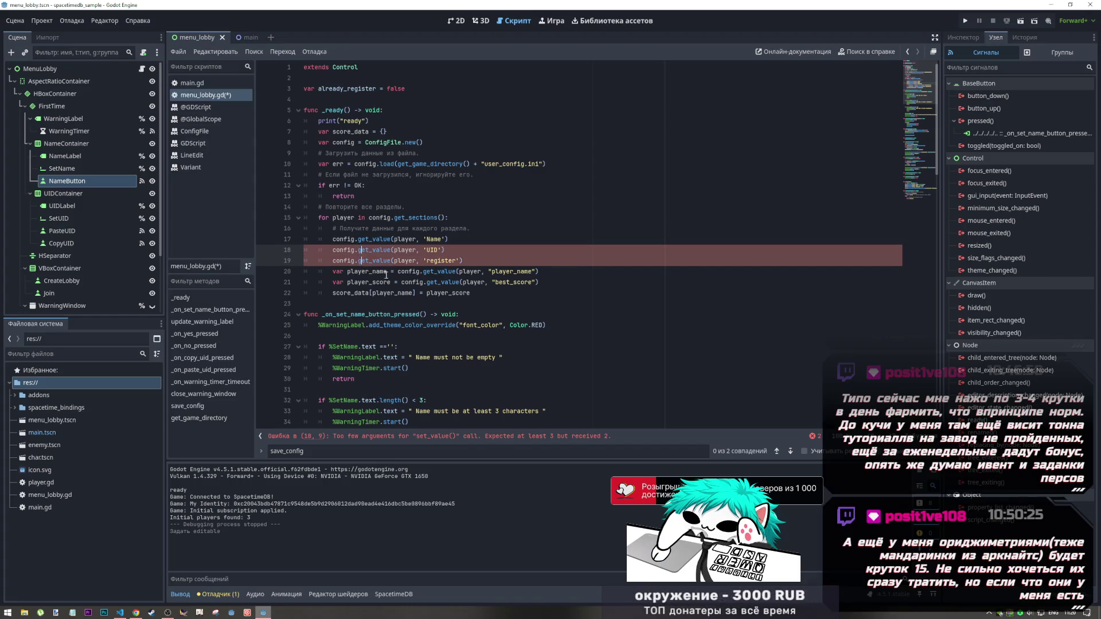
Delete the player_name and player_score lines from the loop
{"action": "left_click_drag", "start_coordinate": [539, 282], "coordinate": [253, 273]}
{"action": "key", "text": "Delete"}
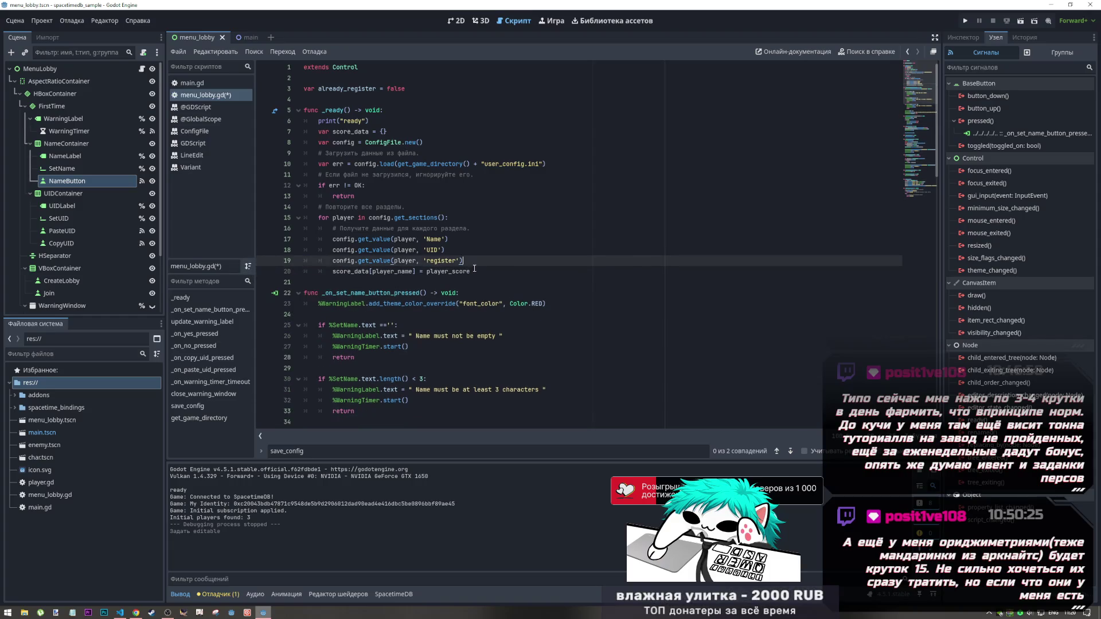
{"action": "key", "text": "BackSpace"}
{"action": "key", "text": "Return"}
{"action": "left_click", "coordinate": [471, 282]}
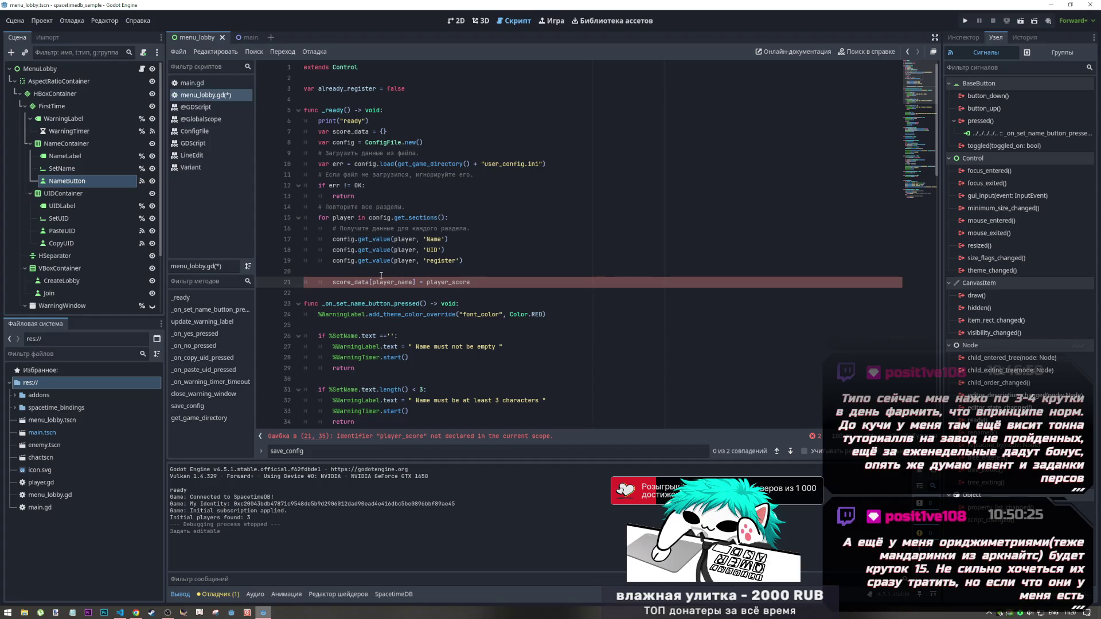
{"action": "left_click", "coordinate": [385, 163], "text": "ctrl"}
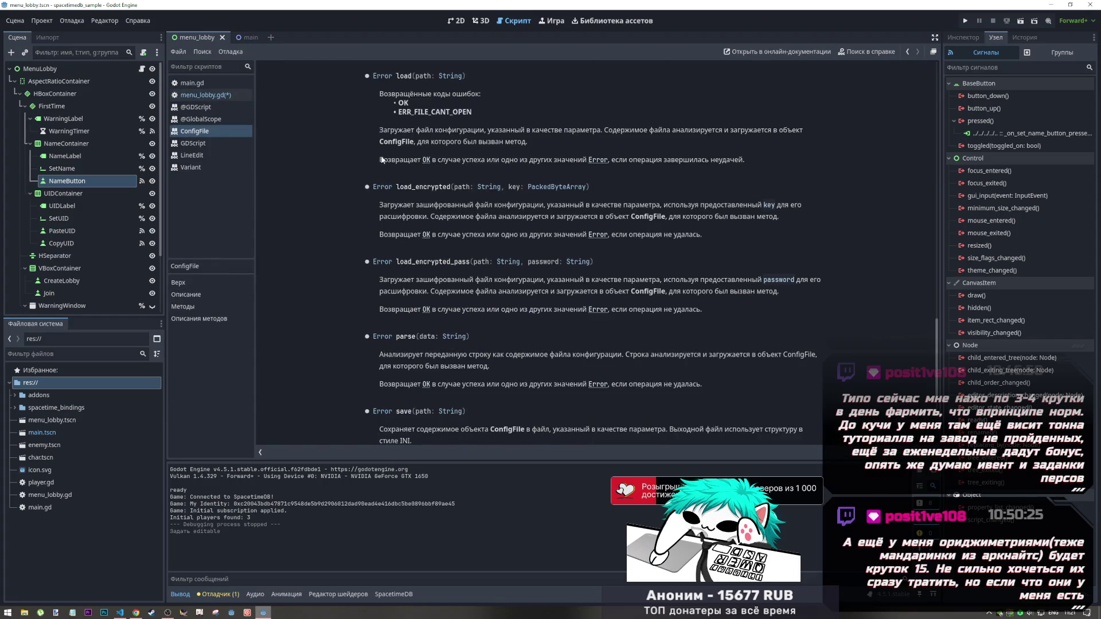
{"action": "key", "text": "alt+Left"}
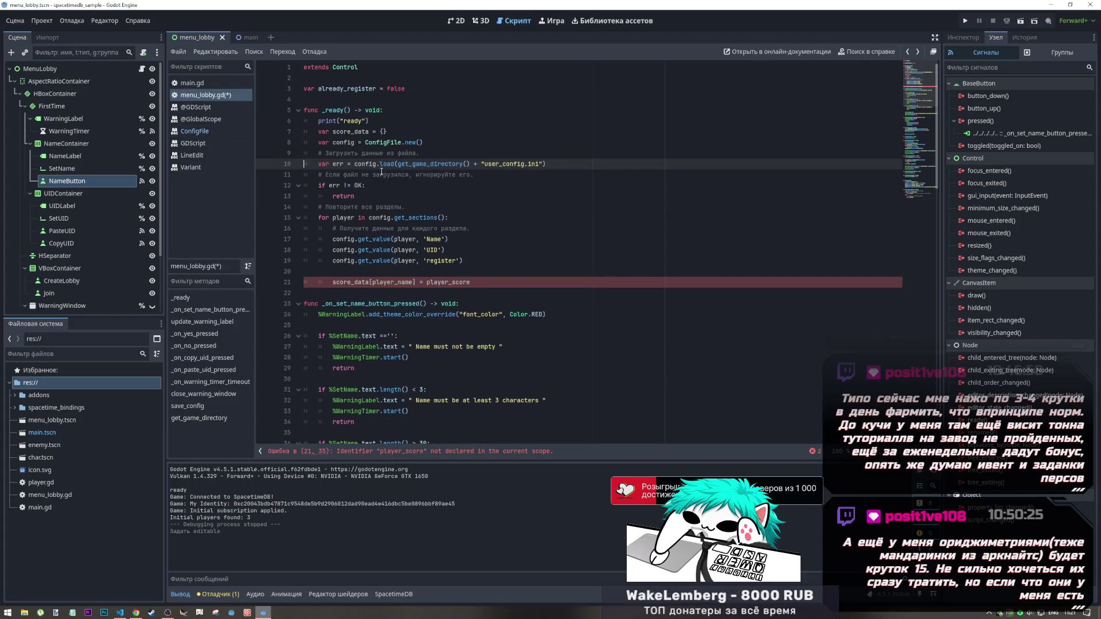
{"action": "left_click", "coordinate": [379, 142], "text": "ctrl"}
{"action": "scroll", "coordinate": [455, 251], "scroll_direction": "down", "scroll_amount": 5}
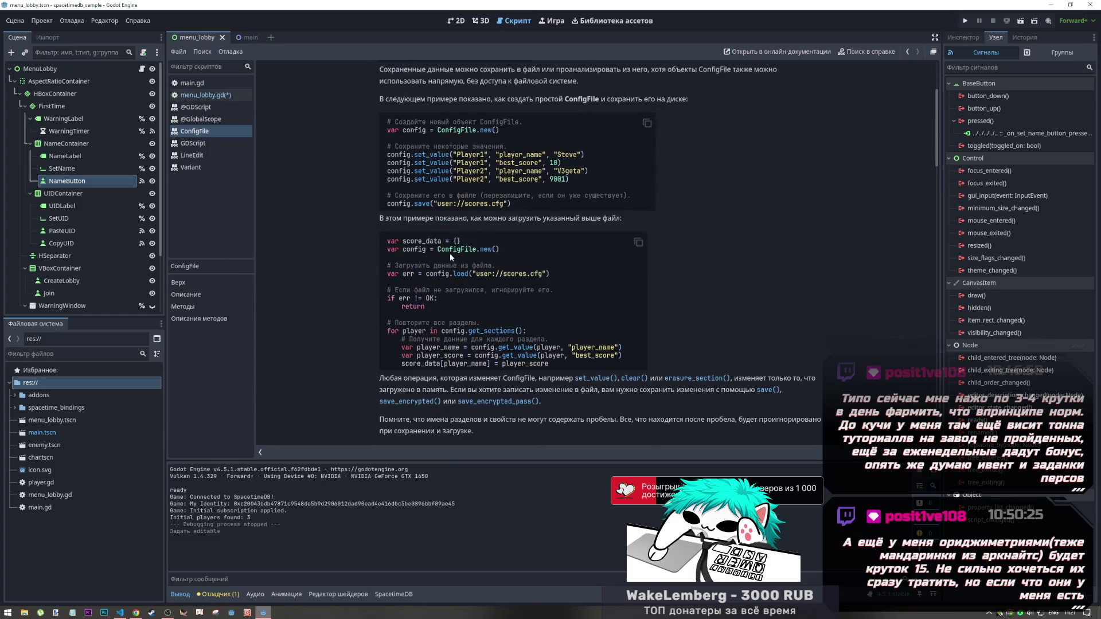
{"action": "scroll", "coordinate": [436, 244], "scroll_direction": "up", "scroll_amount": 1}
{"action": "scroll", "coordinate": [538, 225], "scroll_direction": "down", "scroll_amount": 4}
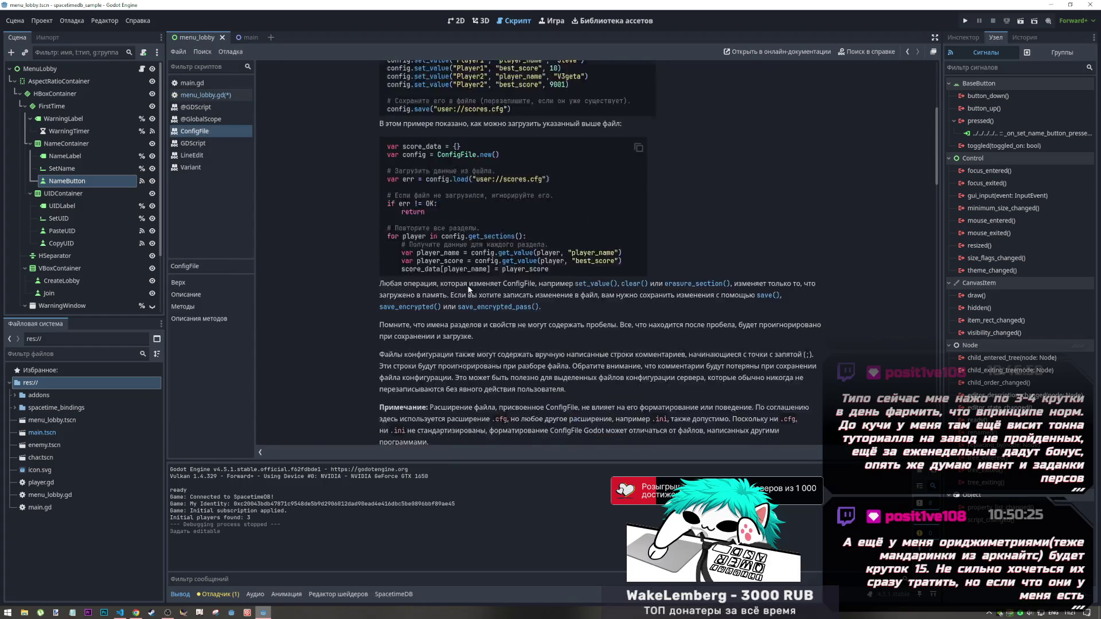
{"action": "left_click_drag", "start_coordinate": [409, 197], "coordinate": [538, 205]}
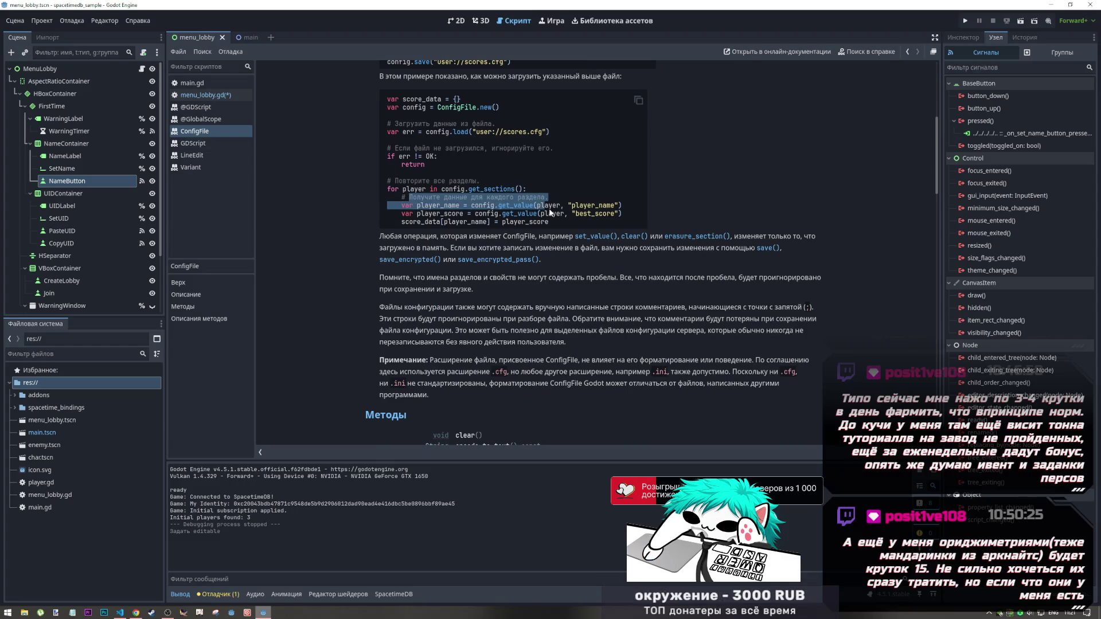
{"action": "key", "text": "alt+Tab"}
{"action": "left_click", "coordinate": [206, 95]}
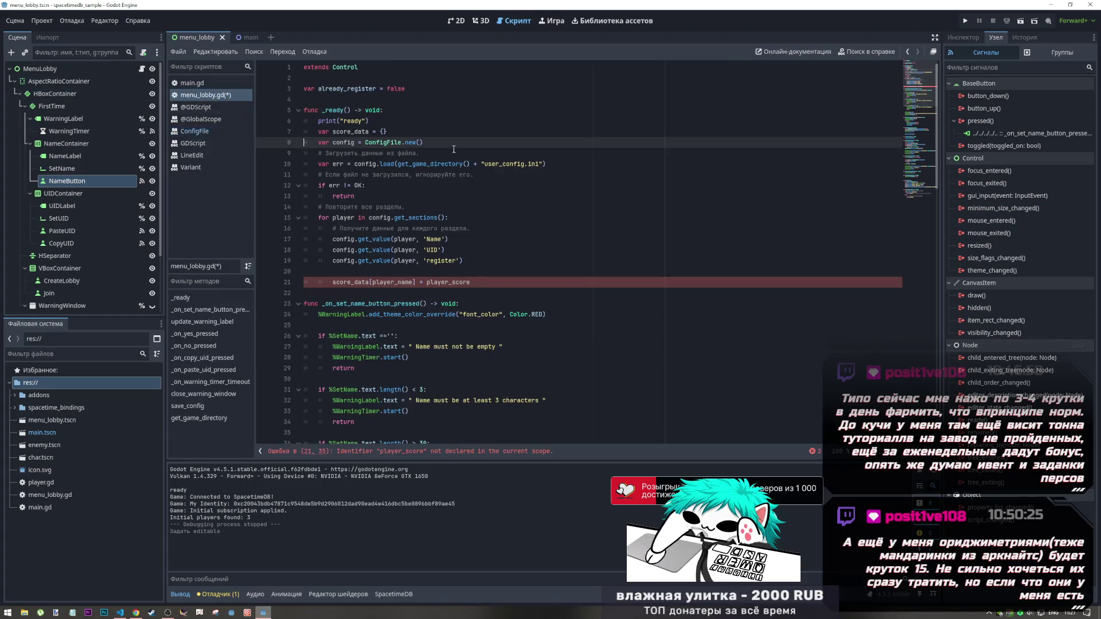
Remove the score_data declaration and the score_data assignment line, then save menu_lobby.gd
{"action": "triple_click", "coordinate": [355, 131]}
{"action": "key", "text": "BackSpace"}
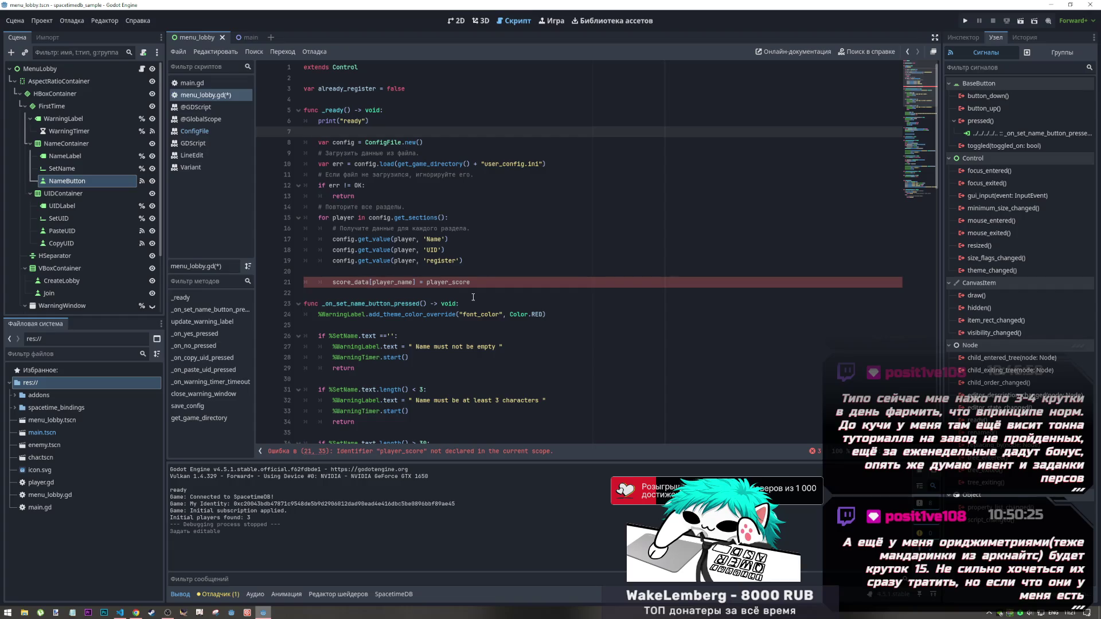
{"action": "left_click_drag", "start_coordinate": [470, 282], "coordinate": [270, 277]}
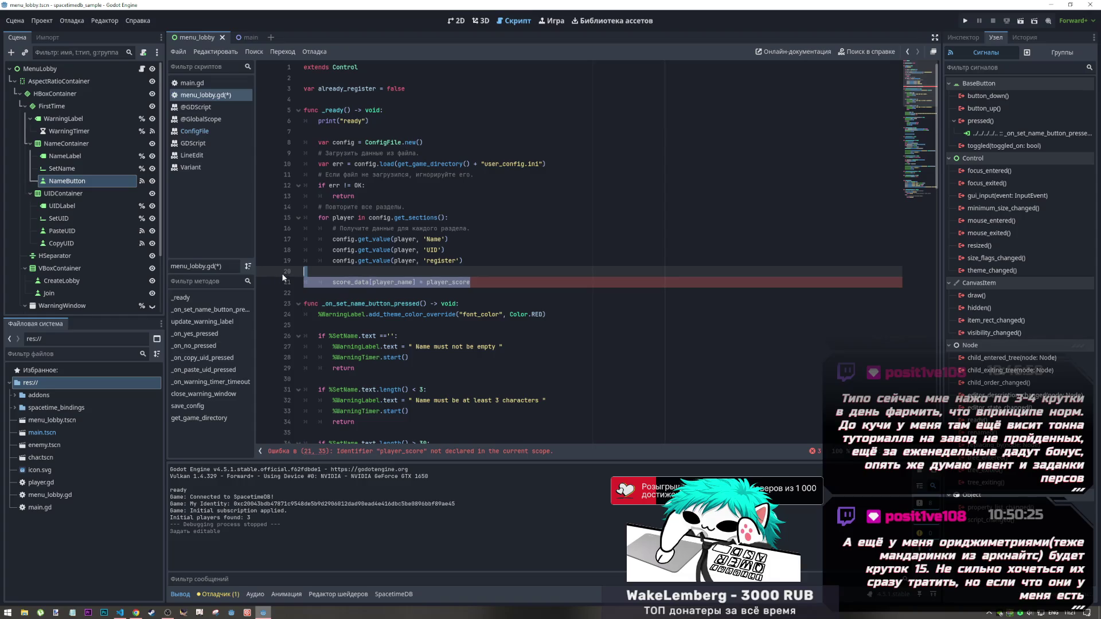
{"action": "key", "text": "BackSpace"}
{"action": "key", "text": "BackSpace"}
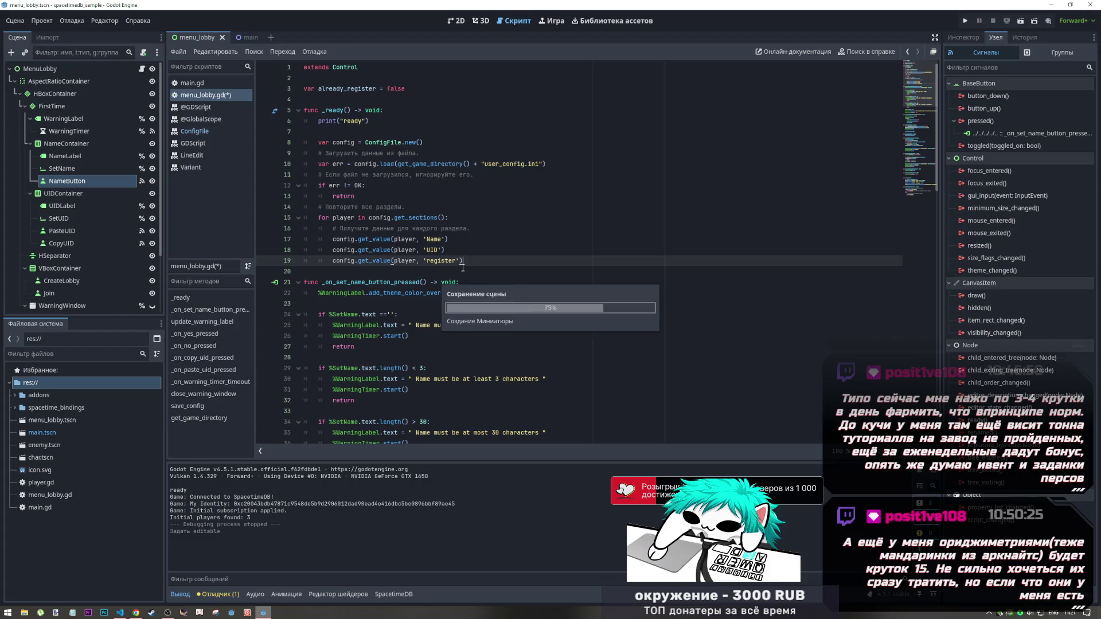
{"action": "key", "text": "Return"}
{"action": "key", "text": "ctrl+s"}
{"action": "key", "text": "Return"}
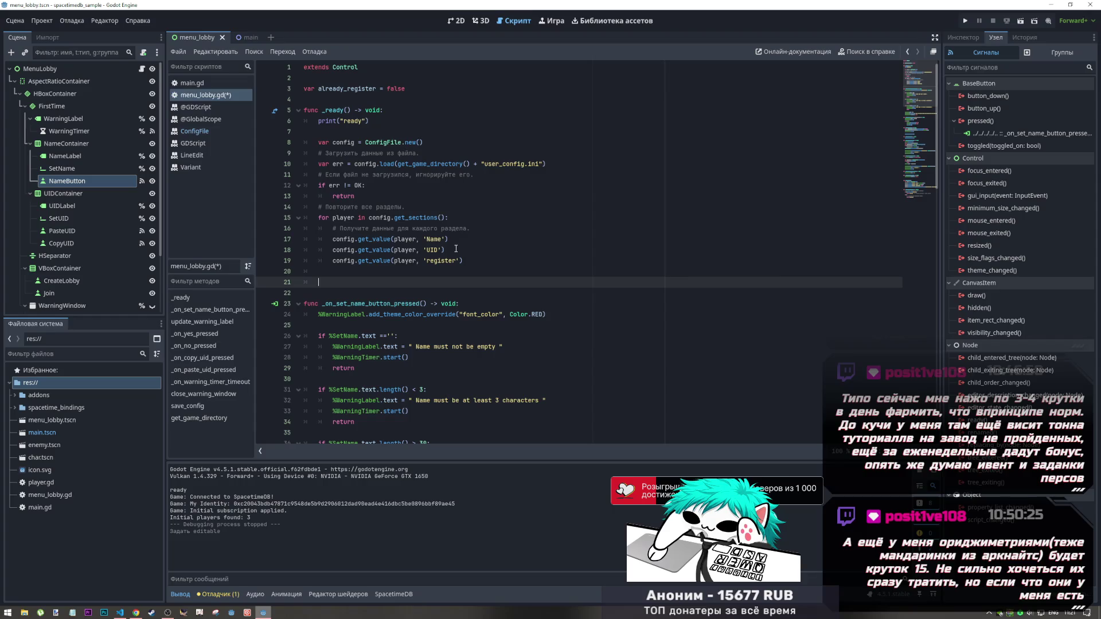
Prefix the Name lookup on line 17 with var init_name =
{"action": "left_click", "coordinate": [455, 248]}
{"action": "left_click", "coordinate": [331, 239]}
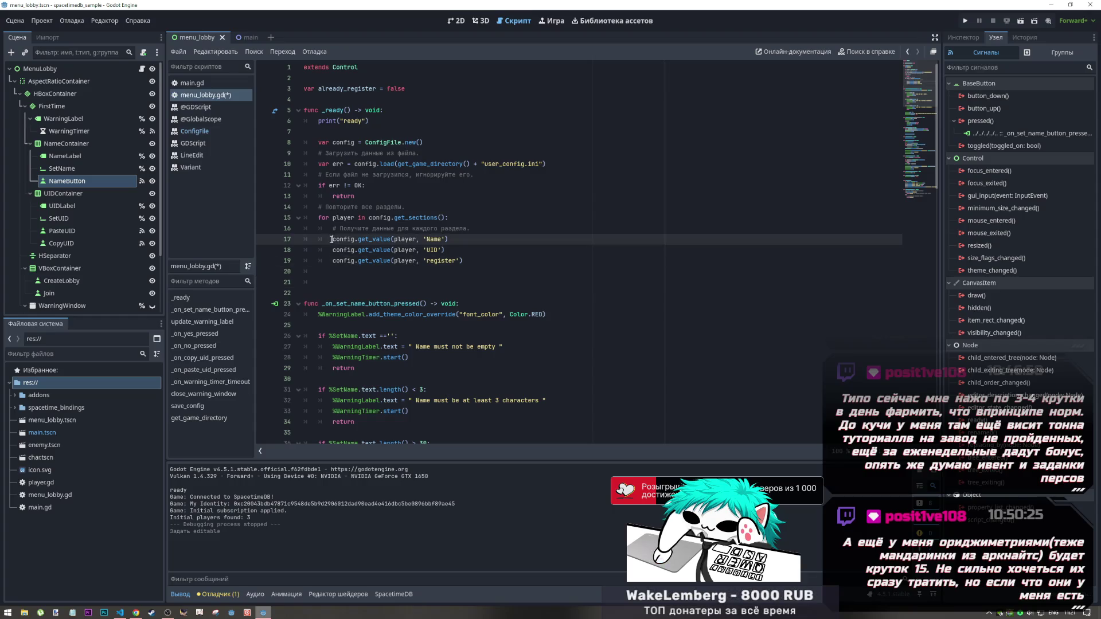
{"action": "mouse_move", "coordinate": [354, 261]}
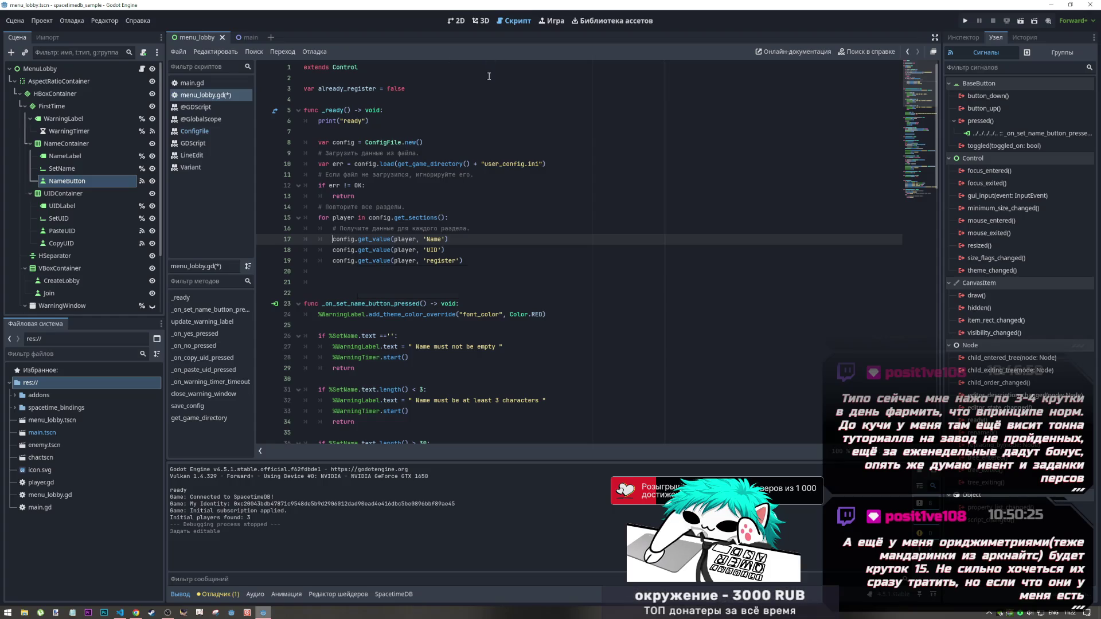
{"action": "type", "text": "v"}
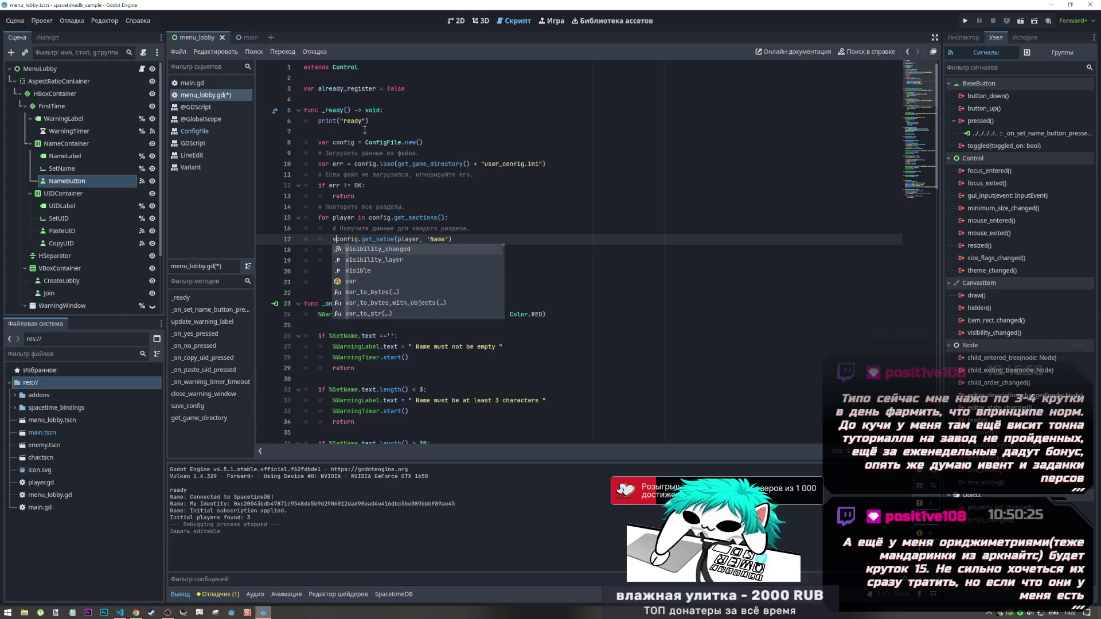
{"action": "type", "text": "ar init_n"}
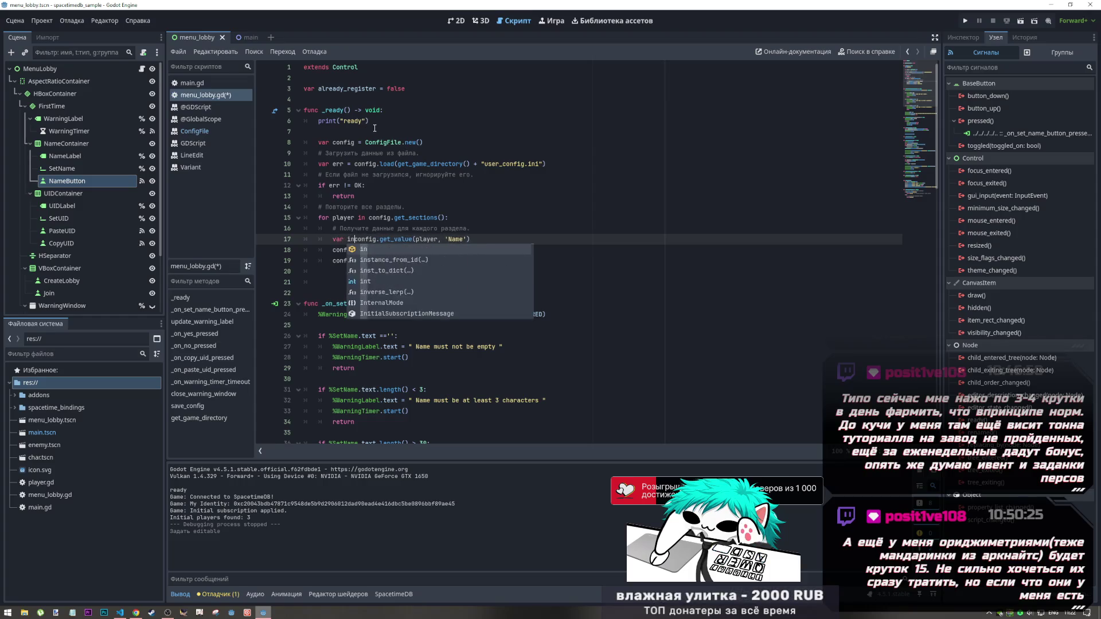
{"action": "type", "text": "ame ="}
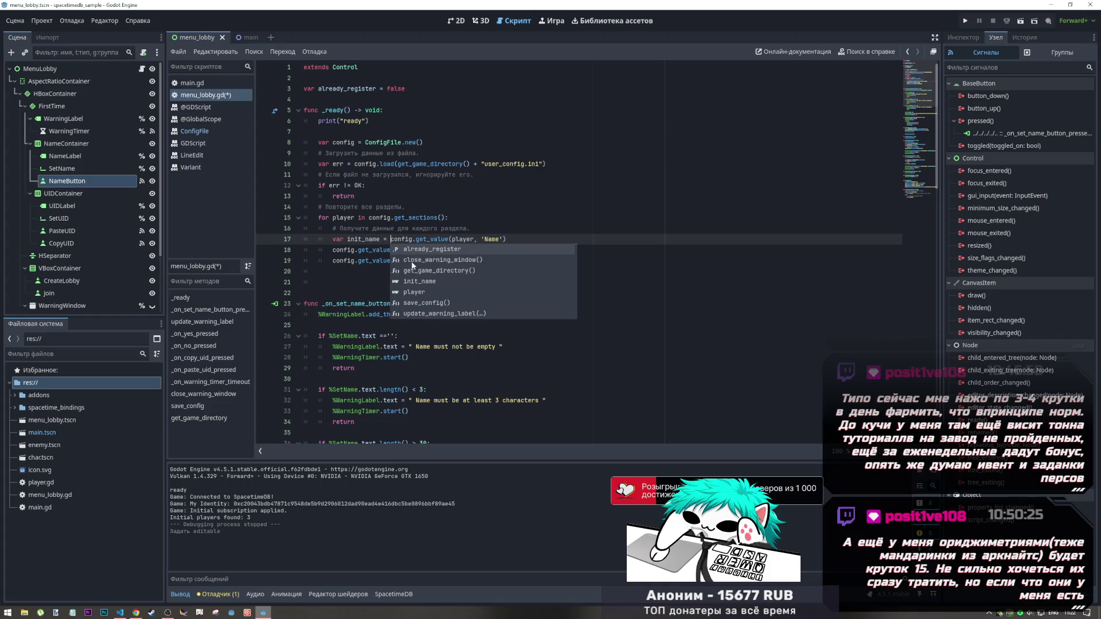
{"action": "left_click_drag", "start_coordinate": [390, 239], "coordinate": [328, 243]}
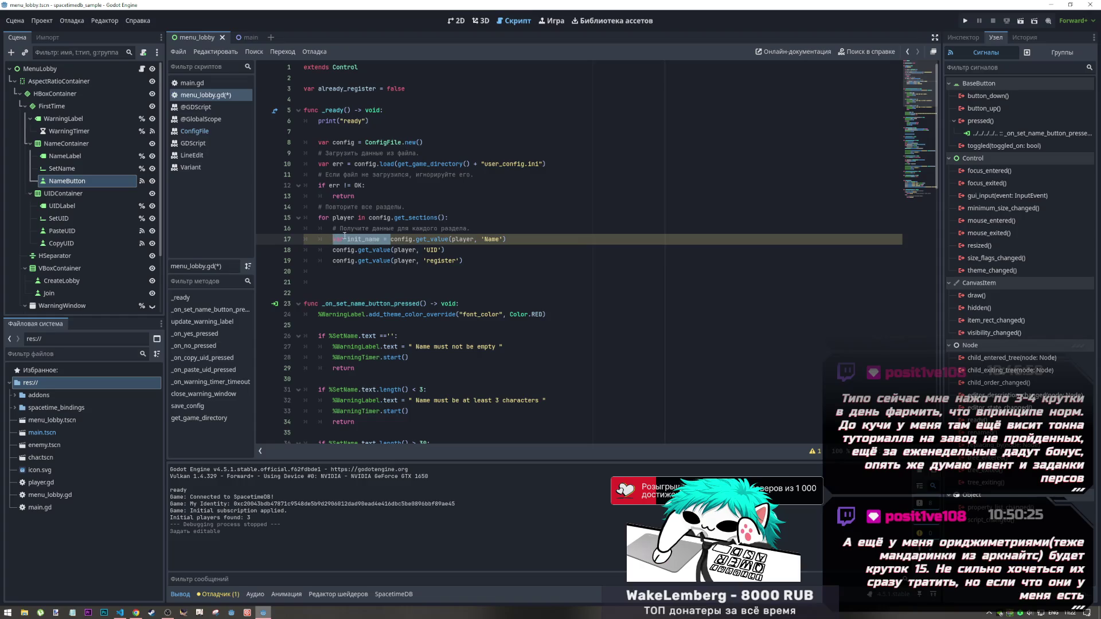
{"action": "left_click", "coordinate": [354, 239]}
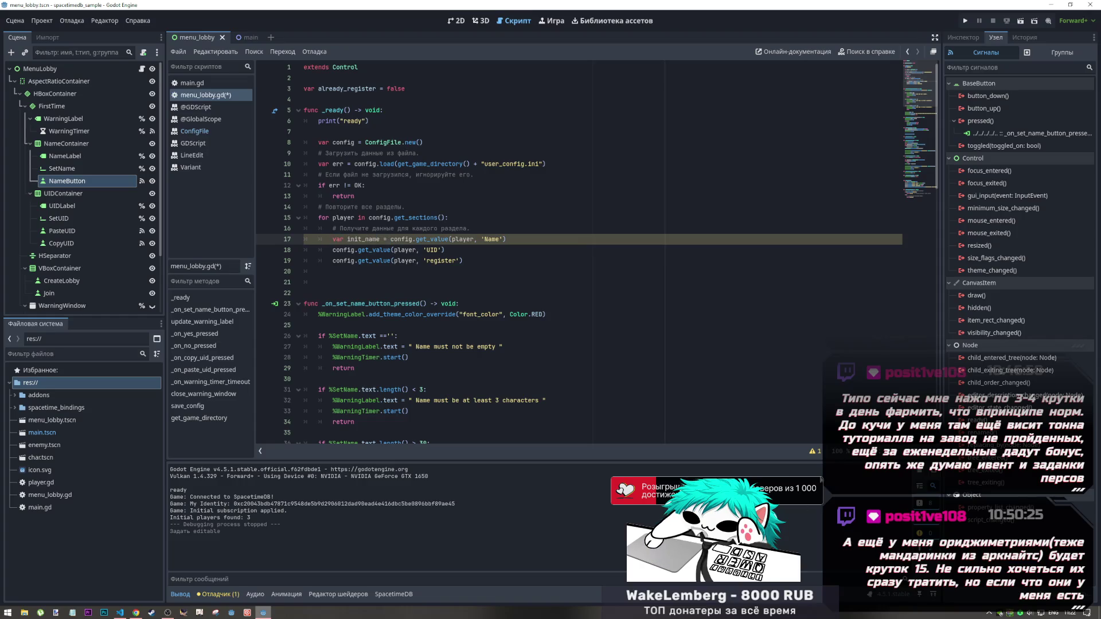
{"action": "left_click", "coordinate": [814, 452]}
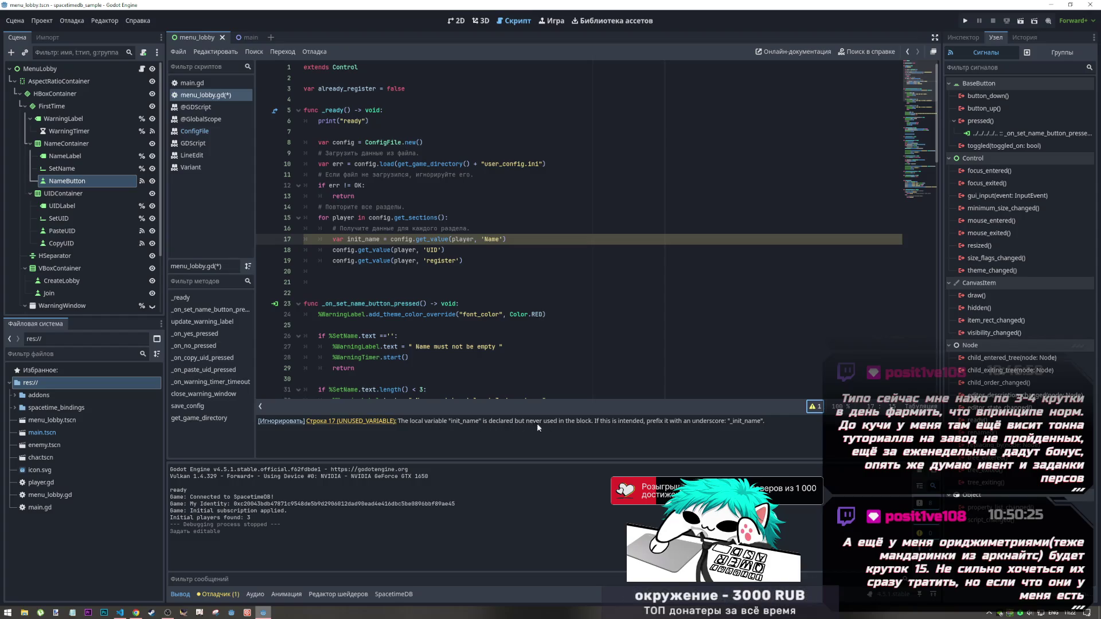
{"action": "left_click", "coordinate": [348, 238]}
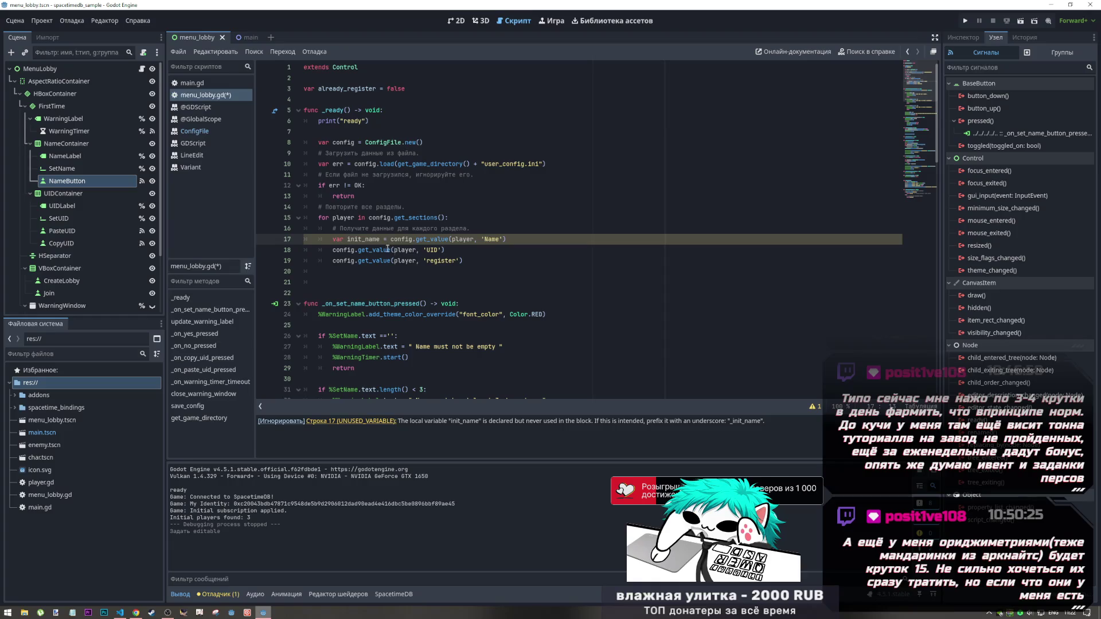
Try renaming the variable to name_init, then undo back to init_name
{"action": "mouse_move", "coordinate": [379, 239]}
{"action": "left_mouse_down"}
{"action": "mouse_move", "coordinate": [333, 239]}
{"action": "mouse_move", "coordinate": [364, 239]}
{"action": "mouse_move", "coordinate": [348, 239]}
{"action": "left_mouse_up"}
{"action": "key", "text": "BackSpace"}
{"action": "key", "text": "ctrl+Right"}
{"action": "type", "text": "_init"}
{"action": "left_click", "coordinate": [369, 260]}
{"action": "left_click", "coordinate": [372, 239]}
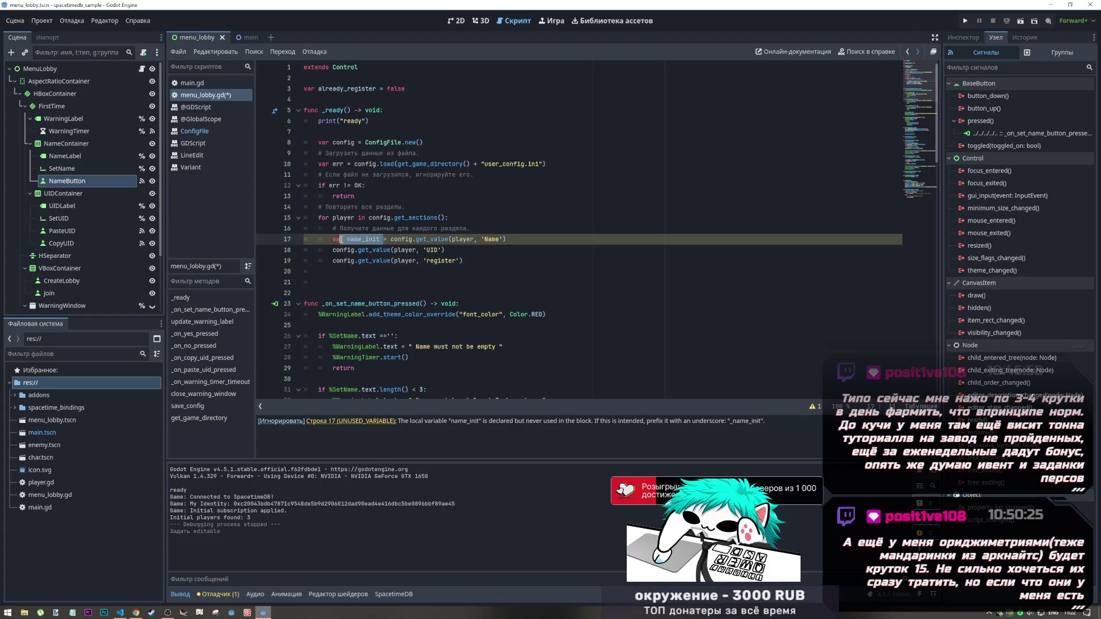
{"action": "key", "text": "ctrl+z"}
{"action": "key", "text": "ctrl+z"}
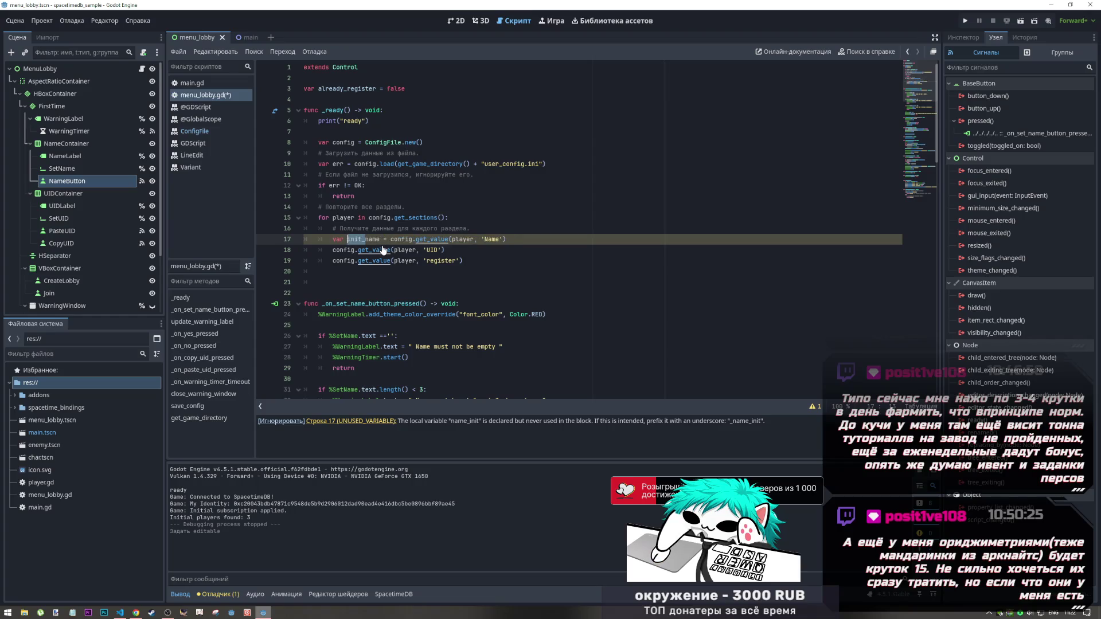
Copy the var init_name = prefix onto the UID and register lookup lines
{"action": "left_click_drag", "start_coordinate": [337, 239], "coordinate": [331, 239]}
{"action": "key", "text": "ctrl+c"}
{"action": "left_click", "coordinate": [332, 249]}
{"action": "key", "text": "ctrl+v"}
{"action": "left_click", "coordinate": [332, 261]}
{"action": "key", "text": "ctrl+v"}
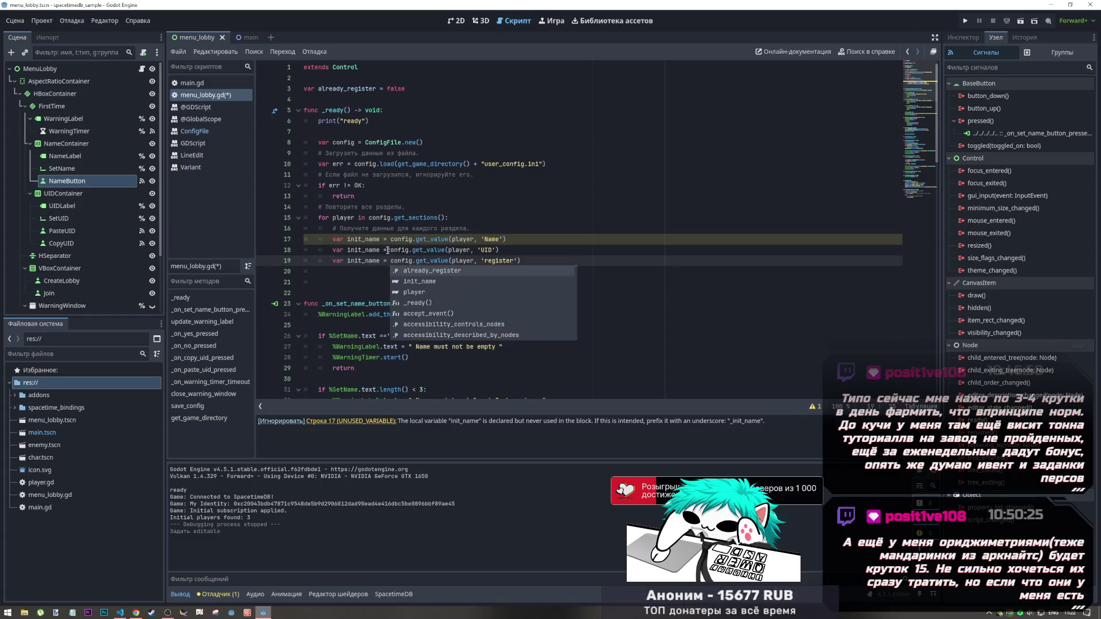
{"action": "left_click", "coordinate": [386, 250]}
{"action": "left_click", "coordinate": [524, 250]}
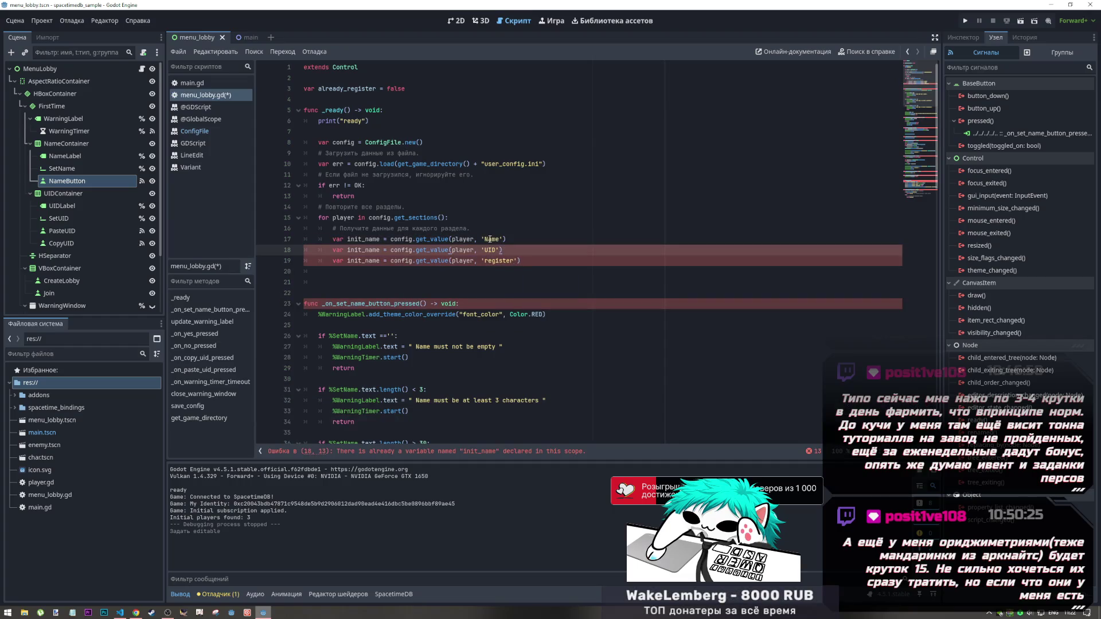
{"action": "key", "text": "Up"}
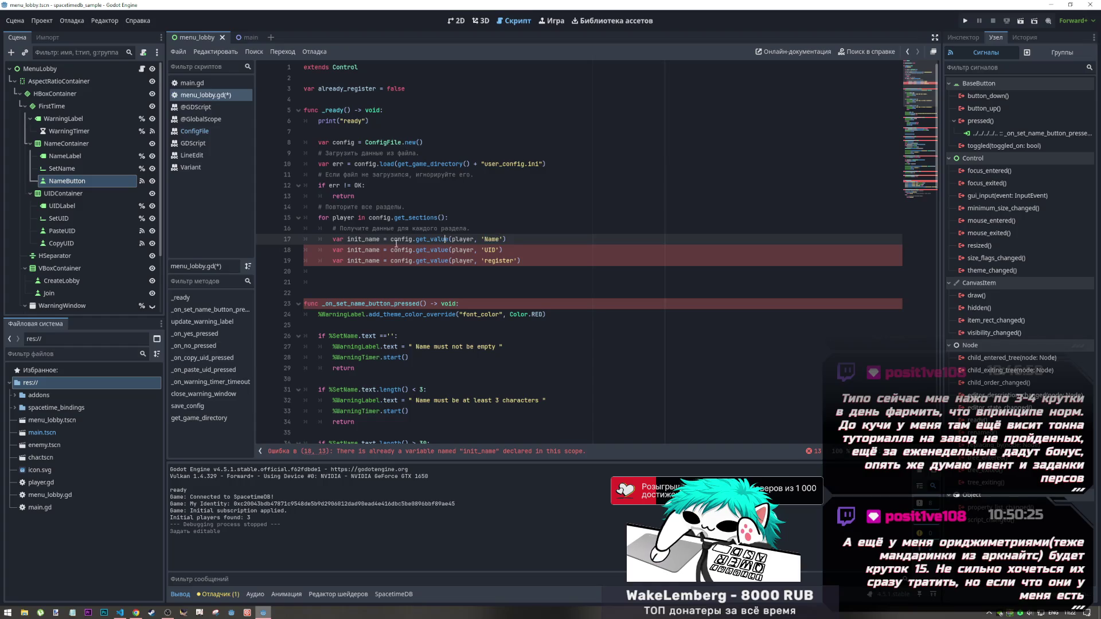
Rename the copied variables to init_uid and init_registerstatus
{"action": "left_click", "coordinate": [383, 250]}
{"action": "left_click_drag", "start_coordinate": [383, 250], "coordinate": [366, 250]}
{"action": "key", "text": "BackSpace"}
{"action": "type", "text": "uid"}
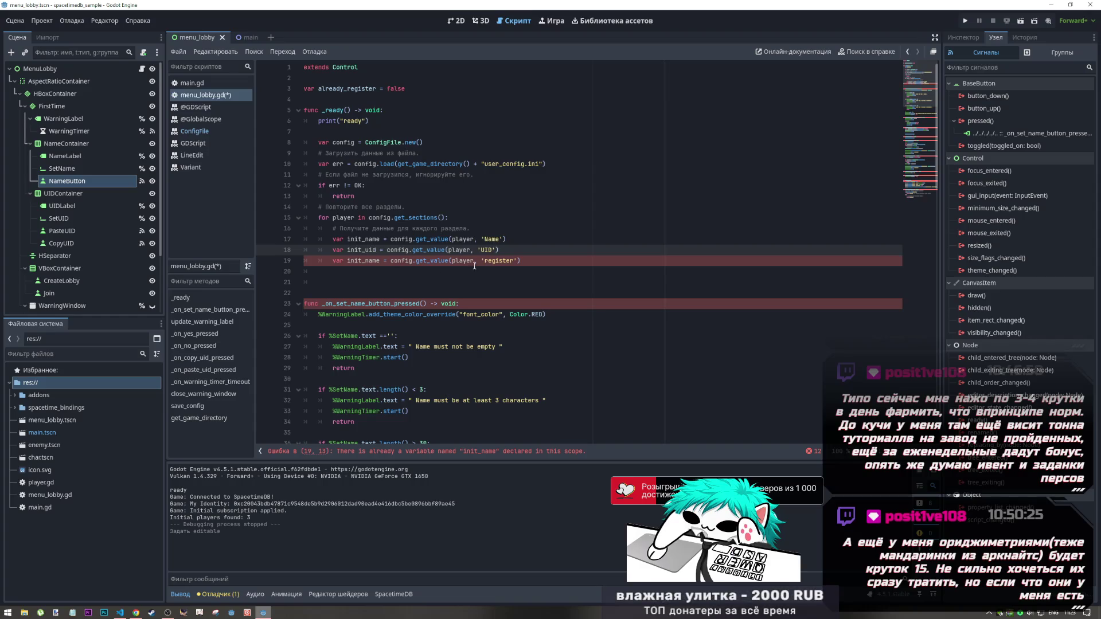
{"action": "left_click_drag", "start_coordinate": [379, 262], "coordinate": [366, 260]}
{"action": "type", "text": "registerstatus"}
Write %SetName.disable = init_registerstatus on line 21 by dragging in the SetName node
{"action": "double_click", "coordinate": [403, 259]}
{"action": "key", "text": "ctrl+c"}
{"action": "left_click", "coordinate": [427, 282]}
{"action": "key", "text": "ctrl+v"}
{"action": "key", "text": "ctrl+z"}
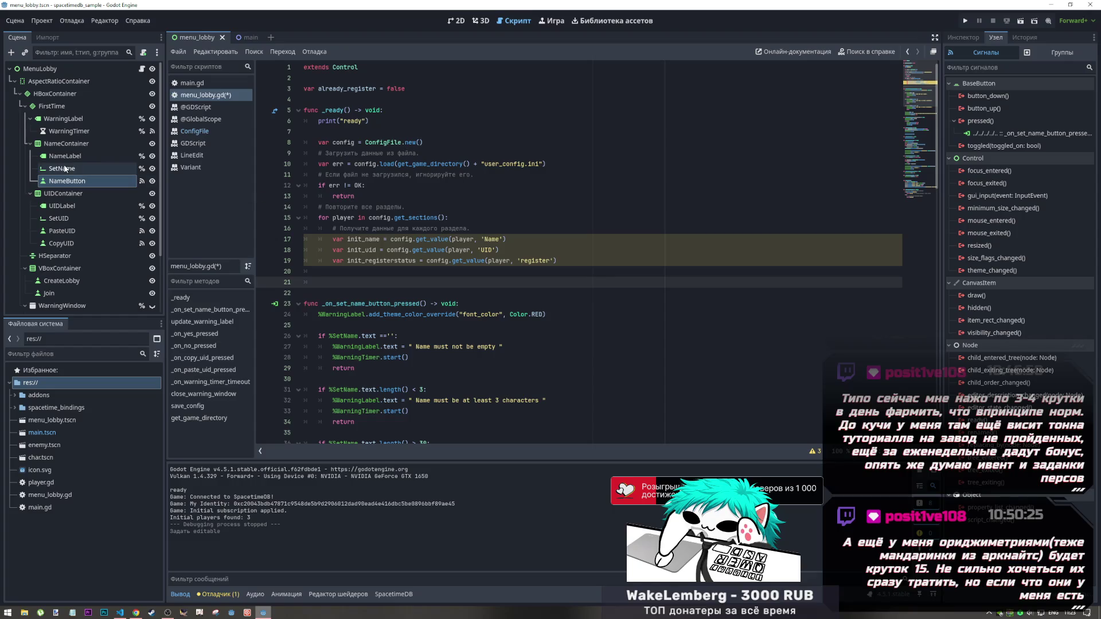
{"action": "mouse_move", "coordinate": [70, 172]}
{"action": "left_mouse_down"}
{"action": "mouse_move", "coordinate": [74, 195]}
{"action": "mouse_move", "coordinate": [334, 281]}
{"action": "mouse_move", "coordinate": [71, 175]}
{"action": "mouse_move", "coordinate": [324, 281]}
{"action": "left_mouse_up"}
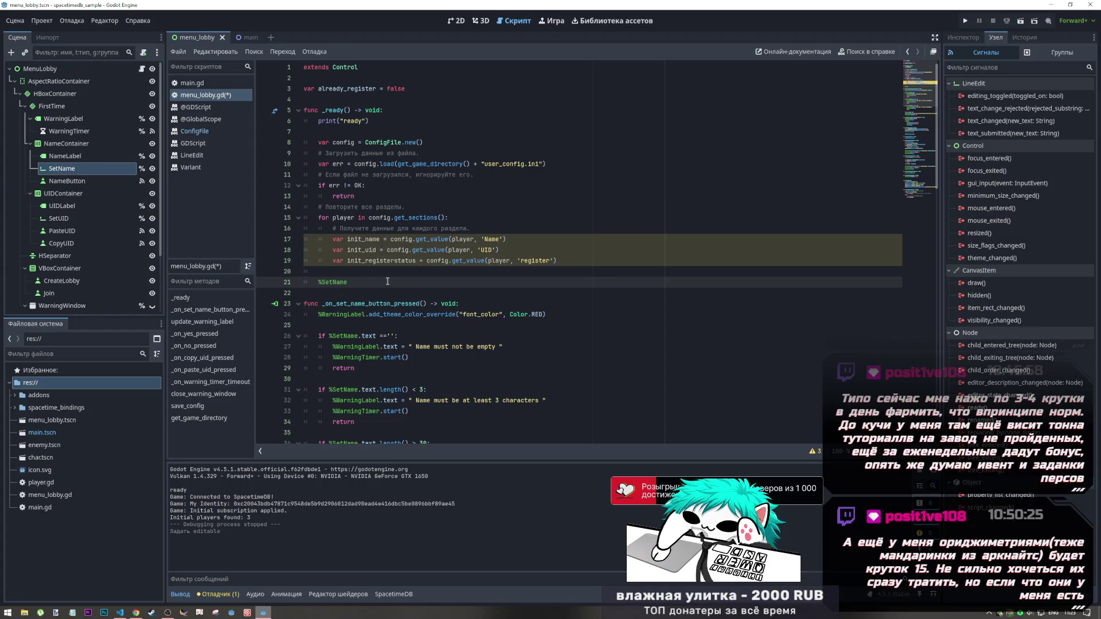
{"action": "type", "text": "."}
{"action": "key", "text": "ctrl+v"}
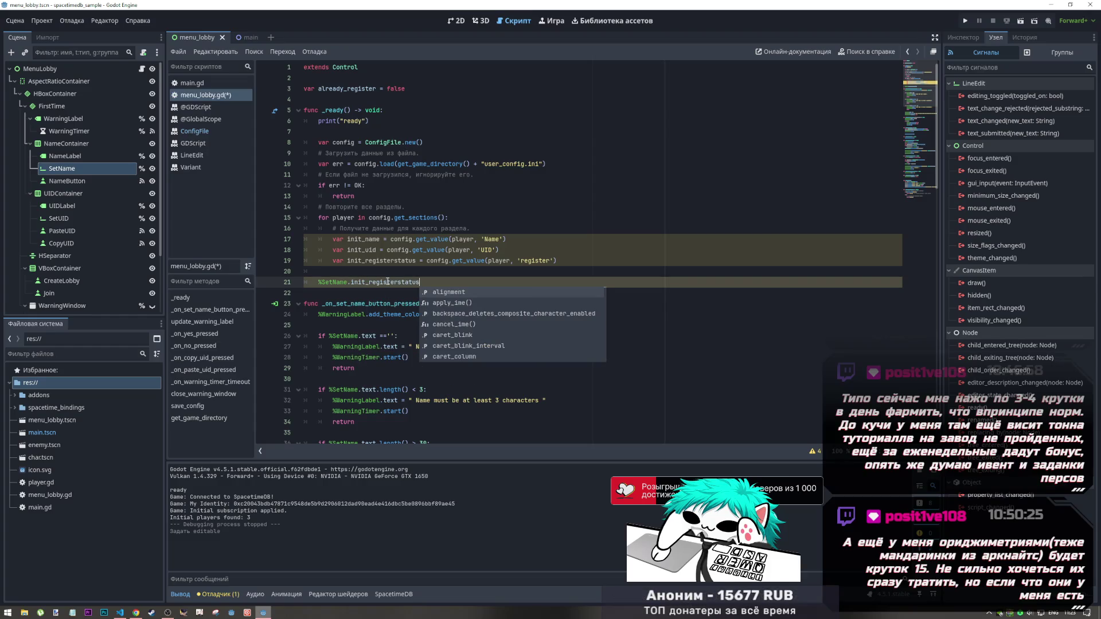
{"action": "type", "text": "="}
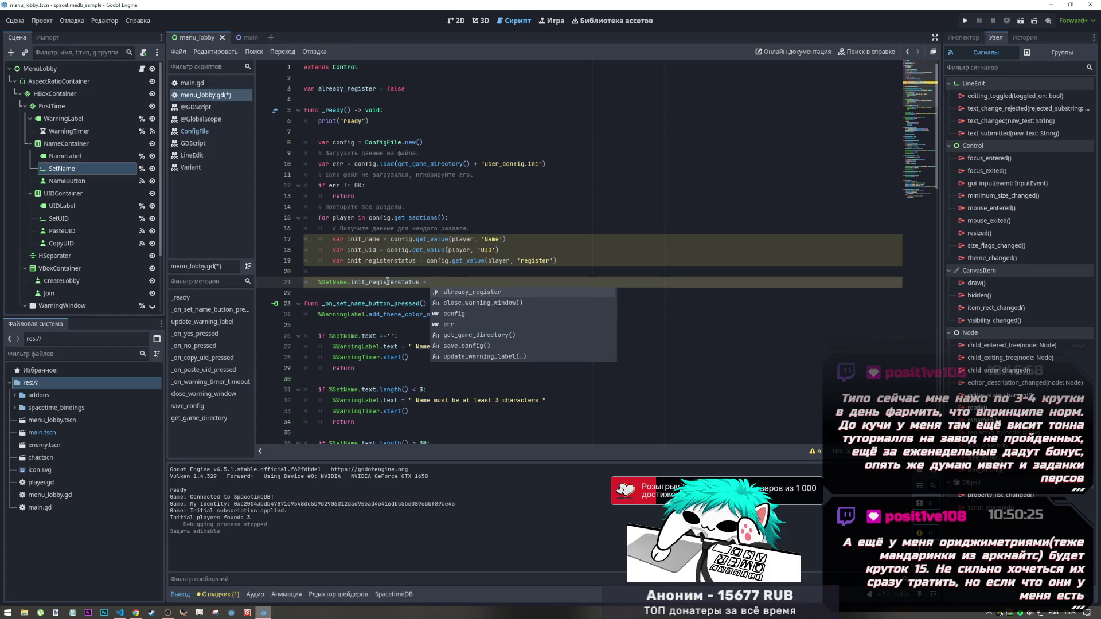
{"action": "key", "text": "BackSpace"}
{"action": "key", "text": "BackSpace"}
{"action": "key", "text": "BackSpace"}
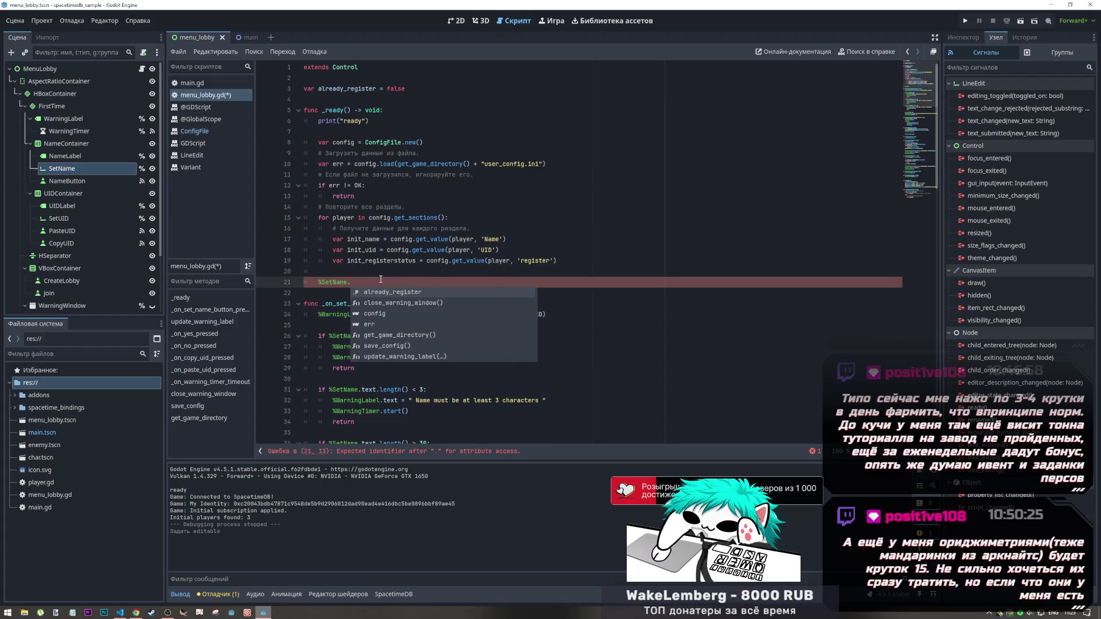
{"action": "type", "text": "dis"}
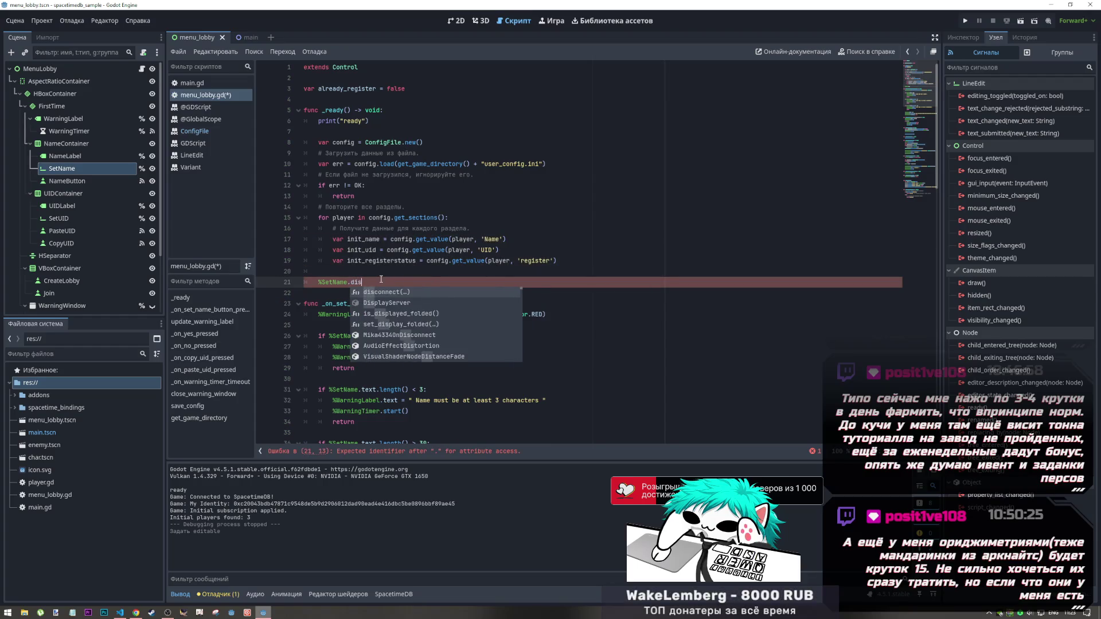
{"action": "type", "text": "able"}
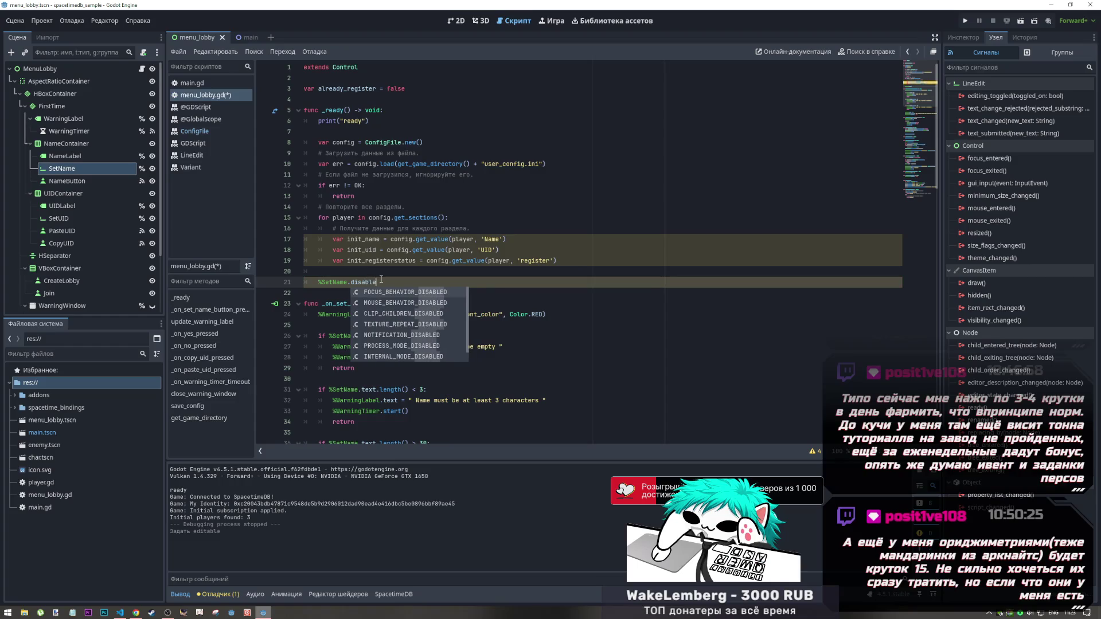
{"action": "type", "text": " = init_registerstatus"}
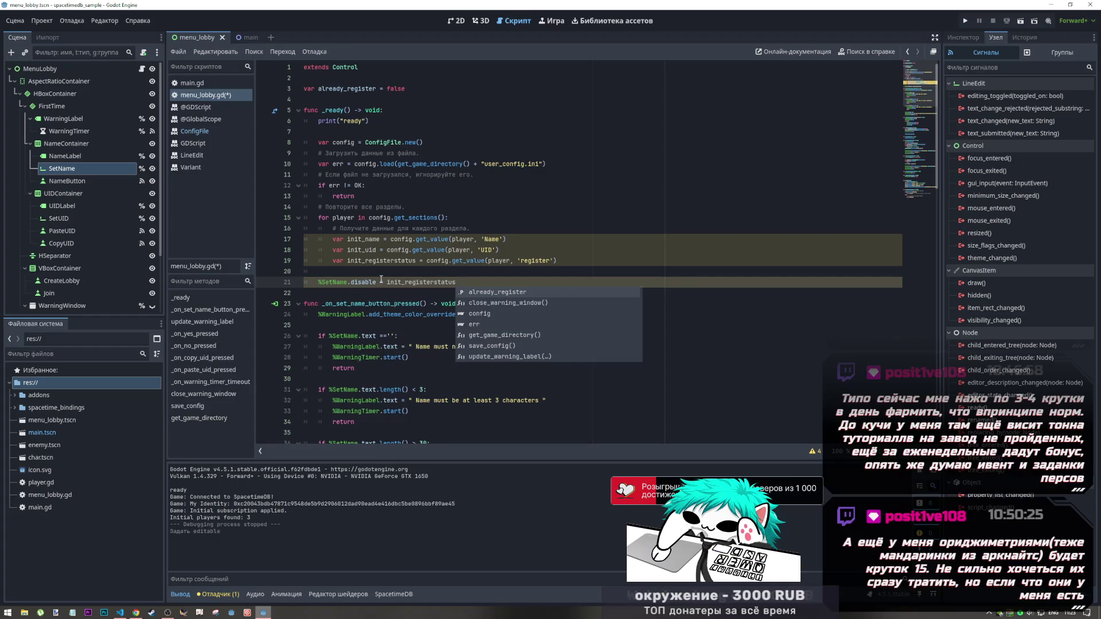
{"action": "key", "text": "Escape"}
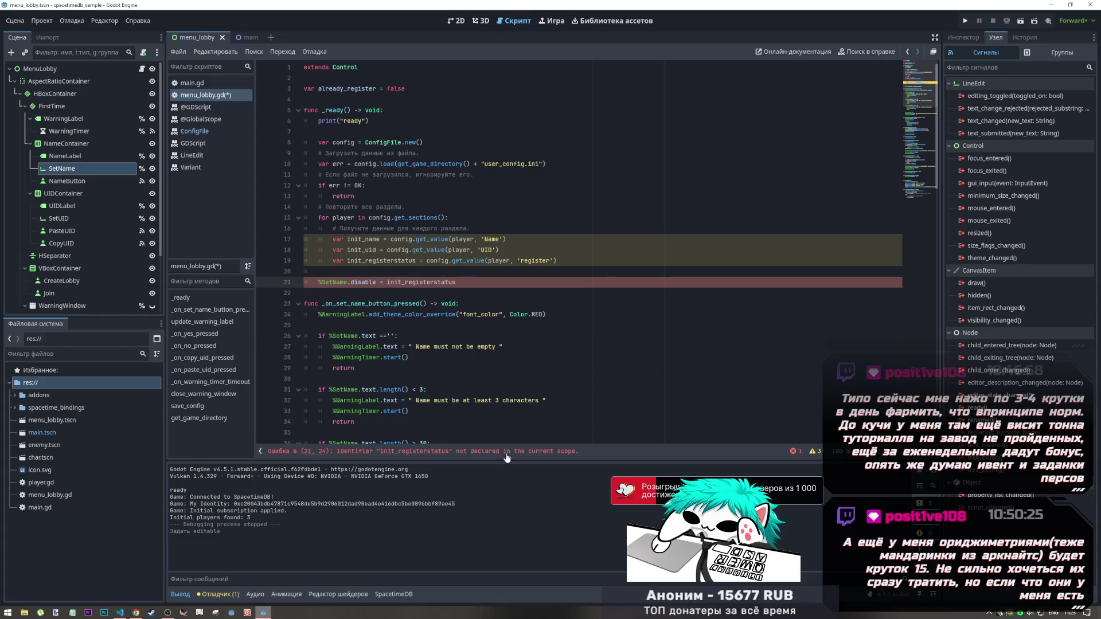
Indent the SetName line into the for loop and select the three variable declarations
{"action": "left_click_drag", "start_coordinate": [313, 282], "coordinate": [362, 282]}
{"action": "key", "text": "Tab"}
{"action": "left_click", "coordinate": [339, 272]}
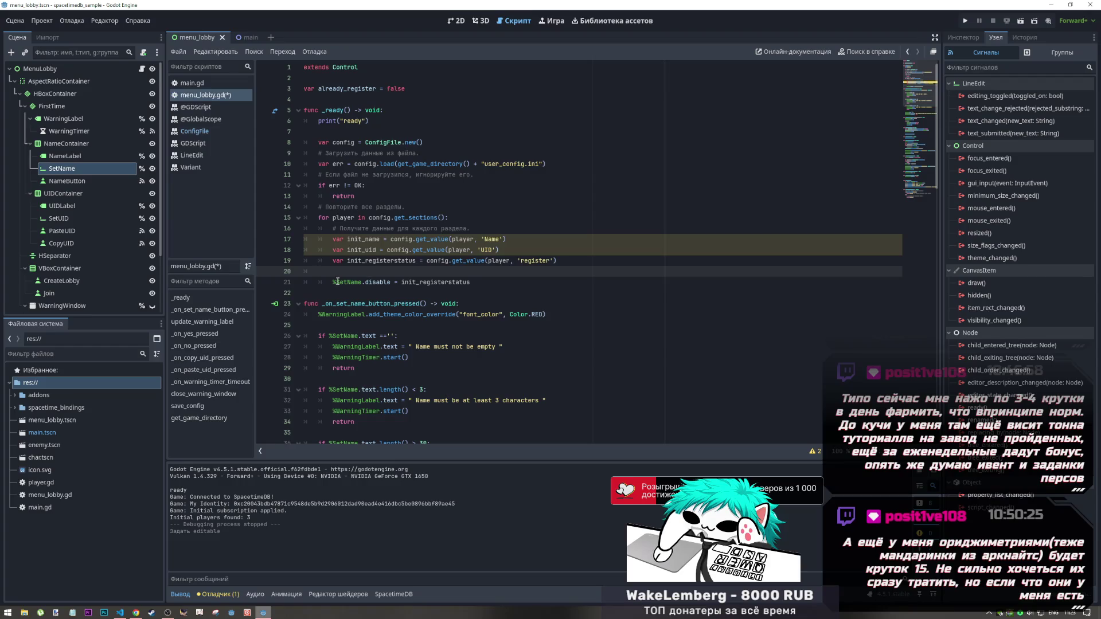
{"action": "left_click", "coordinate": [380, 239]}
{"action": "key", "text": "Up"}
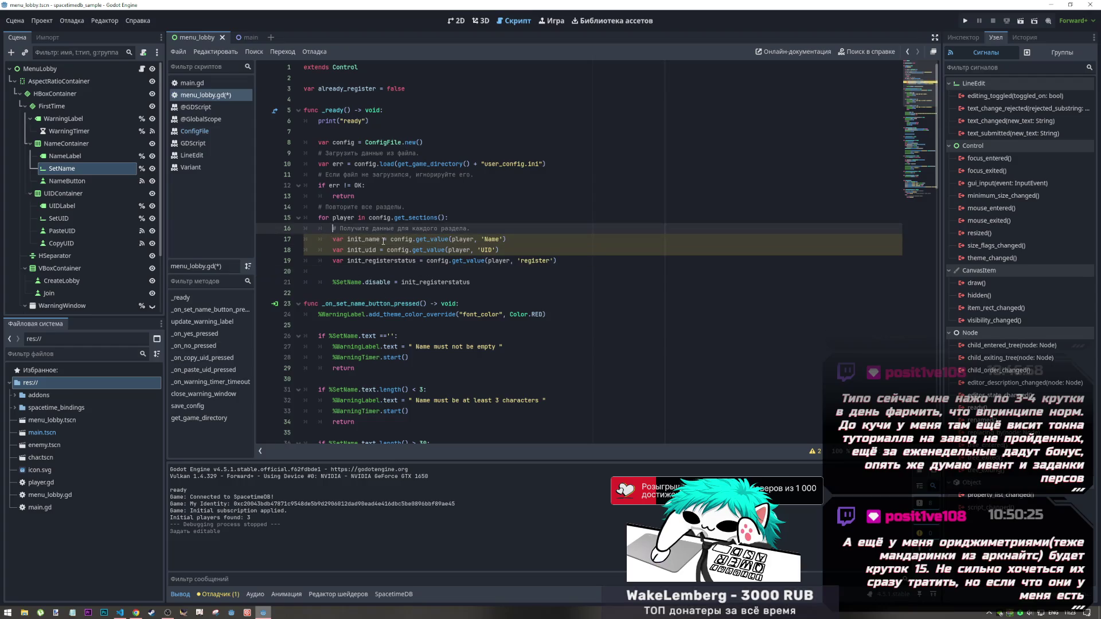
{"action": "mouse_move", "coordinate": [387, 239]}
{"action": "left_mouse_down"}
{"action": "mouse_move", "coordinate": [318, 239]}
{"action": "mouse_move", "coordinate": [333, 239]}
{"action": "left_mouse_up"}
{"action": "left_click", "coordinate": [348, 239]}
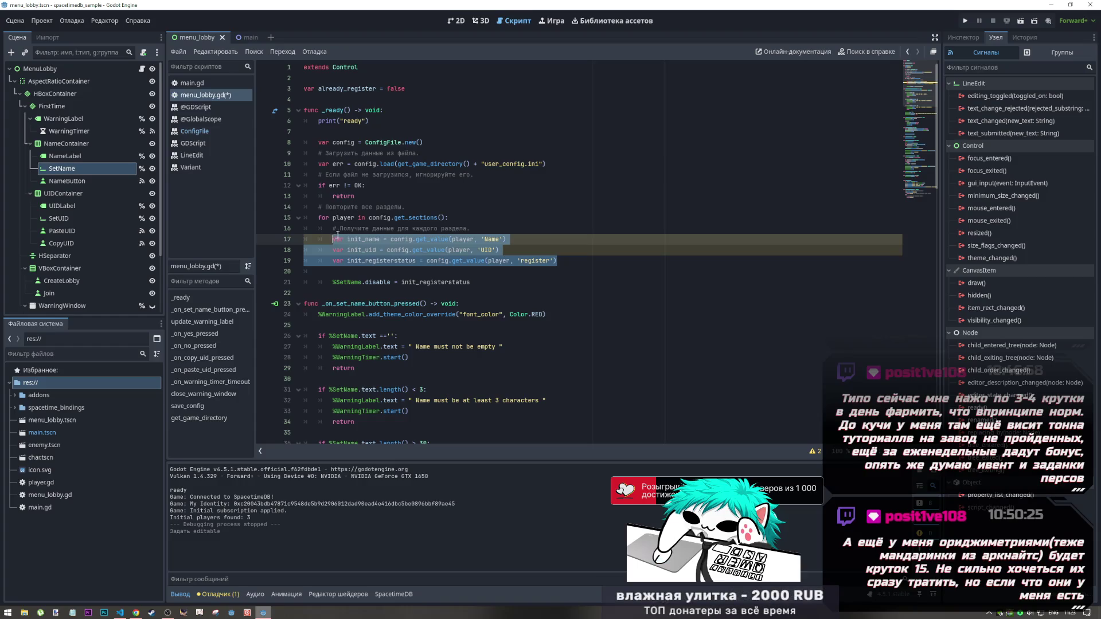
Paste the init_name, init_uid and init_registerstatus declarations above the section loop and align their indentation
{"action": "left_click", "coordinate": [421, 210]}
{"action": "key", "text": "Return"}
{"action": "key", "text": "ctrl+v"}
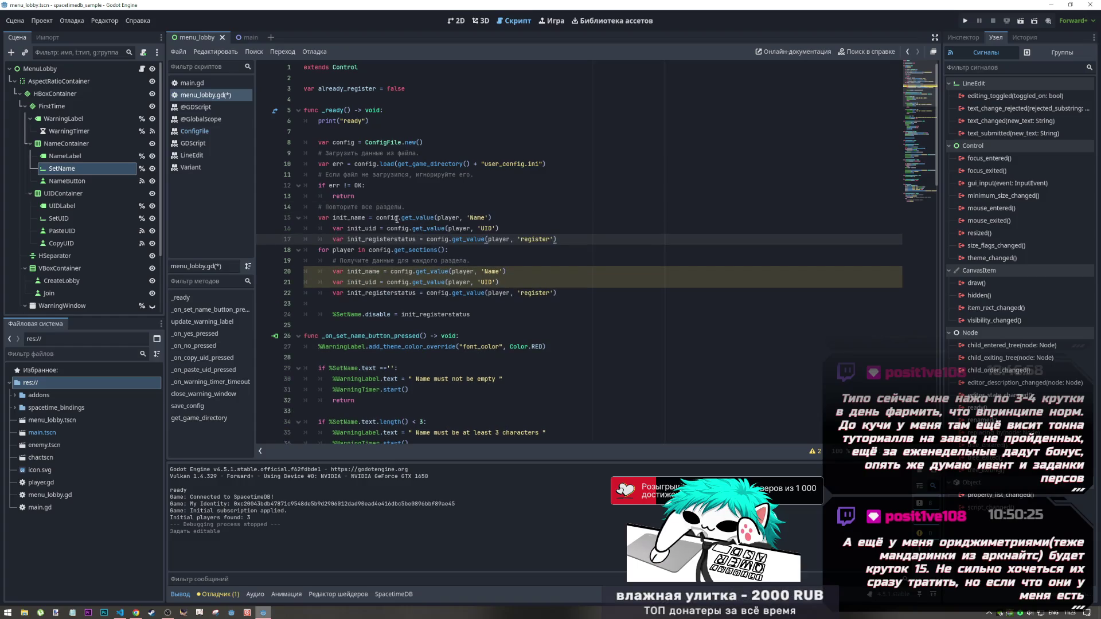
{"action": "left_click_drag", "start_coordinate": [362, 228], "coordinate": [362, 239]}
{"action": "key", "text": "shift+Tab"}
{"action": "key", "text": "Down"}
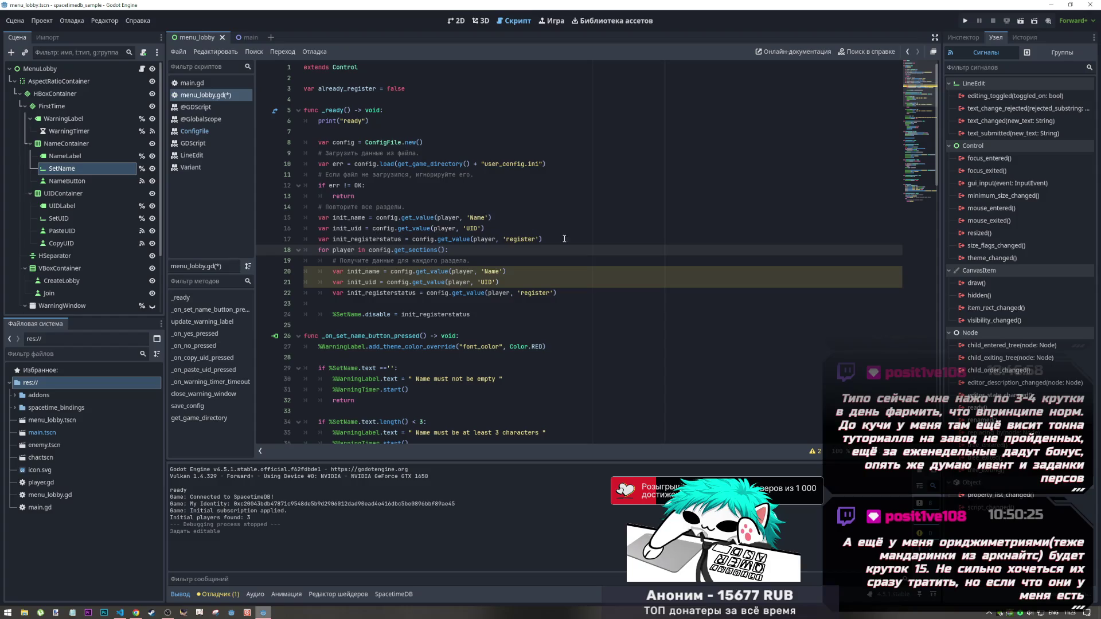
Strip the config get_value lookups from the three new declarations, leaving plain variable declarations
{"action": "left_click_drag", "start_coordinate": [493, 217], "coordinate": [365, 217]}
{"action": "key", "text": "BackSpace"}
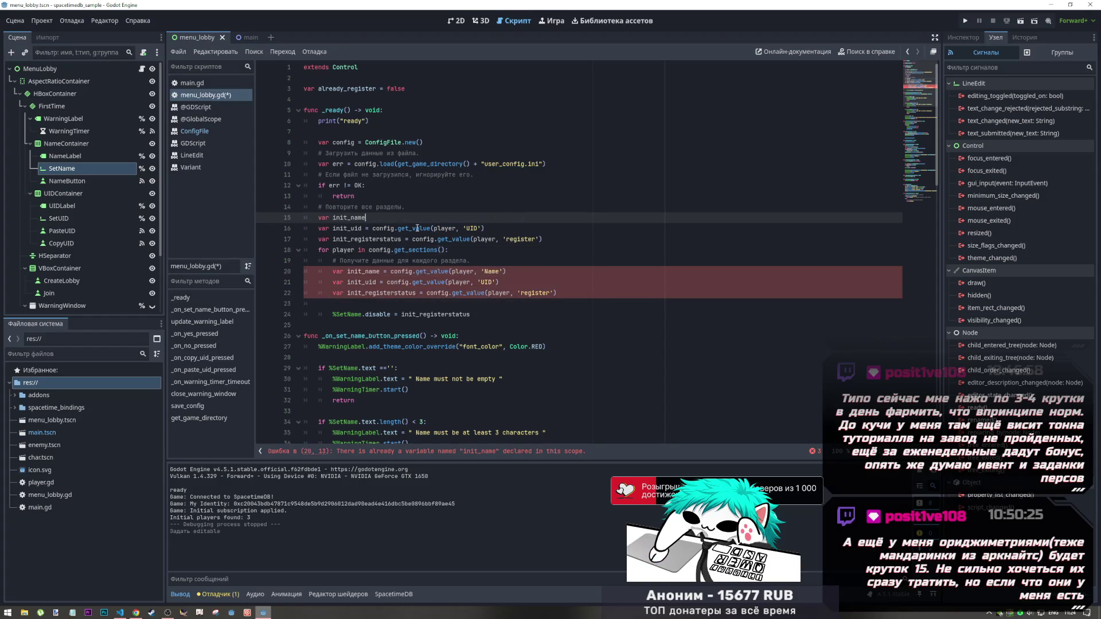
{"action": "left_click_drag", "start_coordinate": [485, 228], "coordinate": [366, 228]}
{"action": "key", "text": "BackSpace"}
{"action": "left_click", "coordinate": [542, 239]}
{"action": "left_click_drag", "start_coordinate": [542, 239], "coordinate": [402, 239]}
{"action": "key", "text": "BackSpace"}
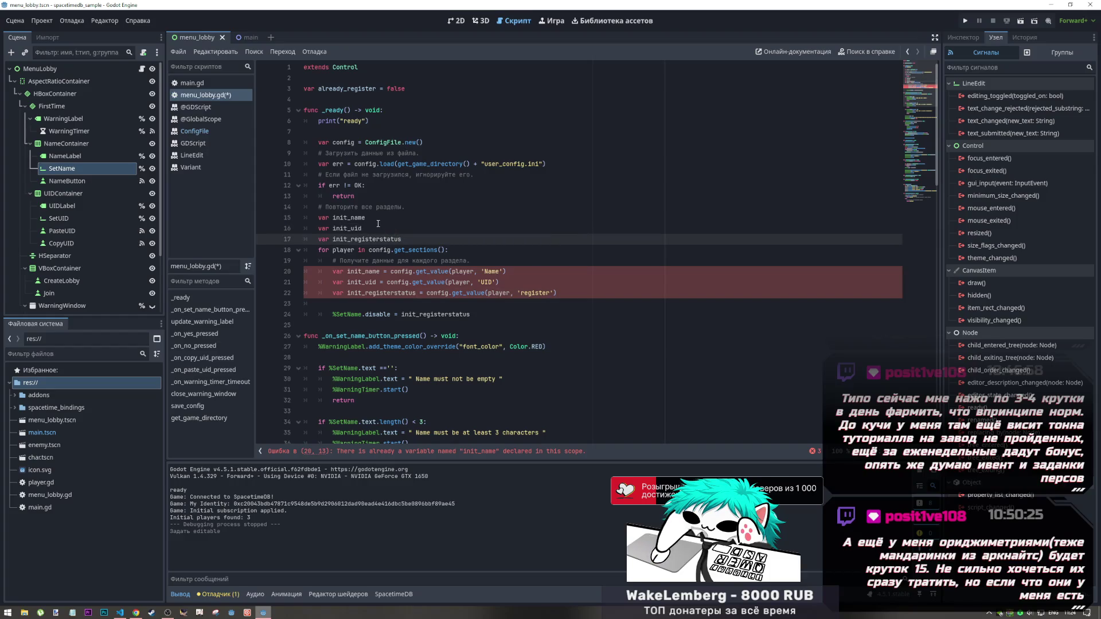
{"action": "key", "text": "Return"}
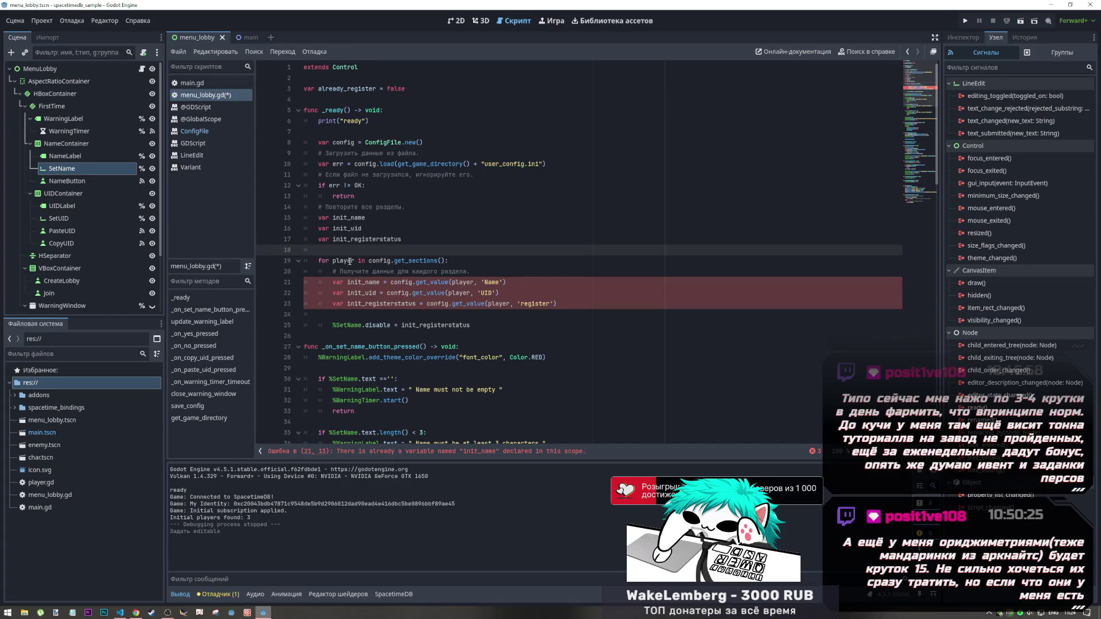
Remove 'var' from the three assignments inside the loop (lines 21–23) and save the script
{"action": "left_click", "coordinate": [381, 282]}
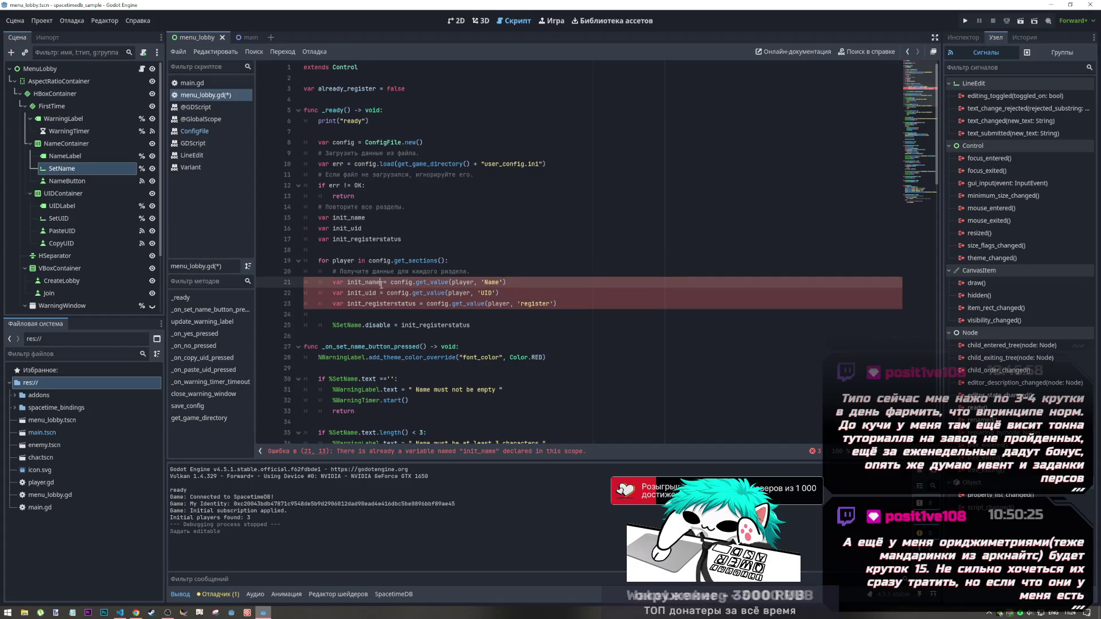
{"action": "left_click", "coordinate": [416, 304]}
{"action": "mouse_move", "coordinate": [414, 304]}
{"action": "left_mouse_down"}
{"action": "mouse_move", "coordinate": [333, 304]}
{"action": "mouse_move", "coordinate": [347, 304]}
{"action": "left_mouse_up"}
{"action": "left_click", "coordinate": [344, 282]}
{"action": "key", "text": "BackSpace"}
{"action": "double_click", "coordinate": [413, 325]}
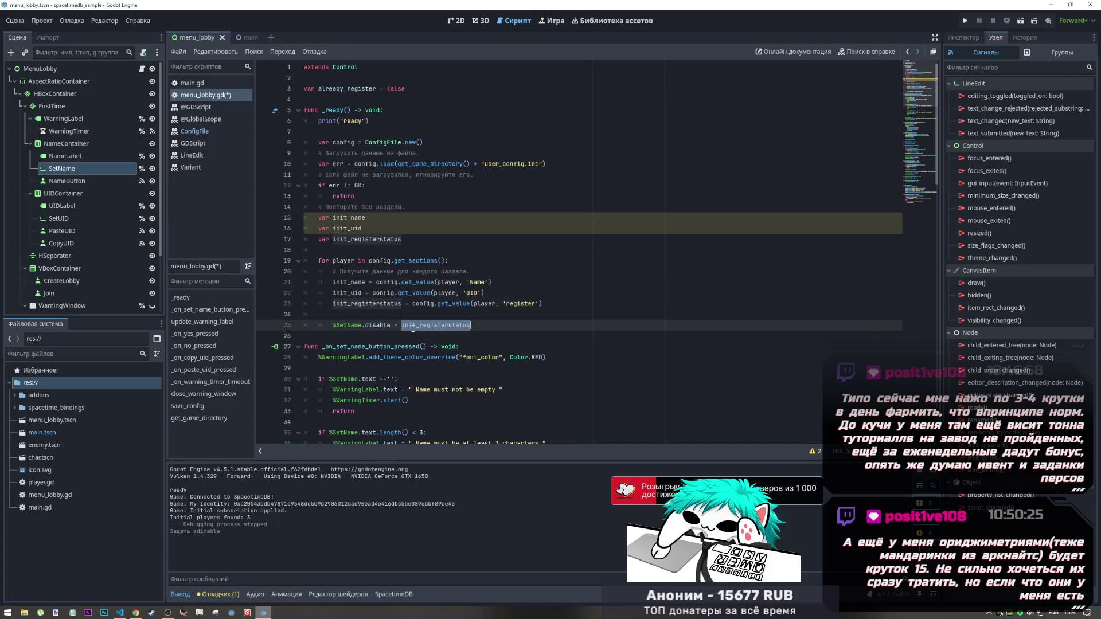
{"action": "left_click", "coordinate": [484, 325]}
{"action": "key", "text": "ctrl+s"}
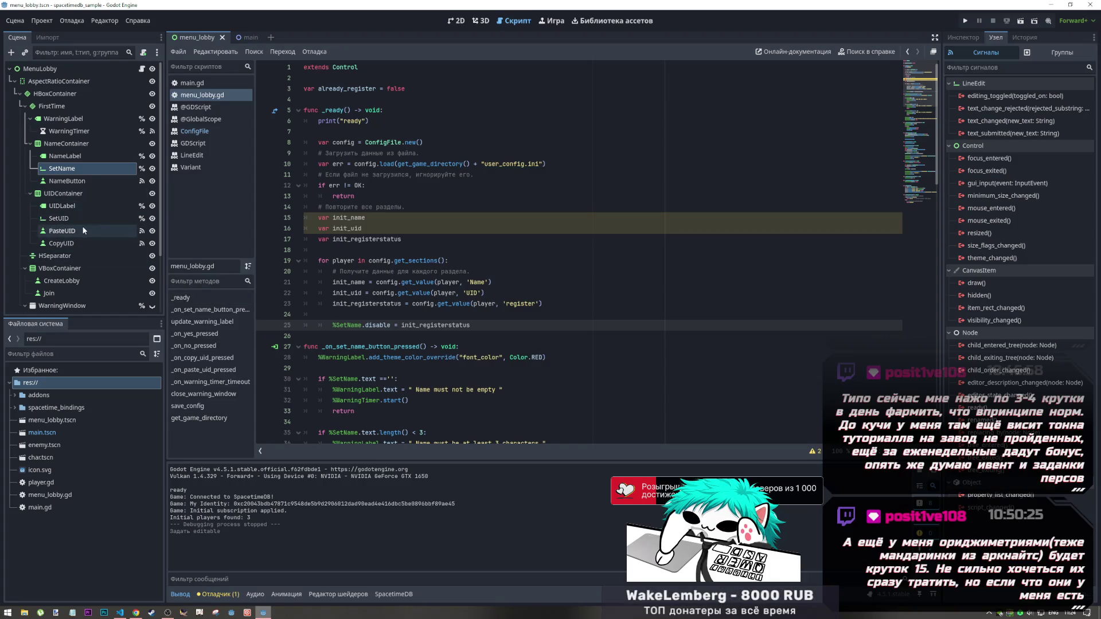
Add a new line after line 25 starting with '%SetUID.' by dragging the SetUID node into the script
{"action": "key", "text": "Return"}
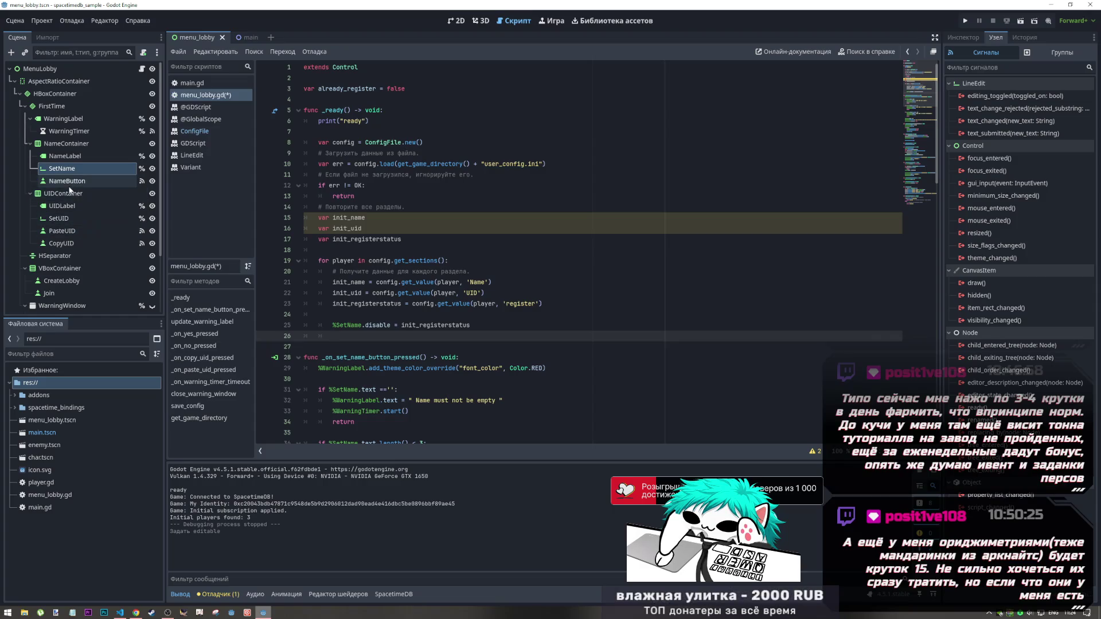
{"action": "mouse_move", "coordinate": [57, 218]}
{"action": "left_mouse_down"}
{"action": "mouse_move", "coordinate": [348, 387]}
{"action": "mouse_move", "coordinate": [345, 336]}
{"action": "left_mouse_up"}
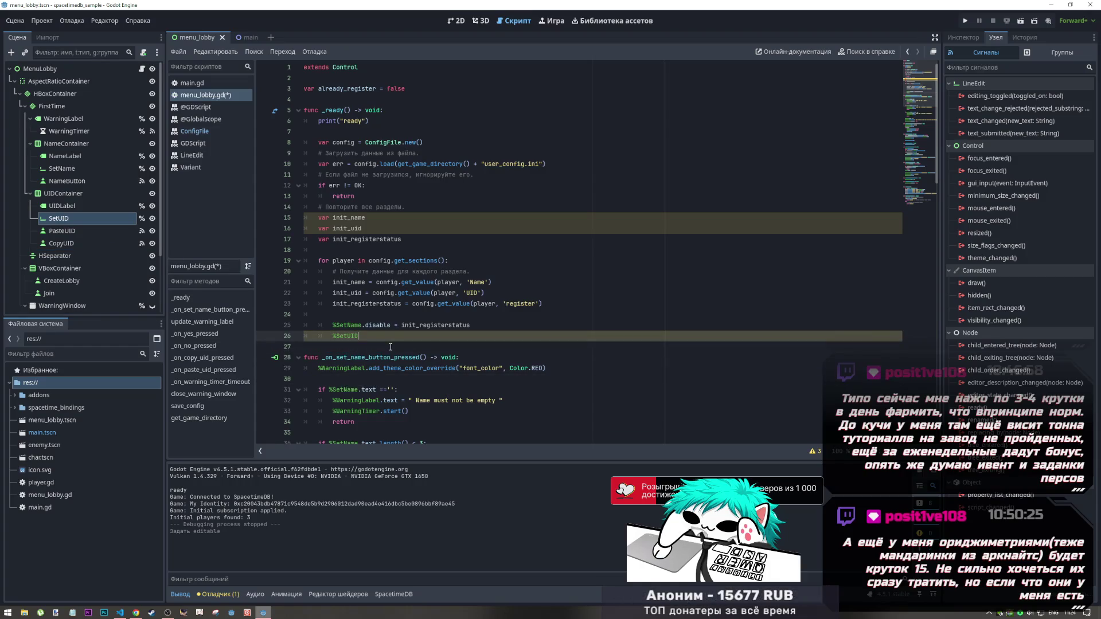
{"action": "type", "text": "."}
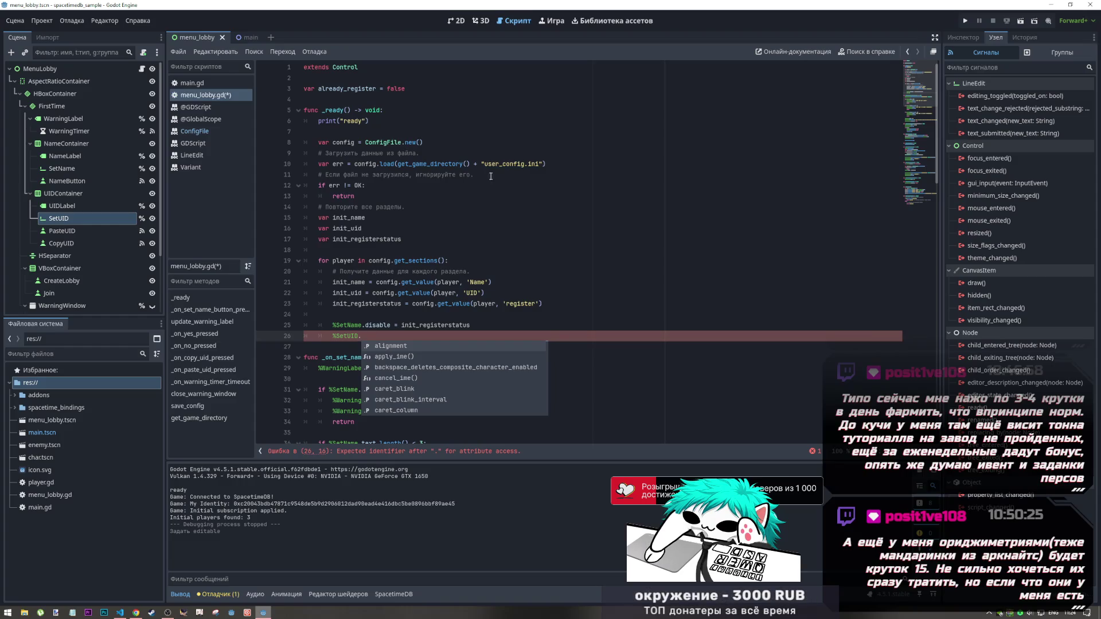
Switch to the 2D workspace to view the lobby scene layout
{"action": "scroll", "coordinate": [443, 337], "scroll_direction": "down", "scroll_amount": 1}
{"action": "scroll", "coordinate": [442, 337], "scroll_direction": "down", "scroll_amount": 5}
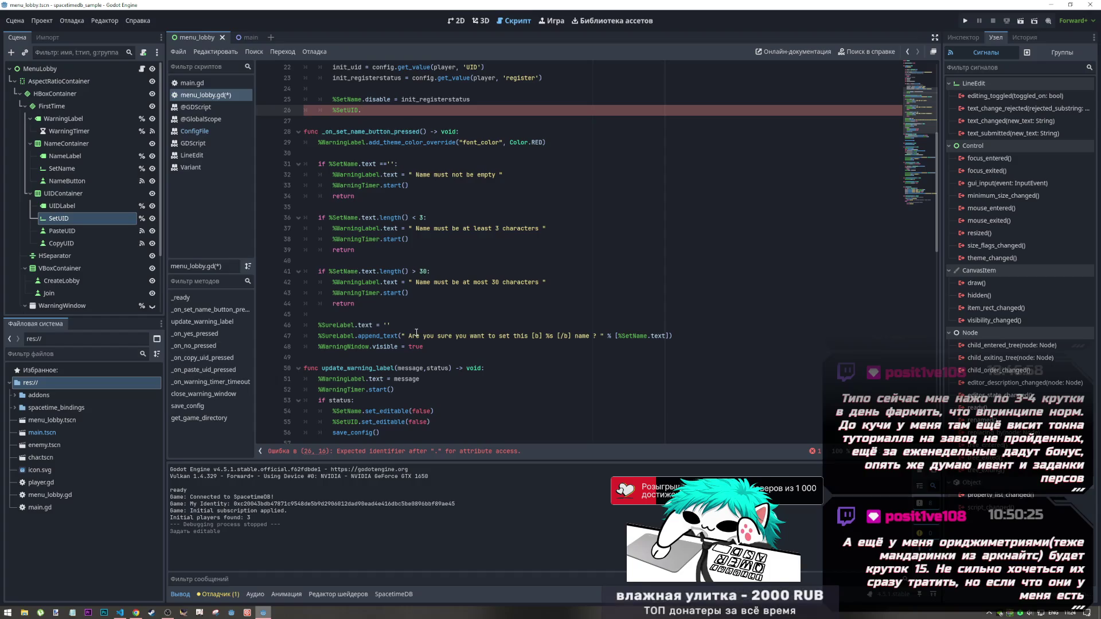
{"action": "scroll", "coordinate": [416, 333], "scroll_direction": "down", "scroll_amount": 6}
{"action": "scroll", "coordinate": [418, 331], "scroll_direction": "up", "scroll_amount": 5}
{"action": "scroll", "coordinate": [418, 331], "scroll_direction": "up", "scroll_amount": 7}
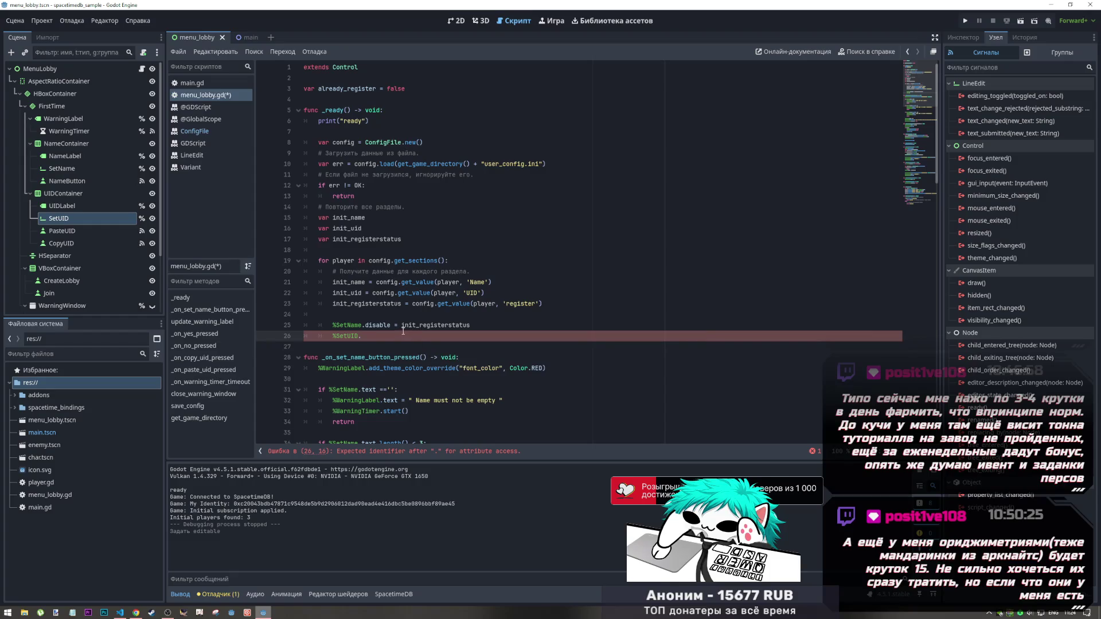
{"action": "left_click", "coordinate": [456, 21]}
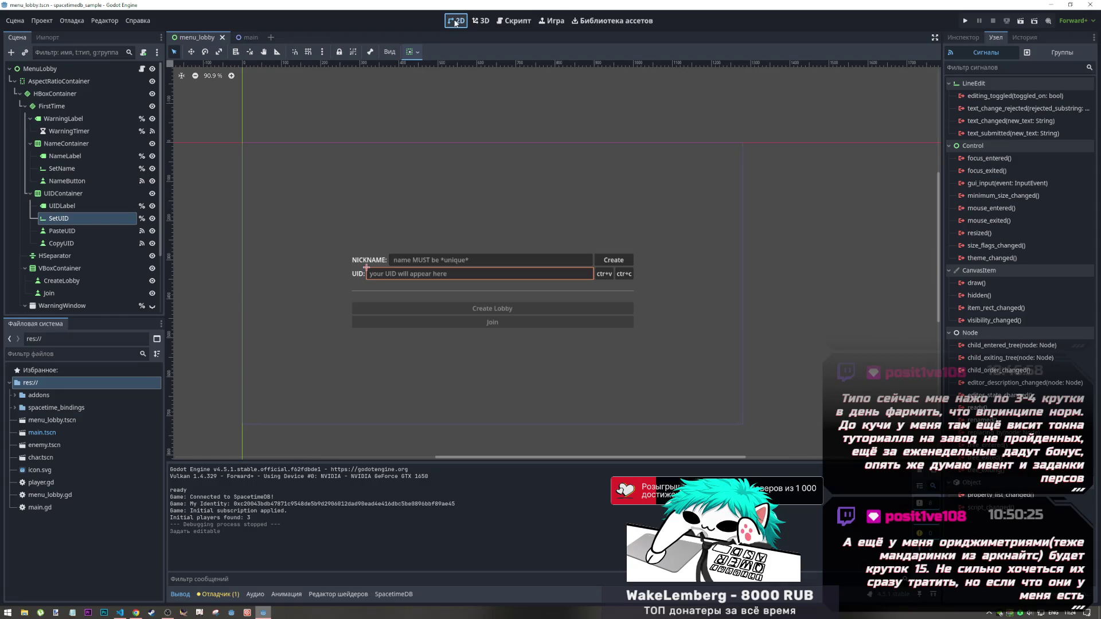
Check the SetName field's Editable property in the Inspector, leaving it enabled
{"action": "left_click", "coordinate": [514, 21]}
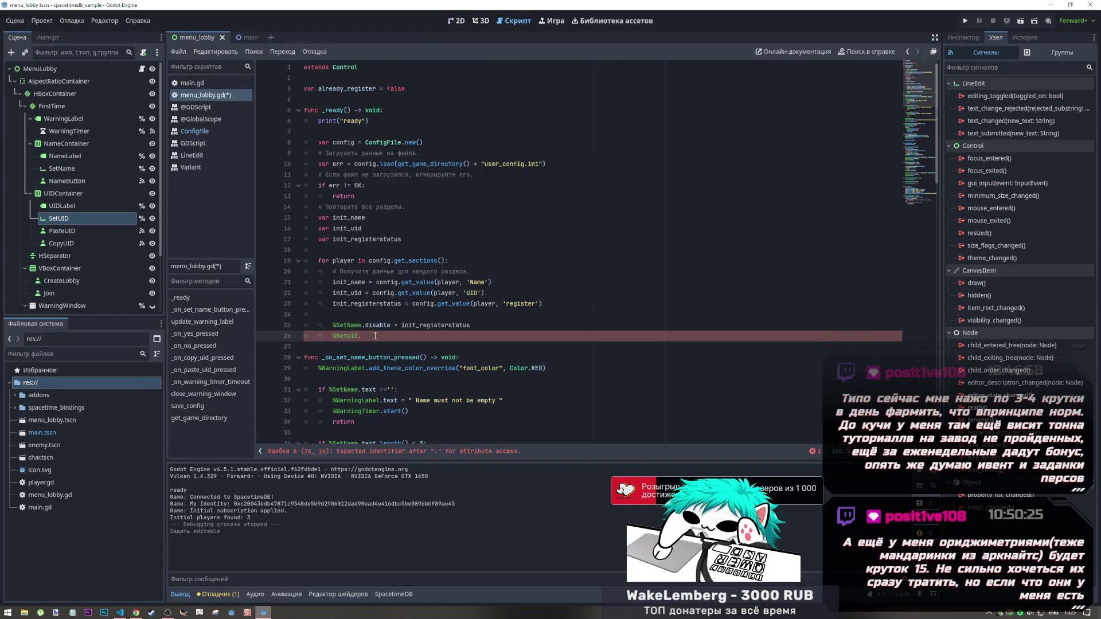
{"action": "scroll", "coordinate": [379, 341], "scroll_direction": "down", "scroll_amount": 10}
{"action": "scroll", "coordinate": [384, 347], "scroll_direction": "up", "scroll_amount": 10}
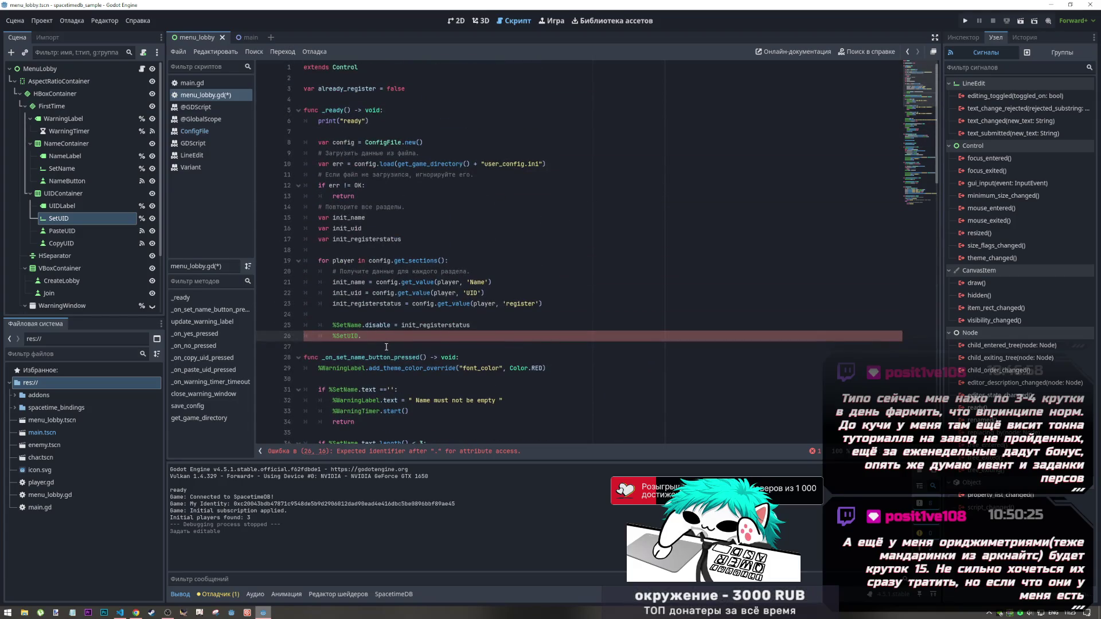
{"action": "left_click", "coordinate": [459, 22]}
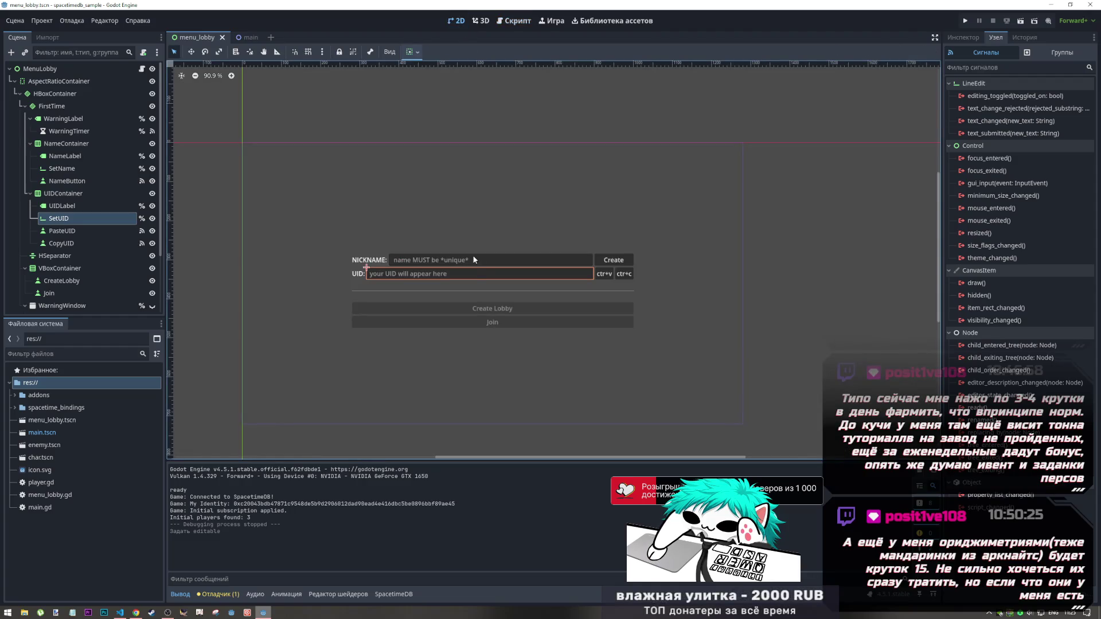
{"action": "left_click", "coordinate": [978, 37]}
{"action": "left_click", "coordinate": [1023, 162]}
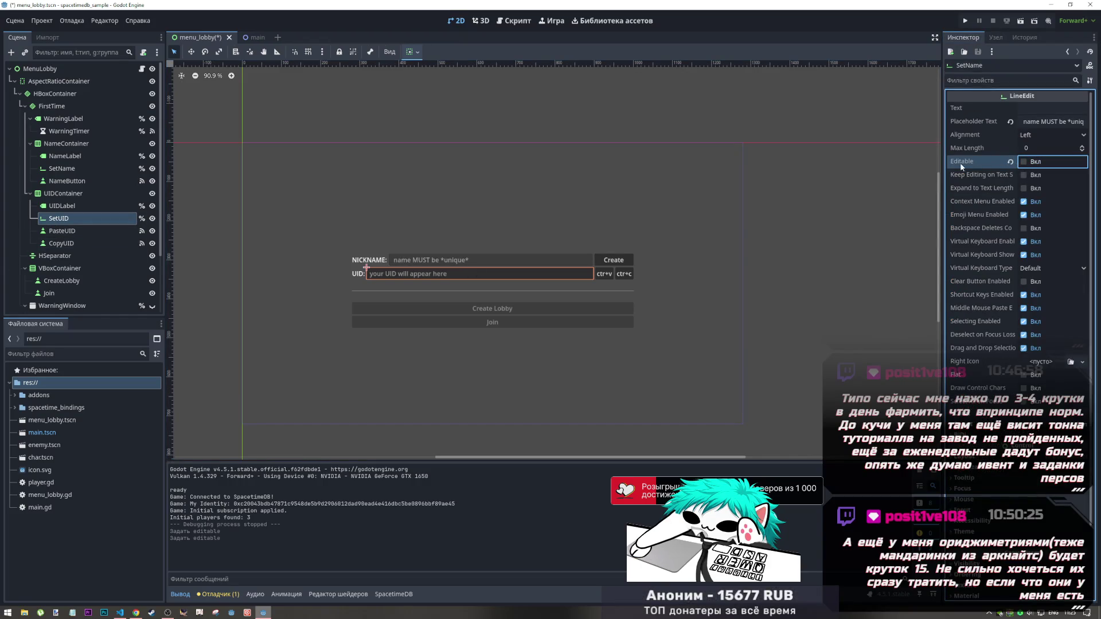
{"action": "left_click", "coordinate": [1024, 162]}
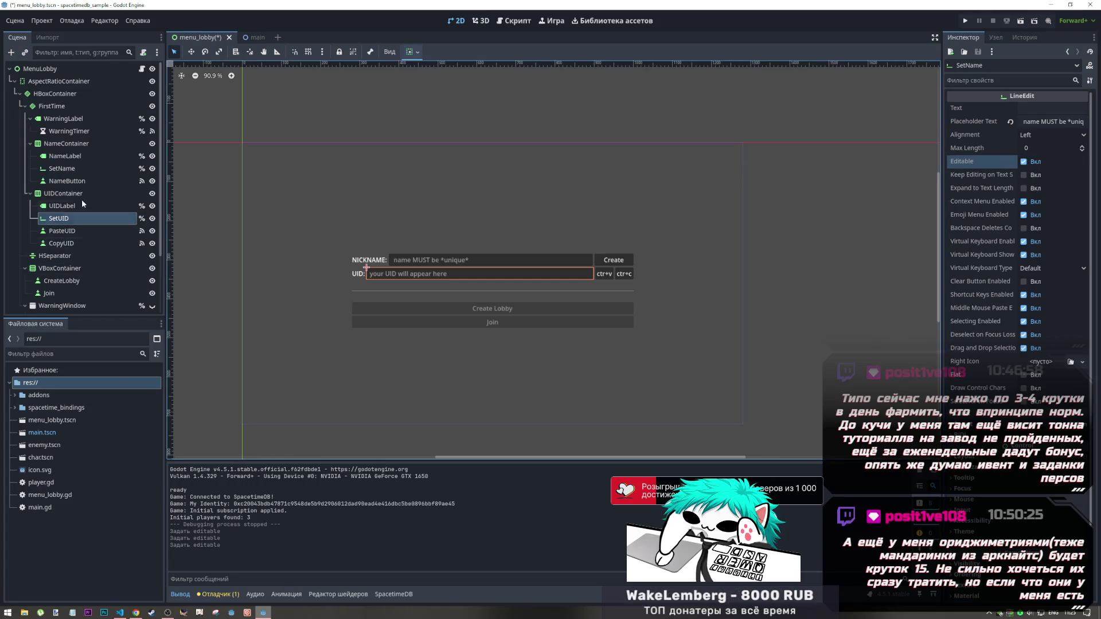
Turn off Editable on the SetUID field and save the lobby scene
{"action": "left_click", "coordinate": [436, 260]}
{"action": "left_click", "coordinate": [436, 274]}
{"action": "left_click", "coordinate": [1024, 161]}
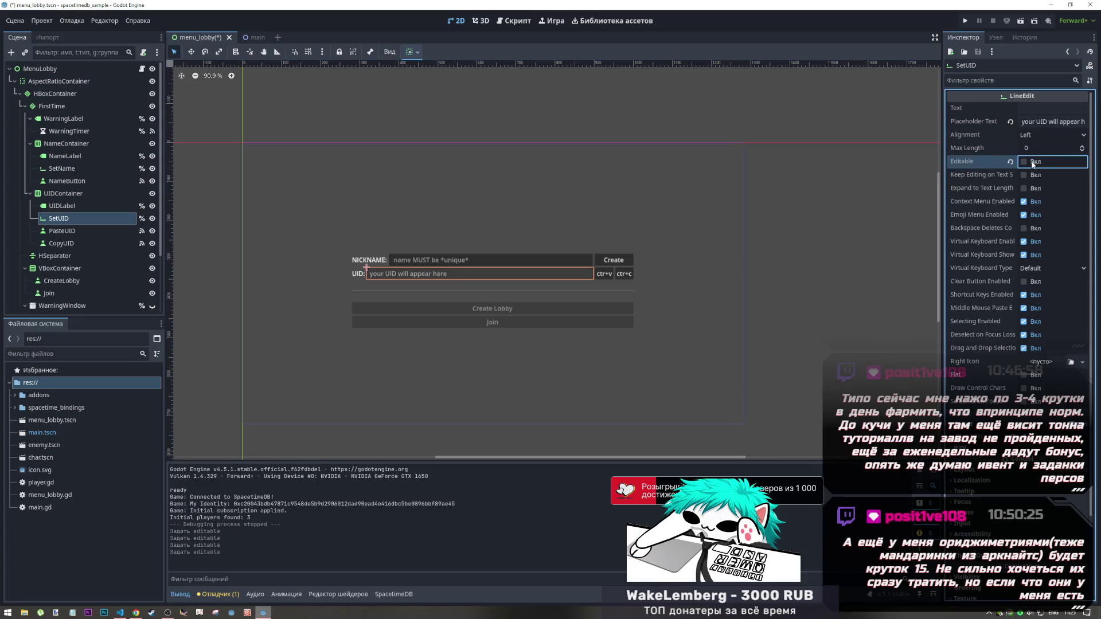
{"action": "key", "text": "ctrl+s"}
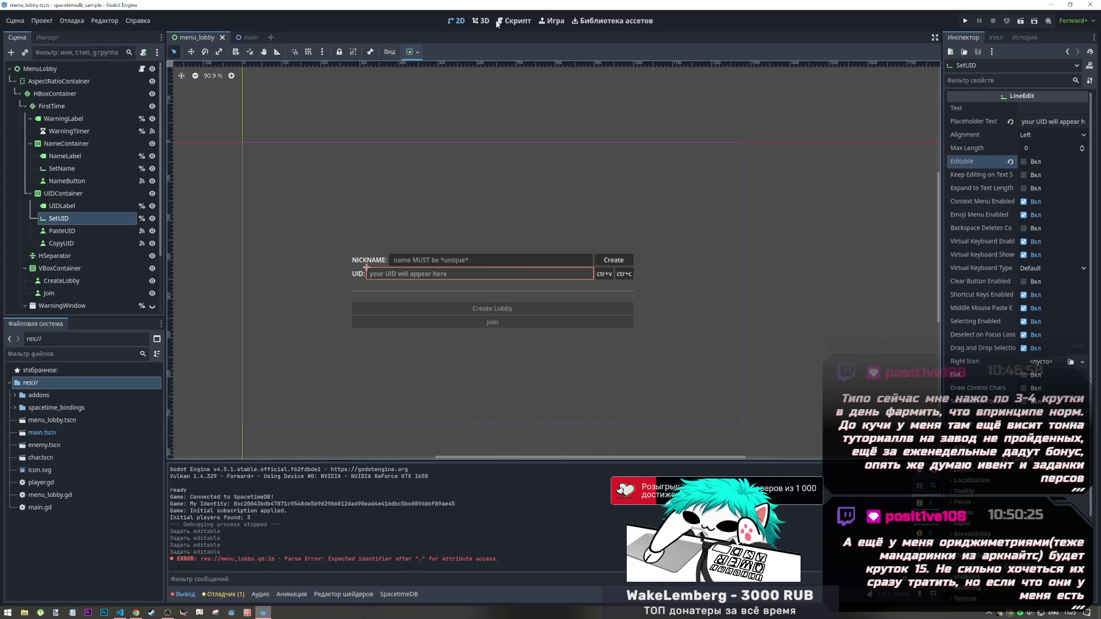
{"action": "key", "text": "ctrl+F3"}
Make line 25 '%SetName.editable = init_registerstatus' and line 26 '%SetUID.editable = !init_registerstatus'
{"action": "left_click_drag", "start_coordinate": [395, 325], "coordinate": [365, 325]}
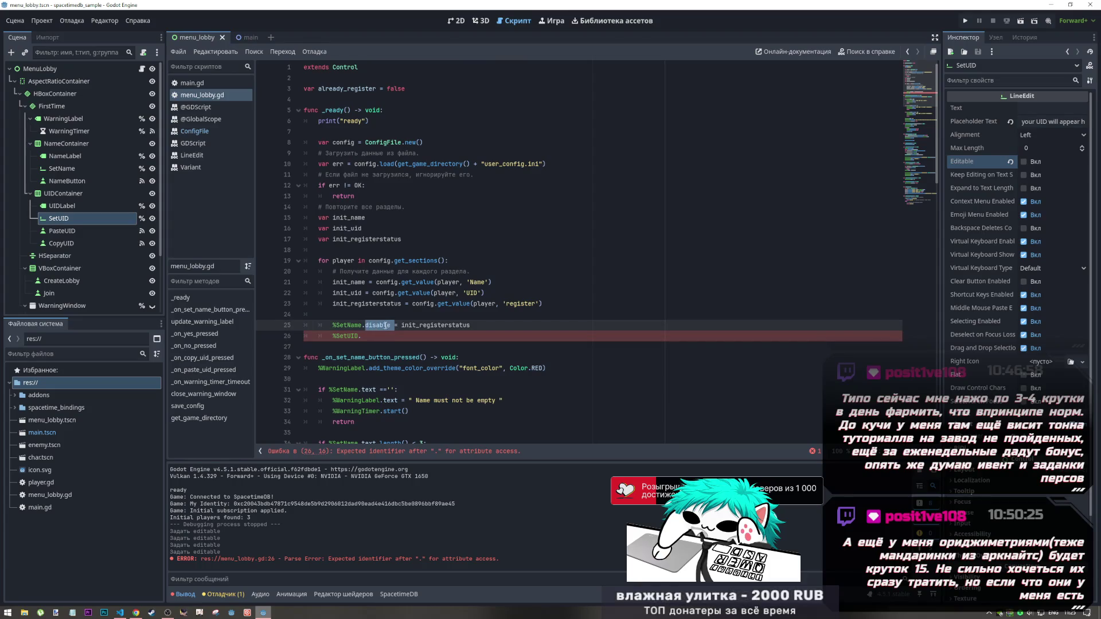
{"action": "type", "text": "editable"}
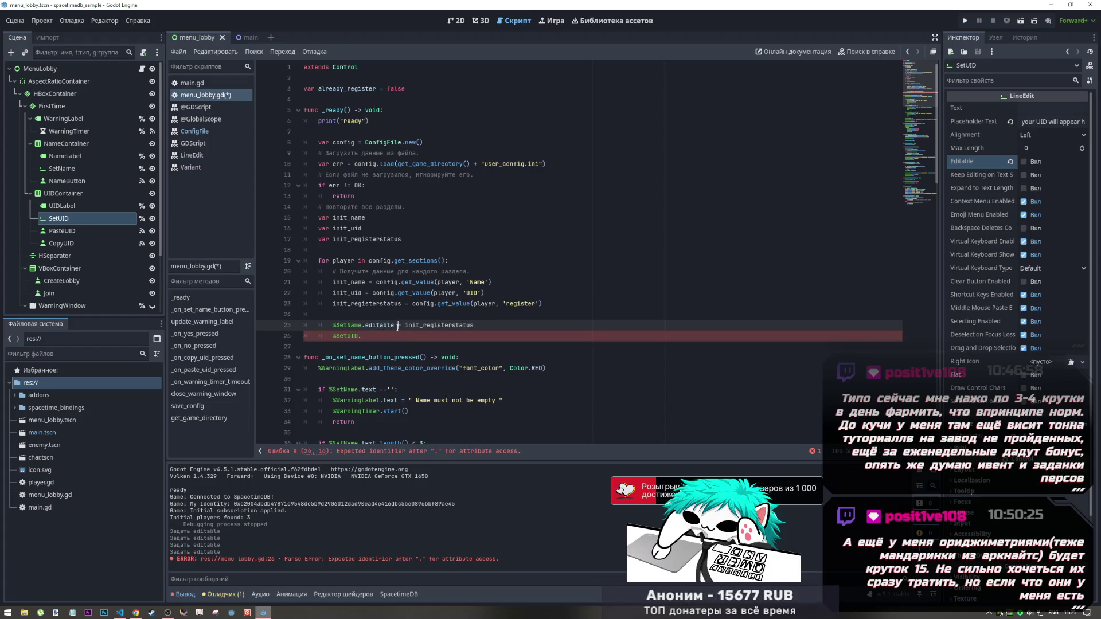
{"action": "left_click_drag", "start_coordinate": [481, 329], "coordinate": [334, 332]}
{"action": "left_click", "coordinate": [369, 337]}
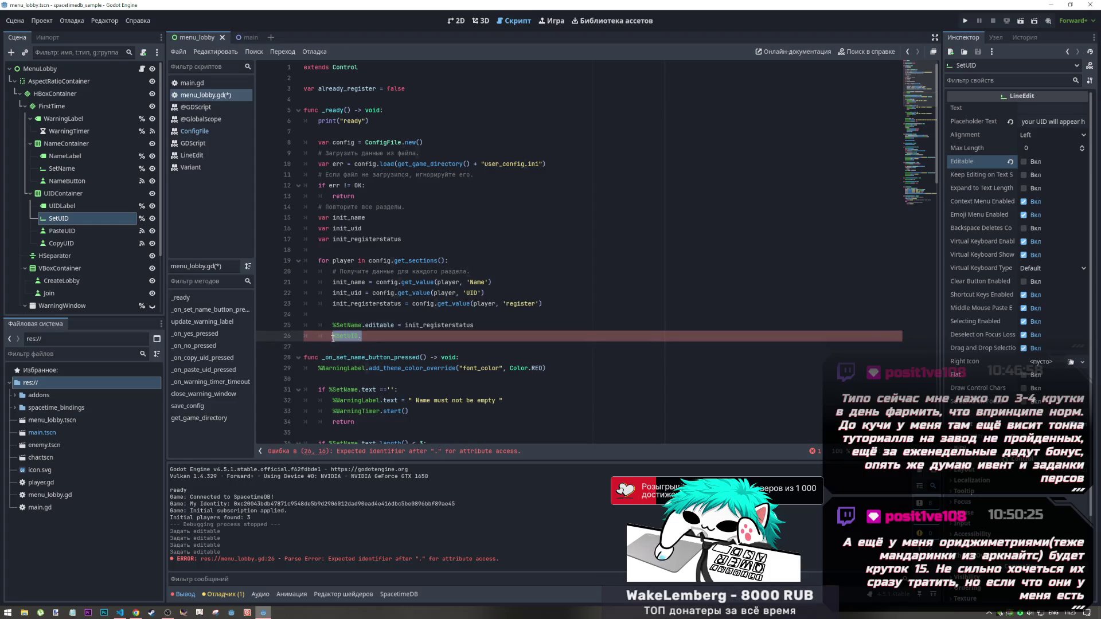
{"action": "left_click_drag", "start_coordinate": [473, 325], "coordinate": [363, 327]}
{"action": "key", "text": "ctrl+c"}
{"action": "left_click", "coordinate": [361, 336]}
{"action": "key", "text": "ctrl+v"}
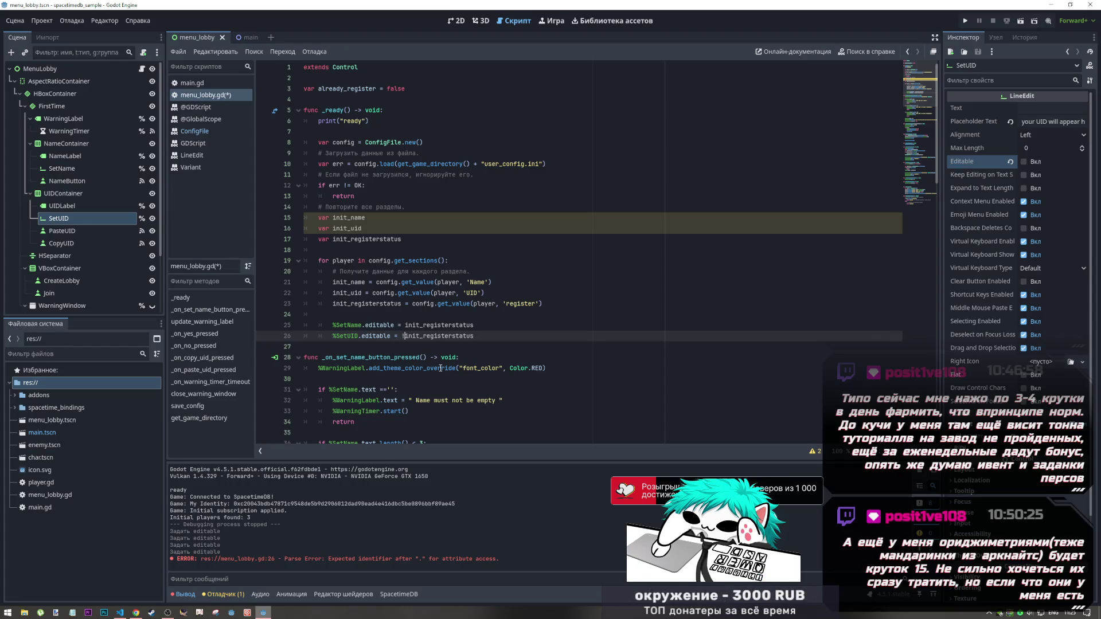
{"action": "mouse_move", "coordinate": [440, 369]}
{"action": "key", "text": "End"}
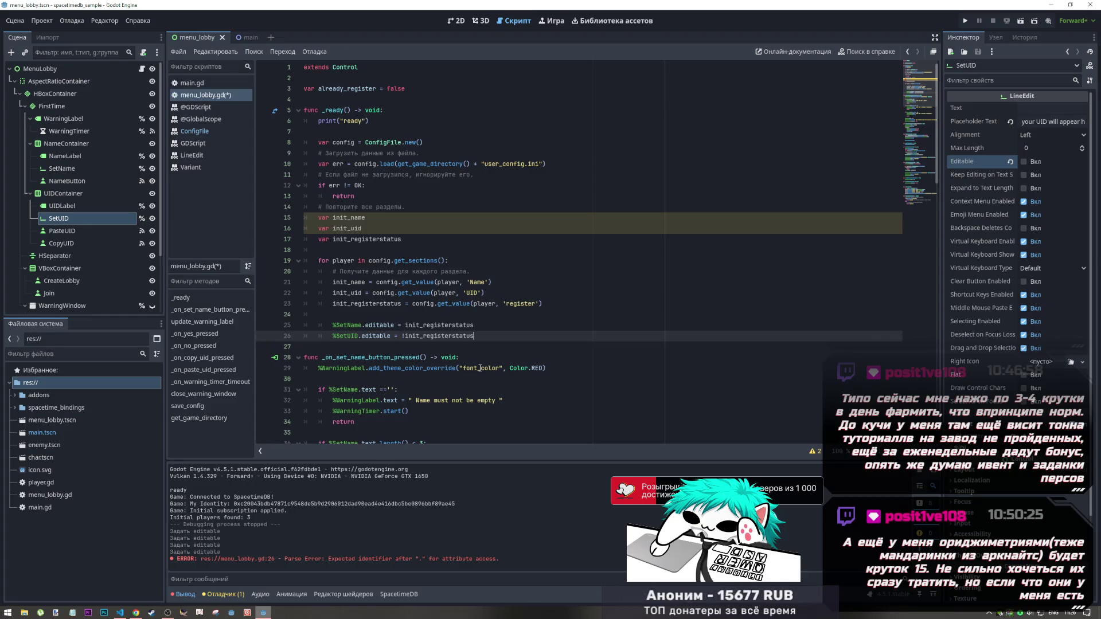
Save menu_lobby.gd and bring the browser showing the SpacetimeDB tables forward
{"action": "key", "text": "ctrl+s"}
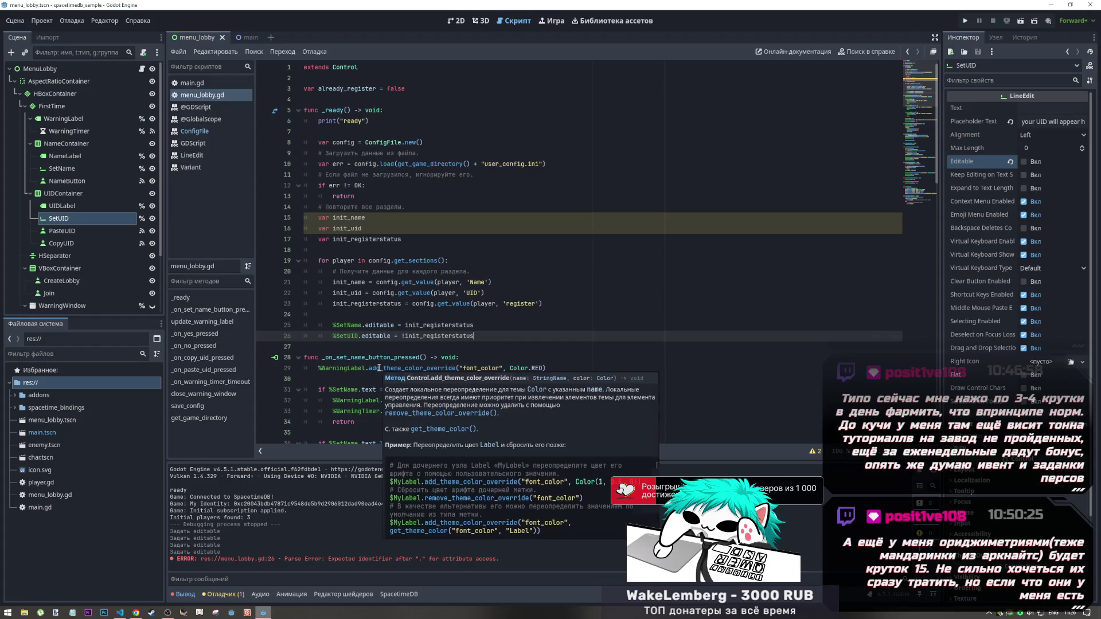
{"action": "mouse_move", "coordinate": [369, 370]}
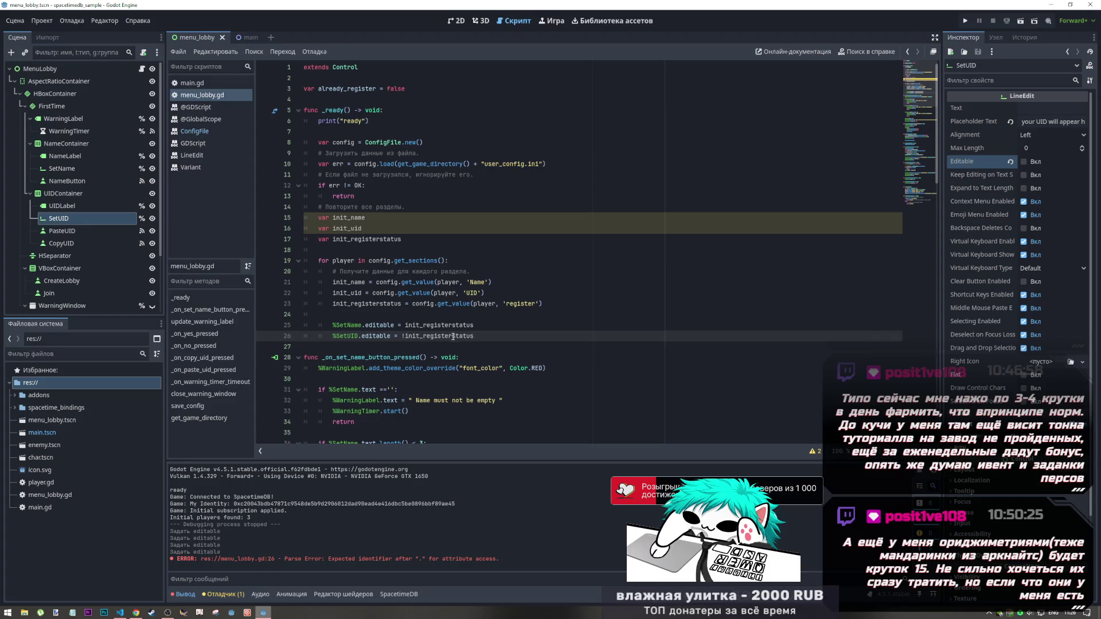
{"action": "scroll", "coordinate": [457, 343], "scroll_direction": "down", "scroll_amount": 3}
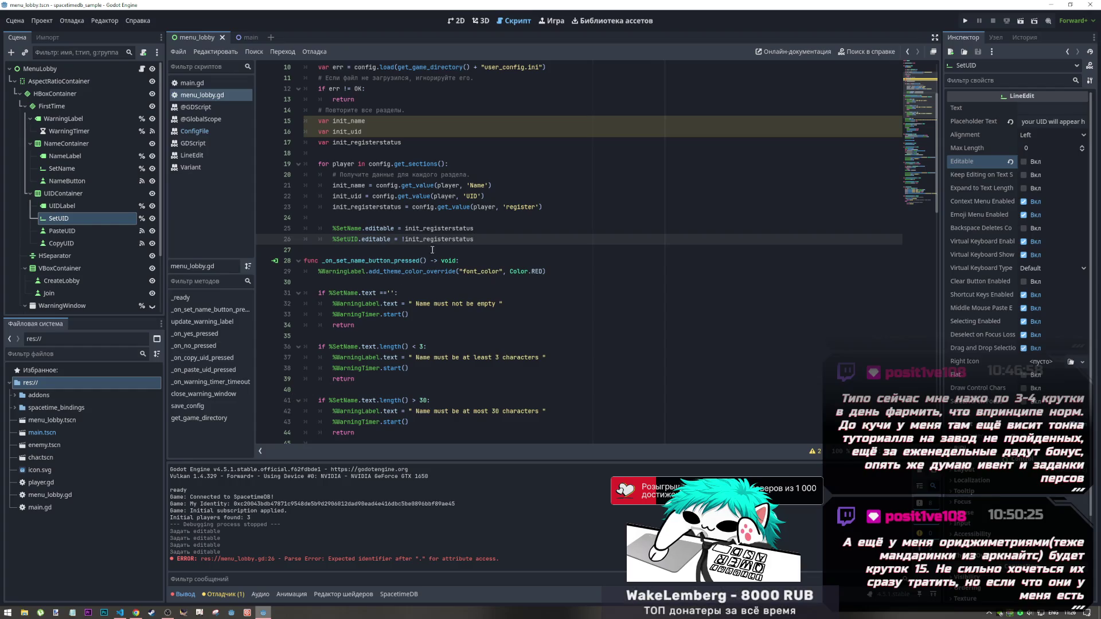
{"action": "scroll", "coordinate": [431, 251], "scroll_direction": "down", "scroll_amount": 2}
{"action": "scroll", "coordinate": [436, 251], "scroll_direction": "up", "scroll_amount": 3}
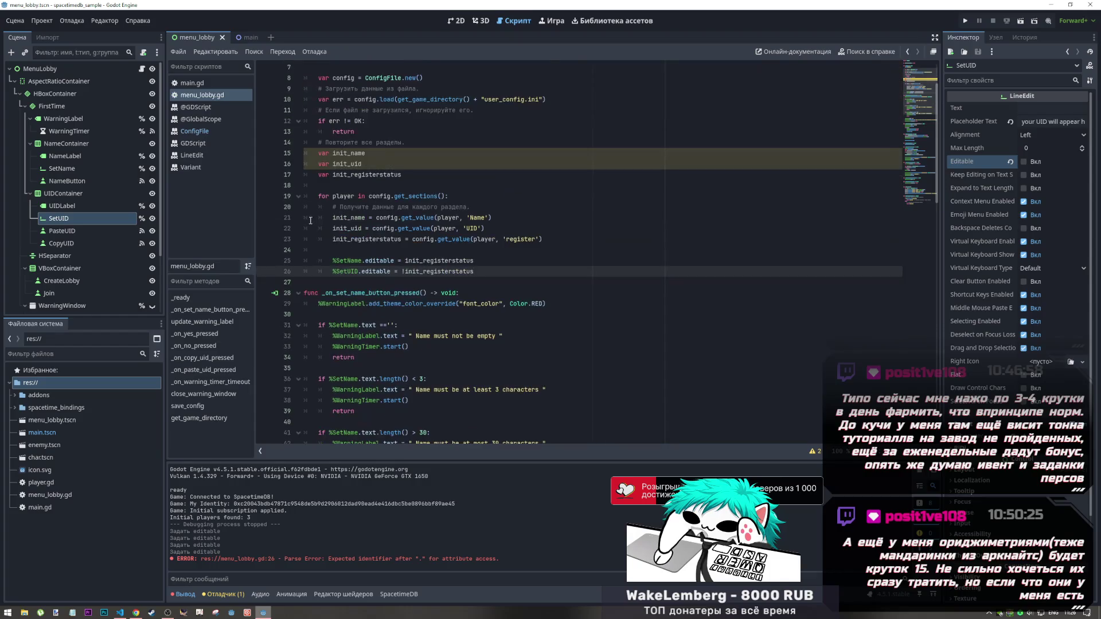
{"action": "left_click", "coordinate": [120, 612]}
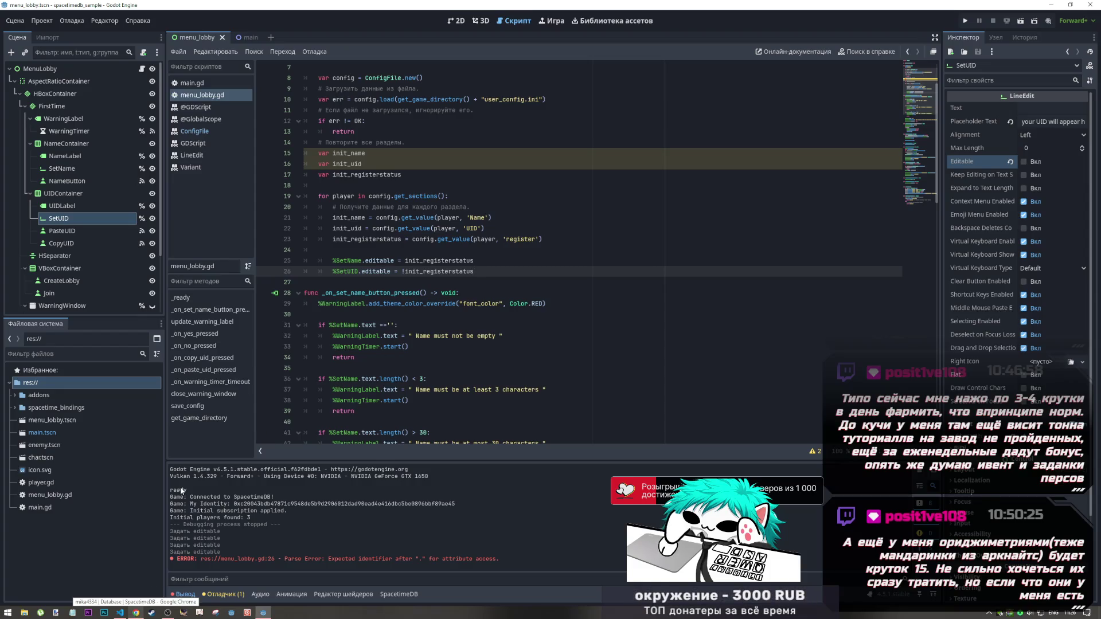
{"action": "left_click", "coordinate": [132, 613]}
Leave the DOOM workout mix on YouTube and start the Post Malone, Swae Lee 'Sunflower' mix
{"action": "left_click", "coordinate": [888, 5]}
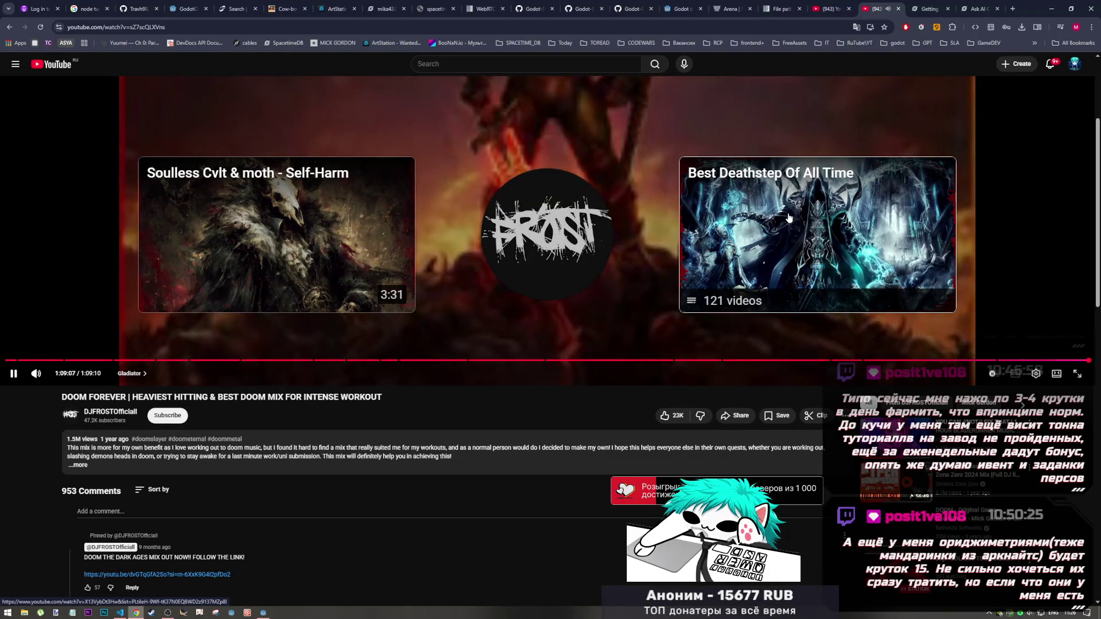
{"action": "scroll", "coordinate": [791, 458], "scroll_direction": "down", "scroll_amount": 5}
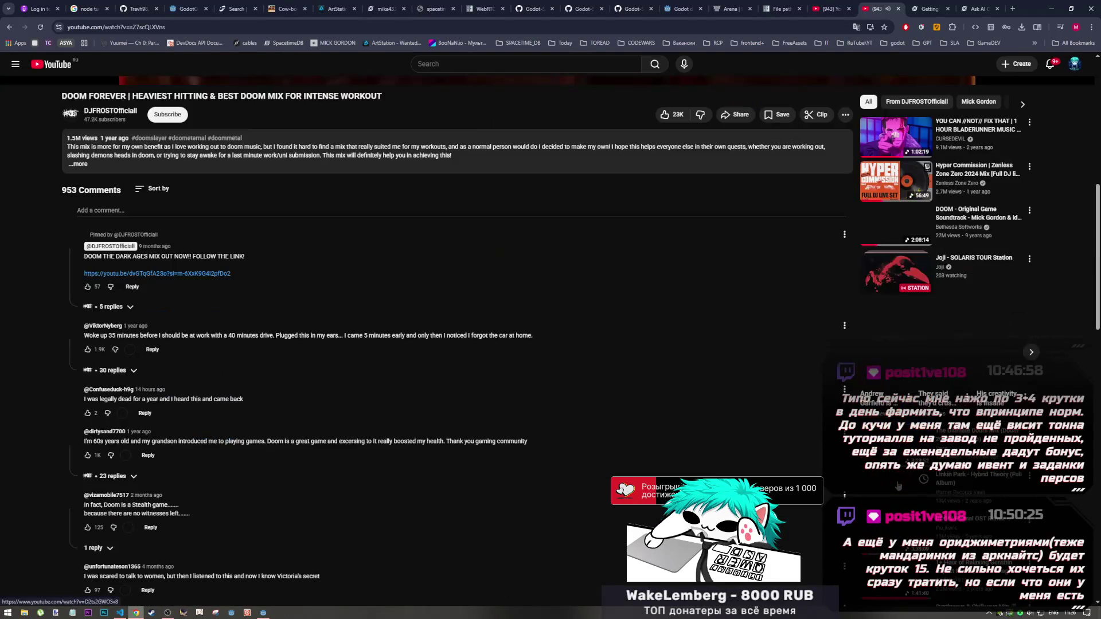
{"action": "scroll", "coordinate": [864, 486], "scroll_direction": "down", "scroll_amount": 5}
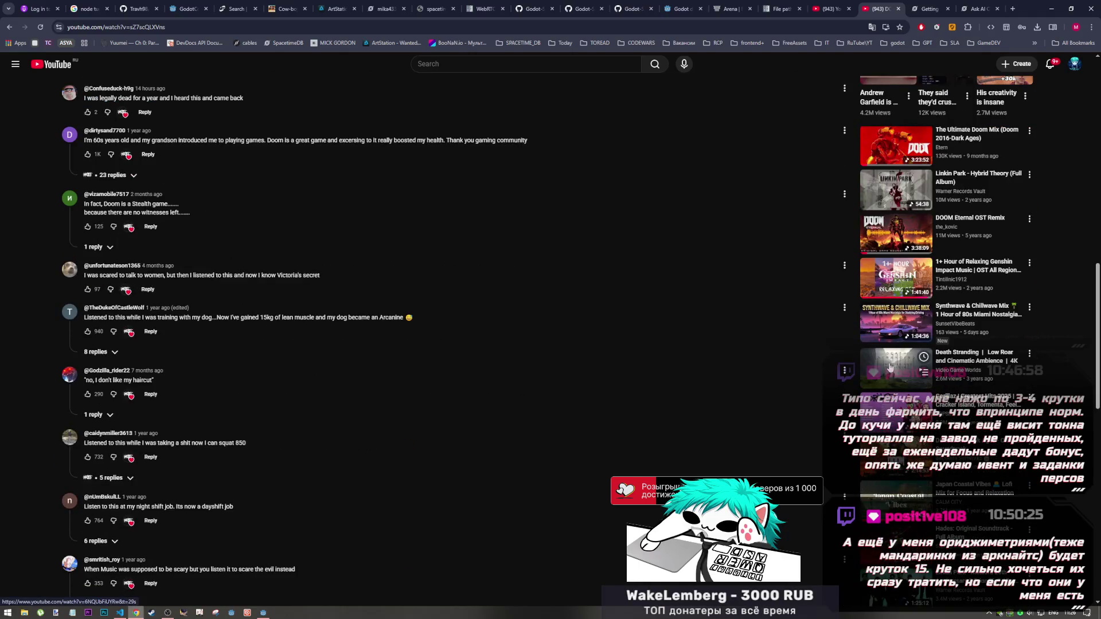
{"action": "scroll", "coordinate": [864, 486], "scroll_direction": "down", "scroll_amount": 2}
{"action": "scroll", "coordinate": [864, 486], "scroll_direction": "down", "scroll_amount": 4}
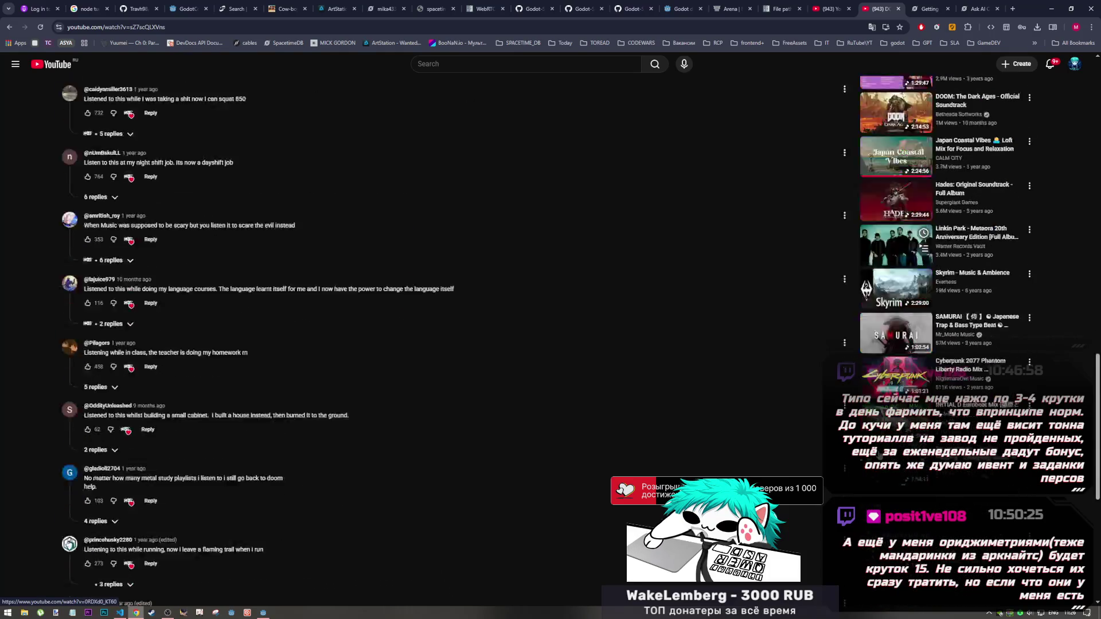
{"action": "key", "text": "alt+Left"}
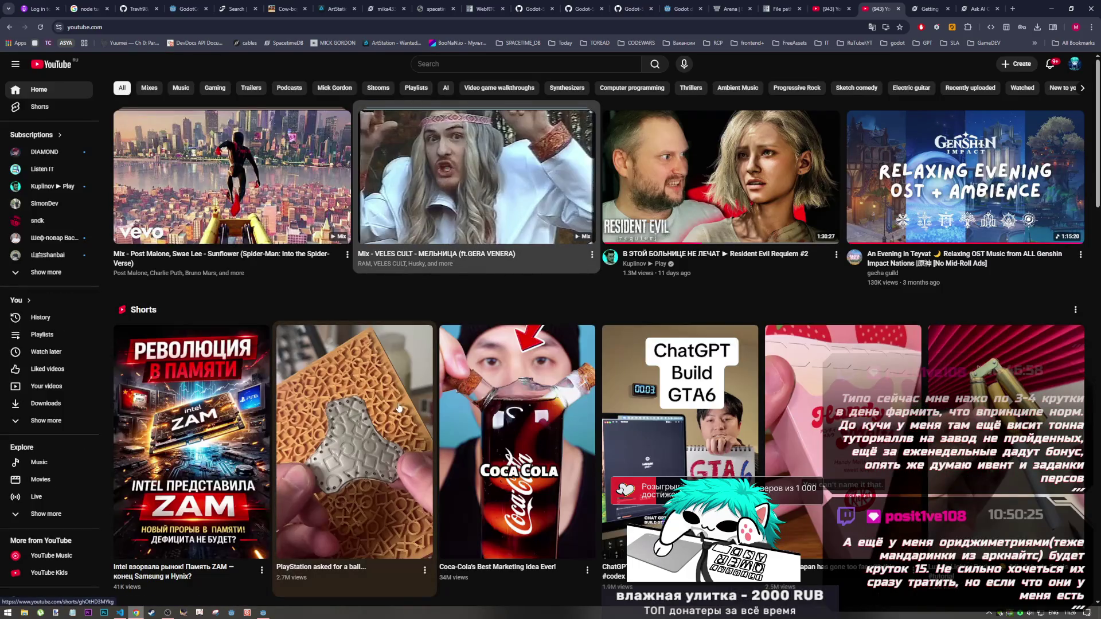
{"action": "left_click", "coordinate": [289, 246]}
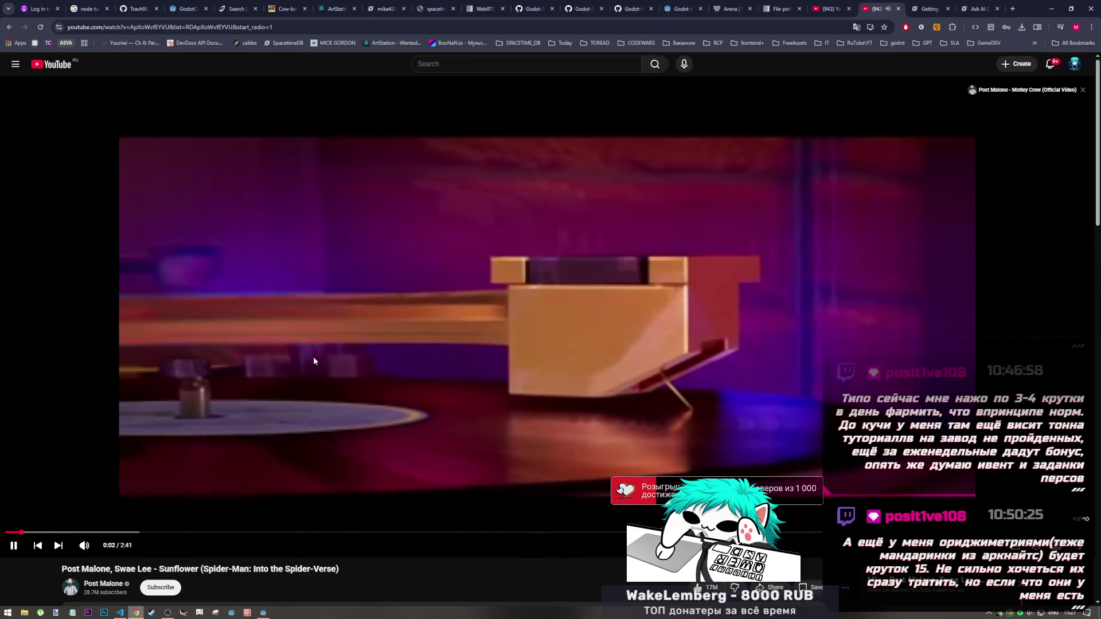
{"action": "scroll", "coordinate": [313, 373], "scroll_direction": "down", "scroll_amount": 5}
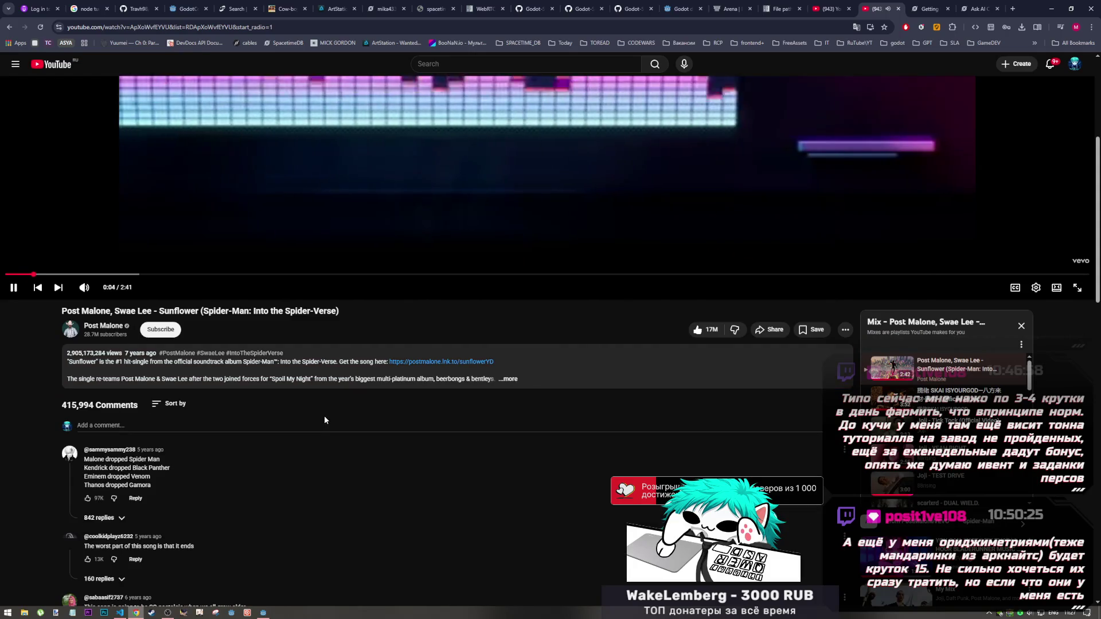
{"action": "scroll", "coordinate": [324, 419], "scroll_direction": "up", "scroll_amount": 5}
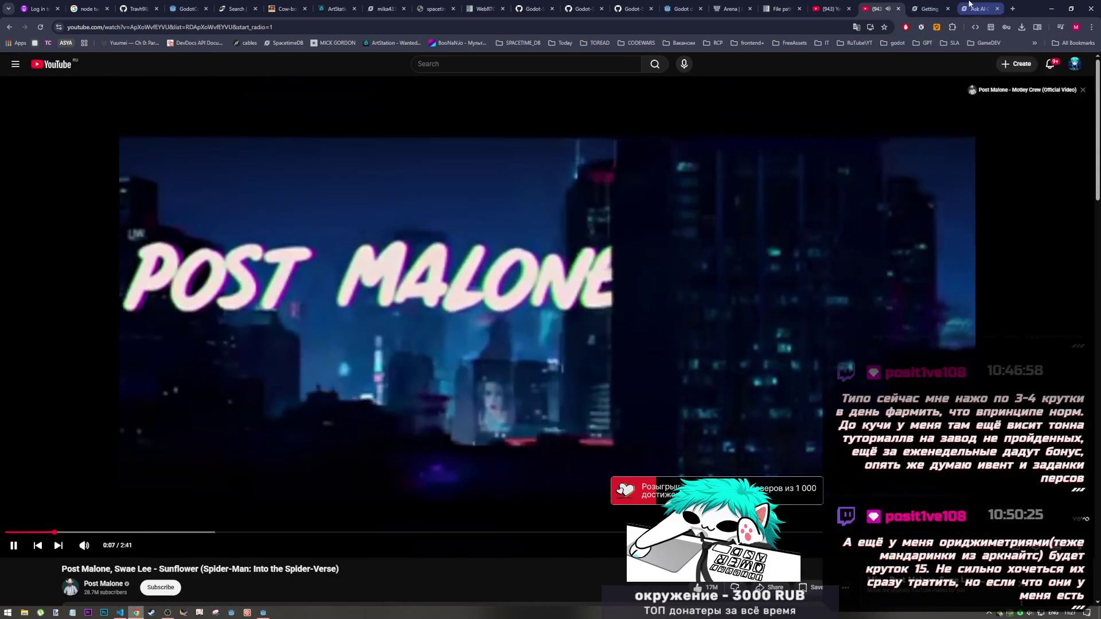
{"action": "left_click", "coordinate": [969, 6]}
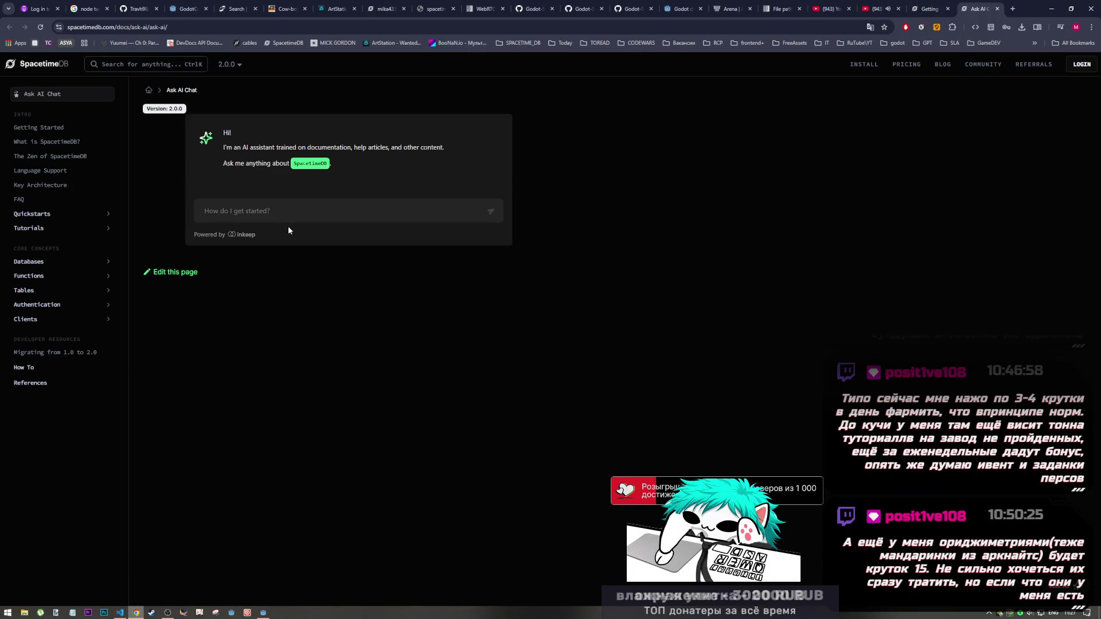
Ask SpacetimeDB's AI chat, in Russian, how costly handling errors is when checking name availability
{"action": "left_click", "coordinate": [745, 4]}
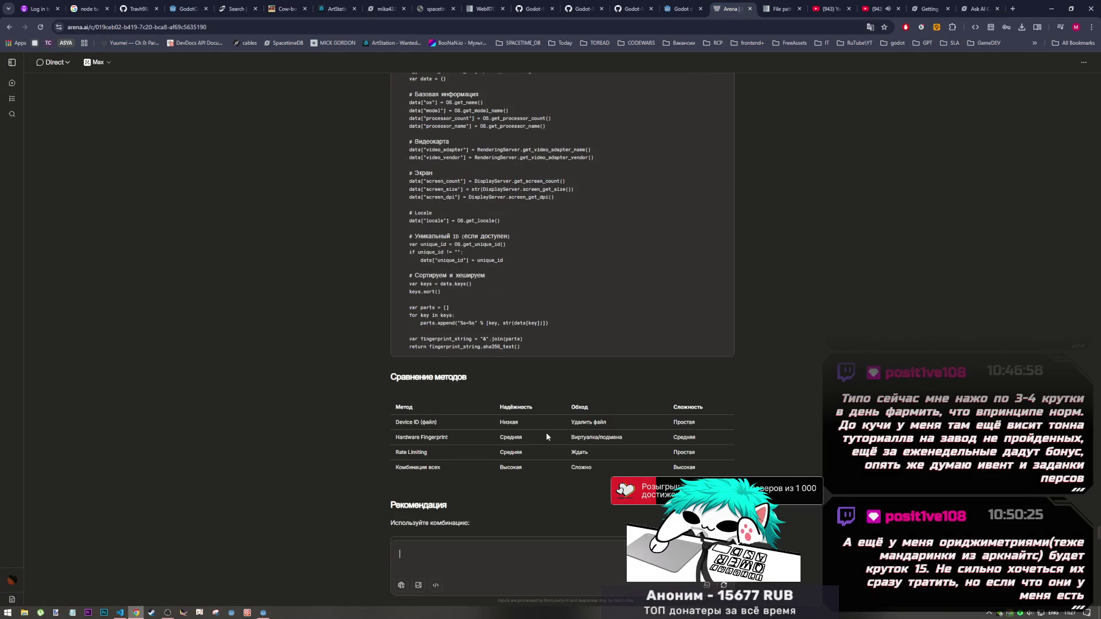
{"action": "left_click", "coordinate": [977, 9]}
{"action": "type", "text": "how"}
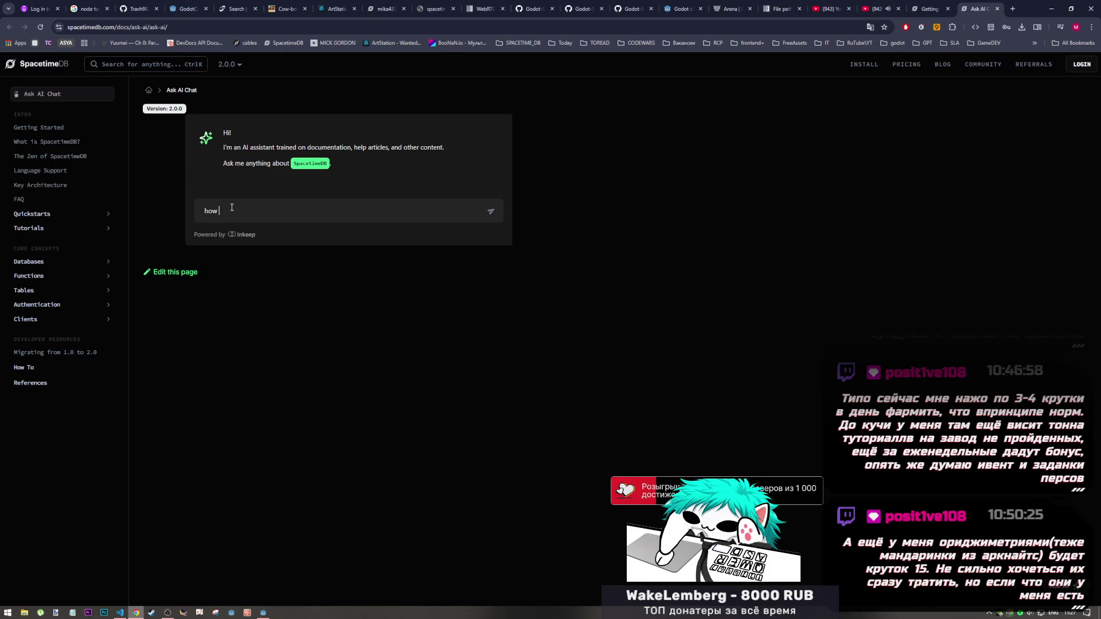
{"action": "left_click_drag", "start_coordinate": [231, 207], "coordinate": [164, 212]}
{"action": "key", "text": "alt+shift"}
{"action": "type", "text": "насколько дор"}
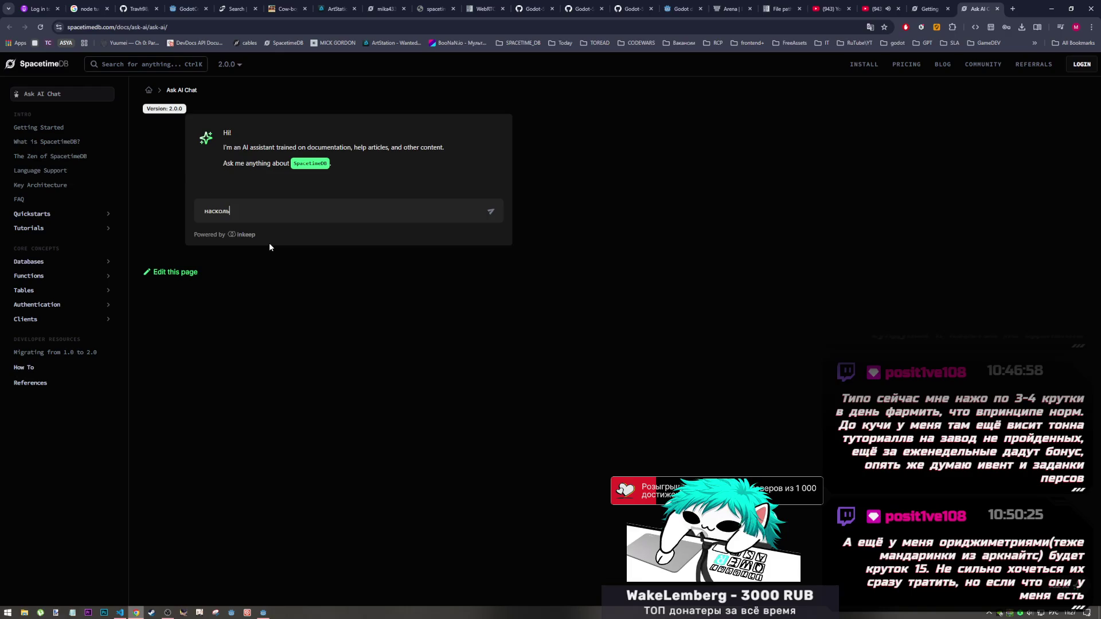
{"action": "type", "text": "ого о"}
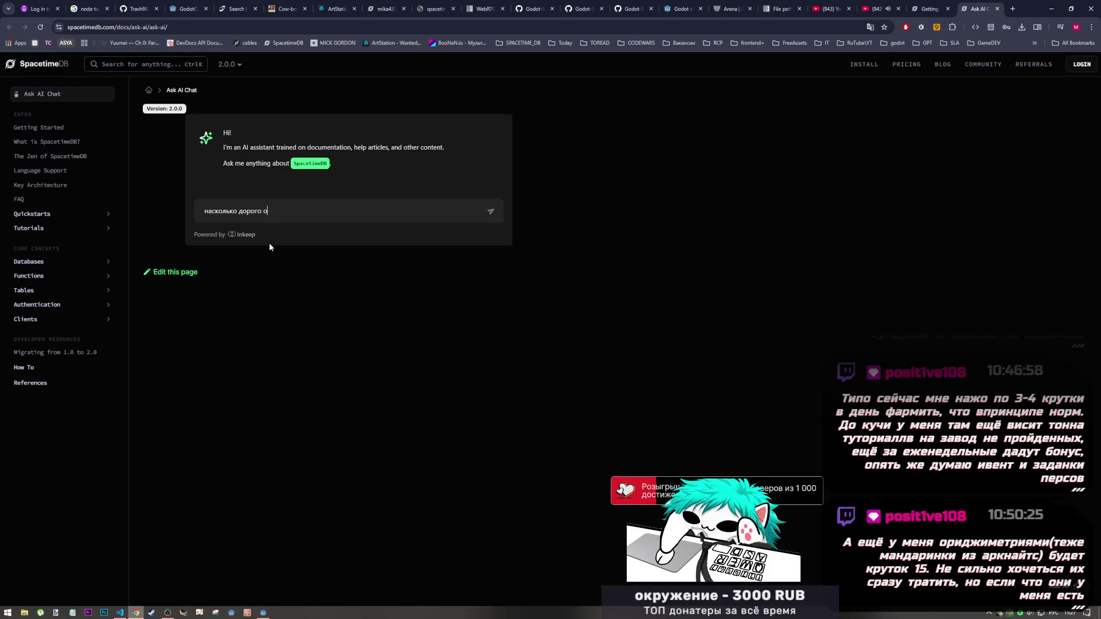
{"action": "type", "text": "брабатывать ош"}
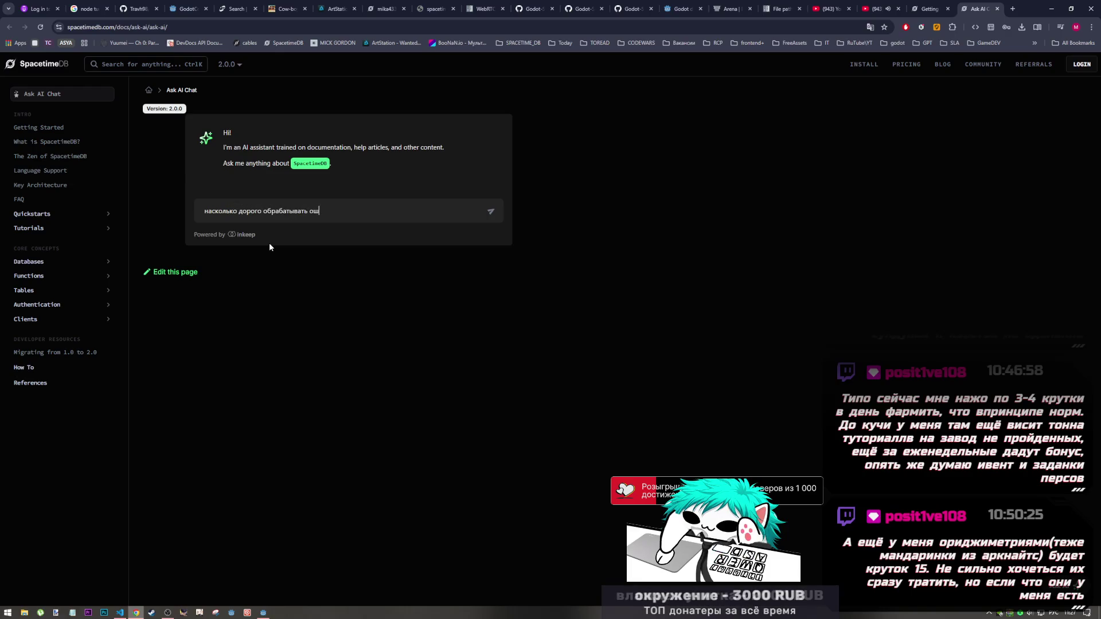
{"action": "type", "text": "ибки п"}
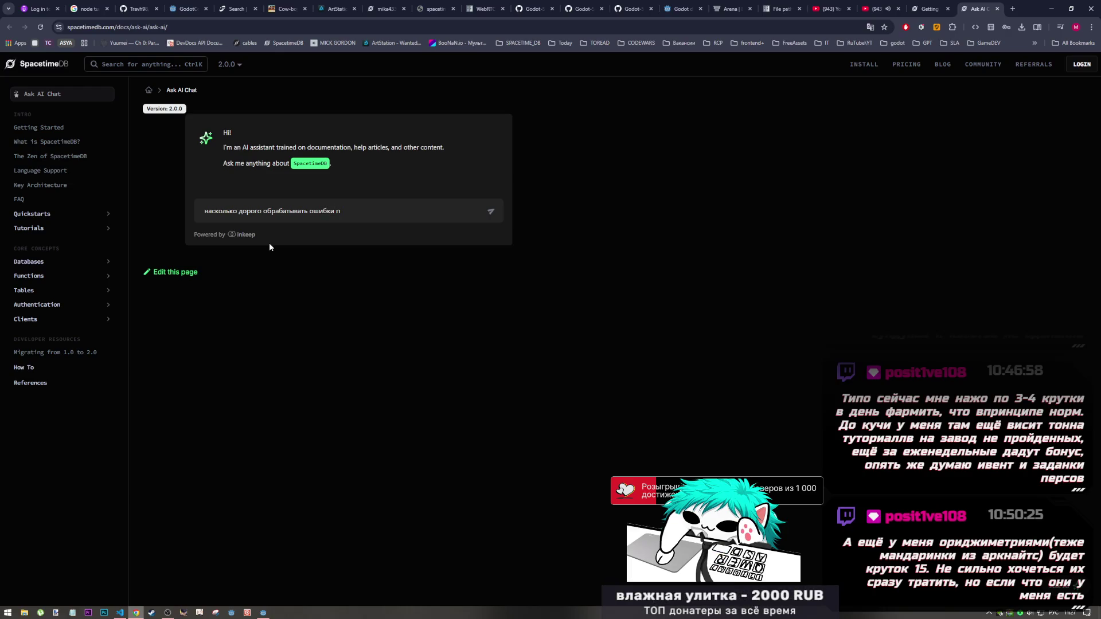
{"action": "type", "text": "при проверки доступн"}
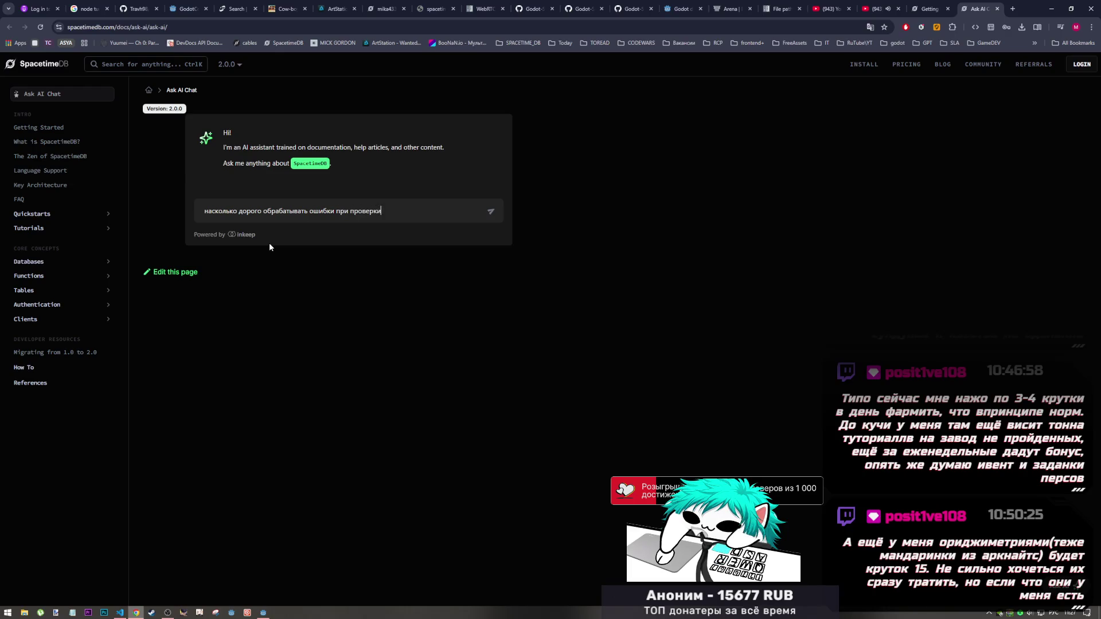
{"action": "type", "text": "ости имено"}
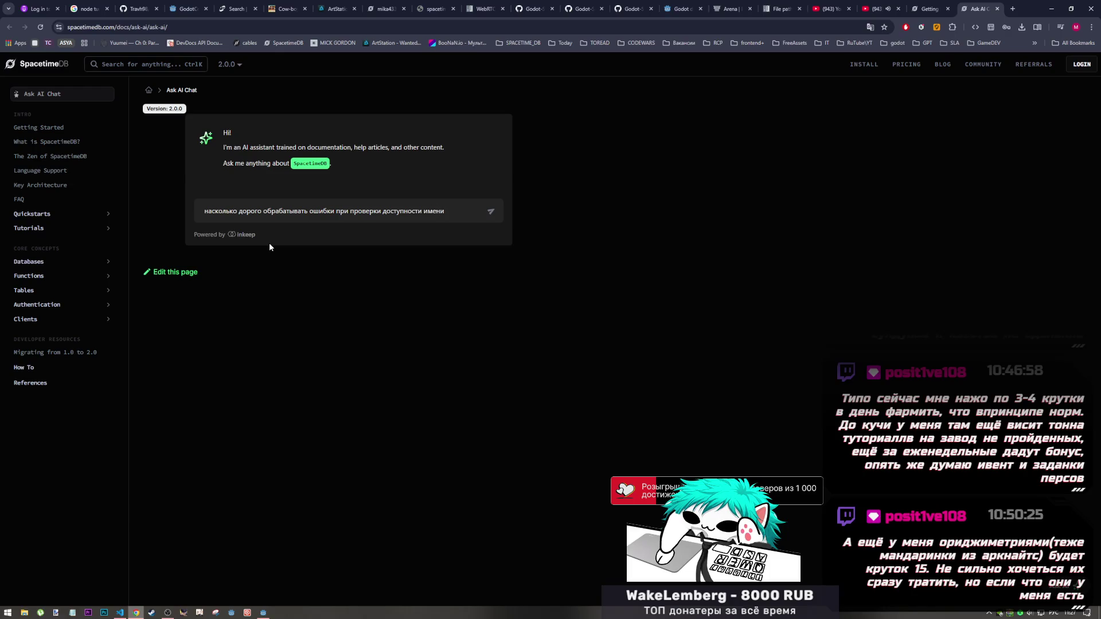
{"action": "left_click", "coordinate": [490, 211]}
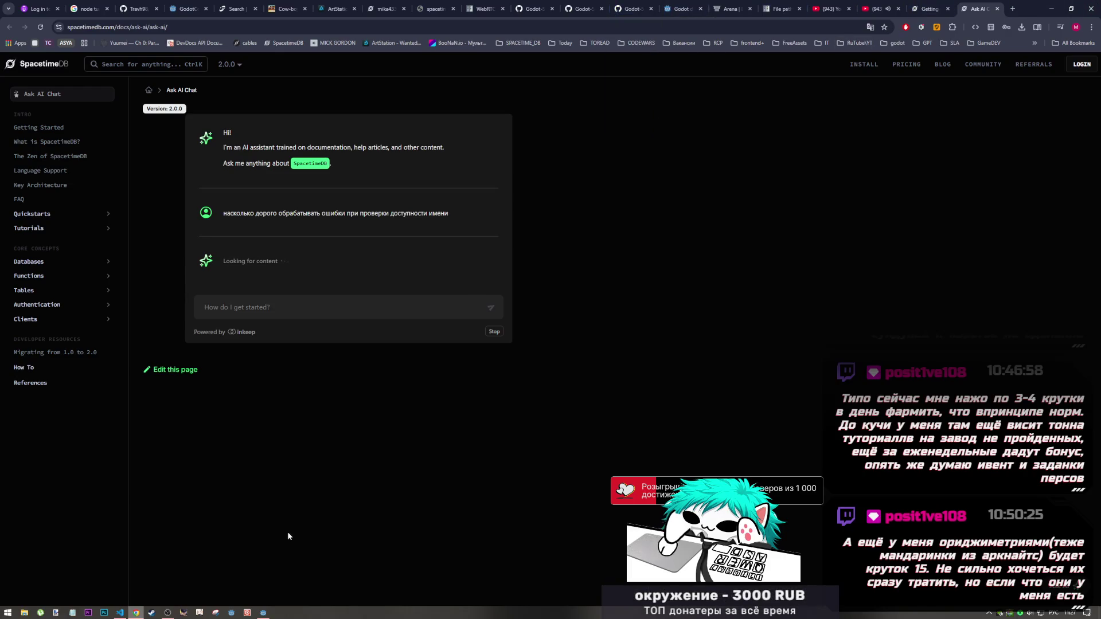
{"action": "left_click", "coordinate": [263, 612]}
{"action": "left_click", "coordinate": [497, 313]}
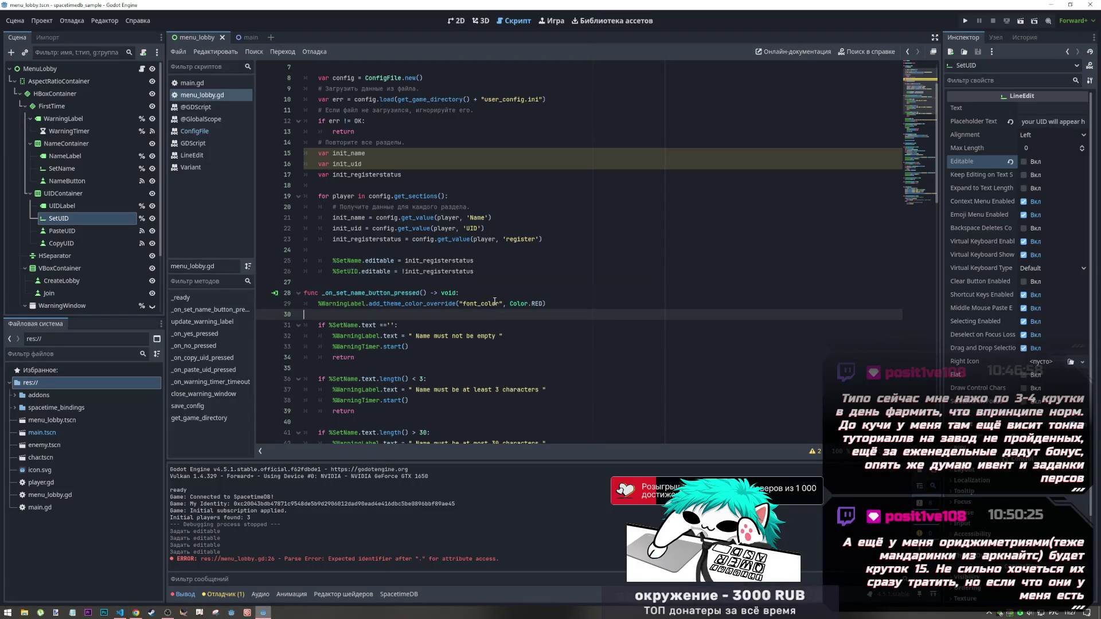
{"action": "left_click", "coordinate": [486, 271]}
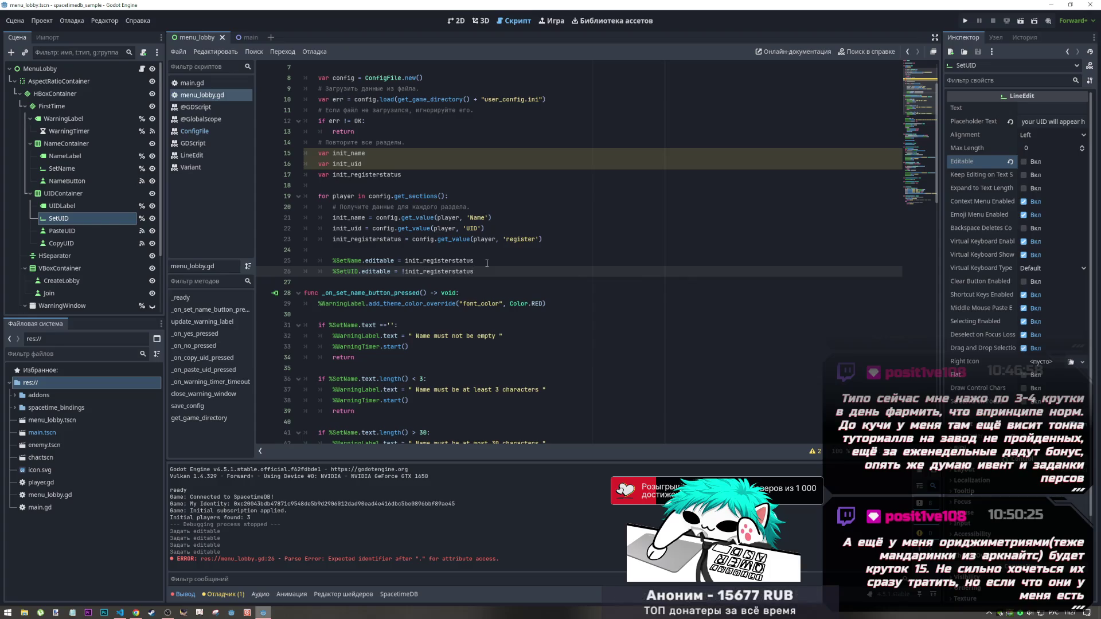
{"action": "left_click", "coordinate": [434, 260]}
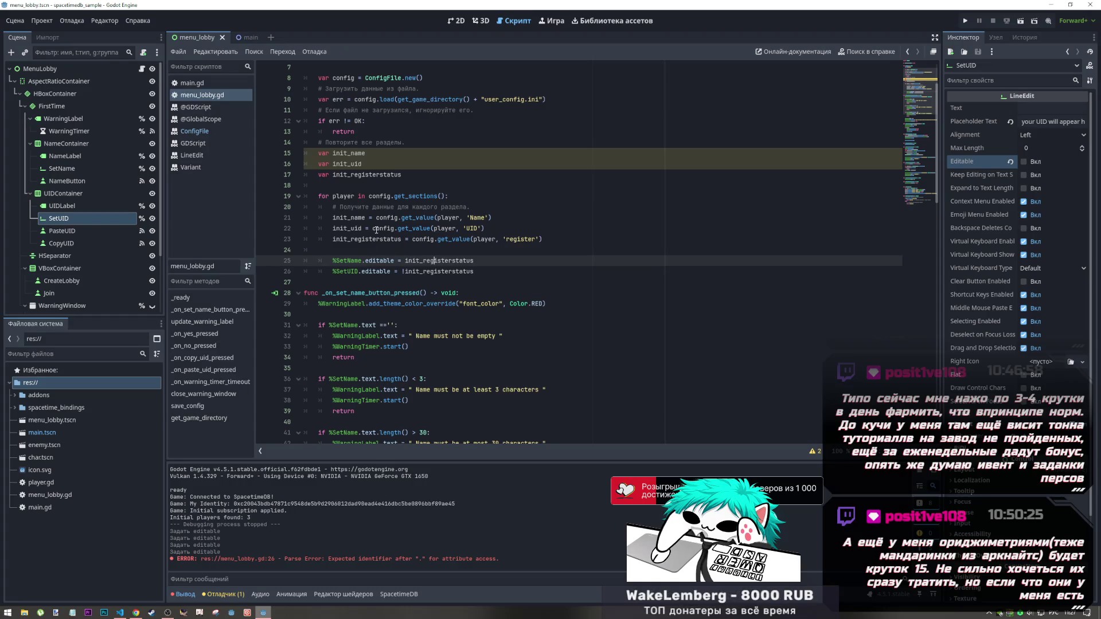
{"action": "scroll", "coordinate": [344, 218], "scroll_direction": "down", "scroll_amount": 3}
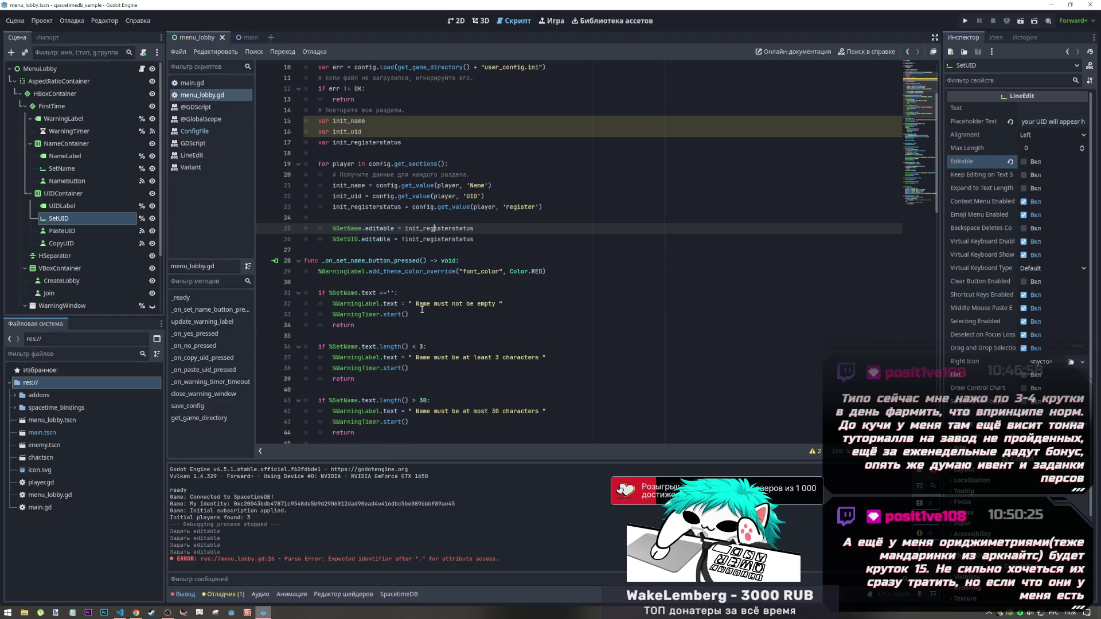
{"action": "left_click", "coordinate": [456, 21]}
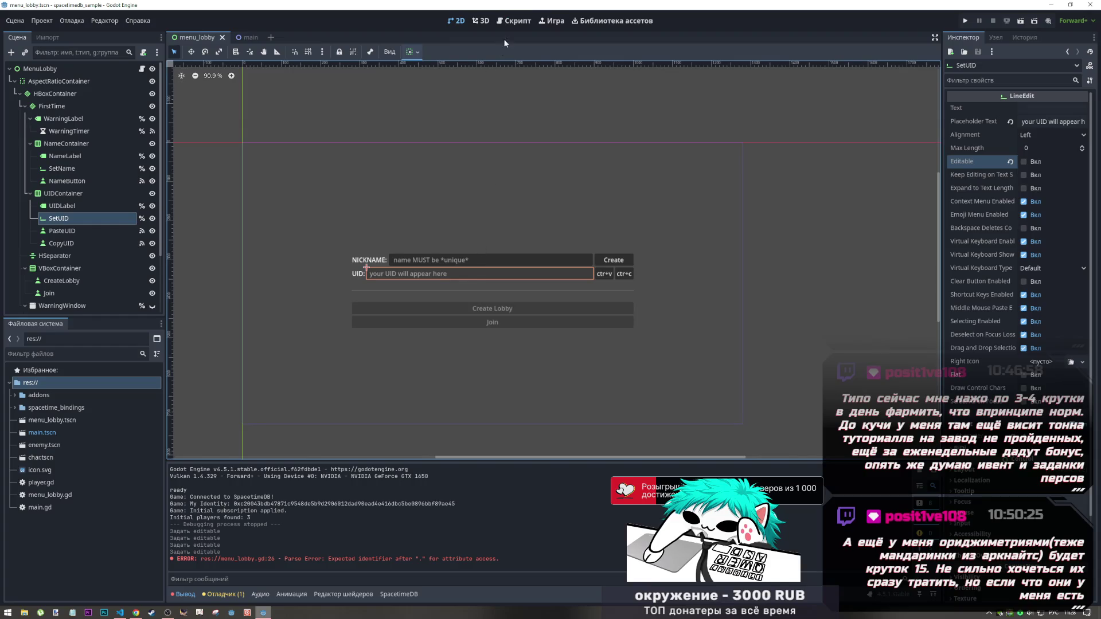
{"action": "left_click", "coordinate": [514, 21]}
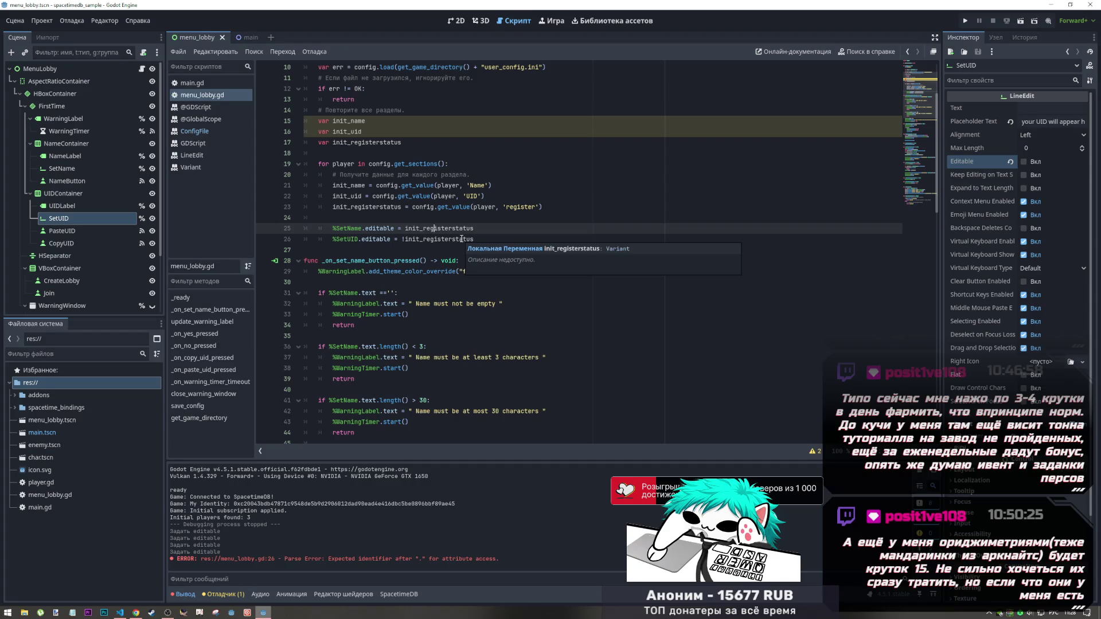
{"action": "left_click_drag", "start_coordinate": [473, 228], "coordinate": [286, 219]}
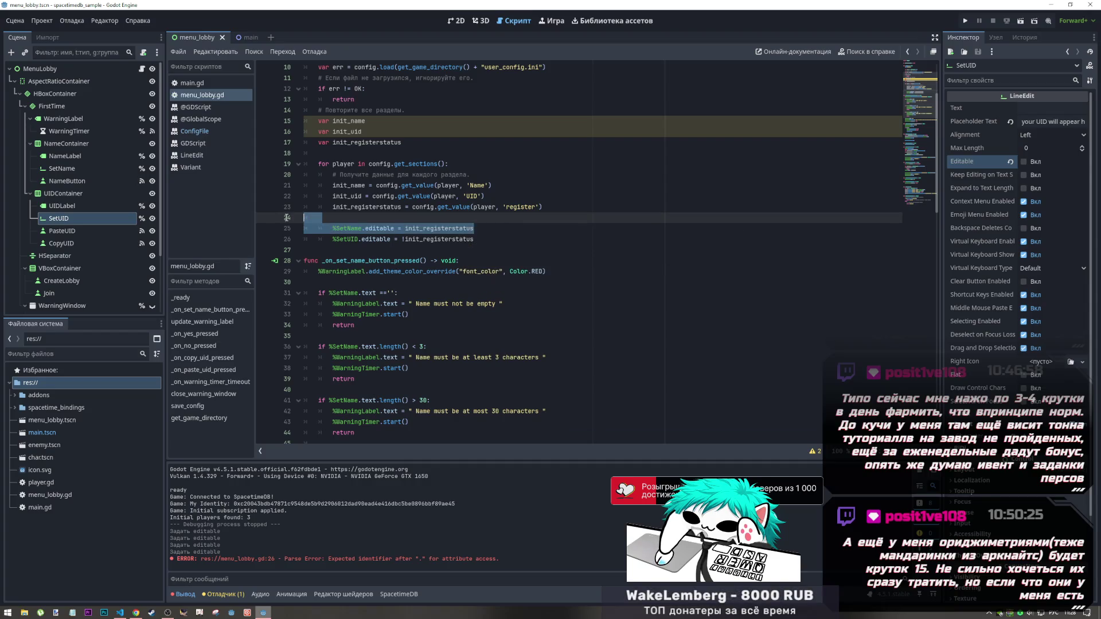
Restore the SetName line and change it to '%SetName.editable = !init_registerstatus', adding a blank line after SetUID
{"action": "key", "text": "BackSpace"}
{"action": "key", "text": "ctrl+s"}
{"action": "left_click", "coordinate": [480, 20]}
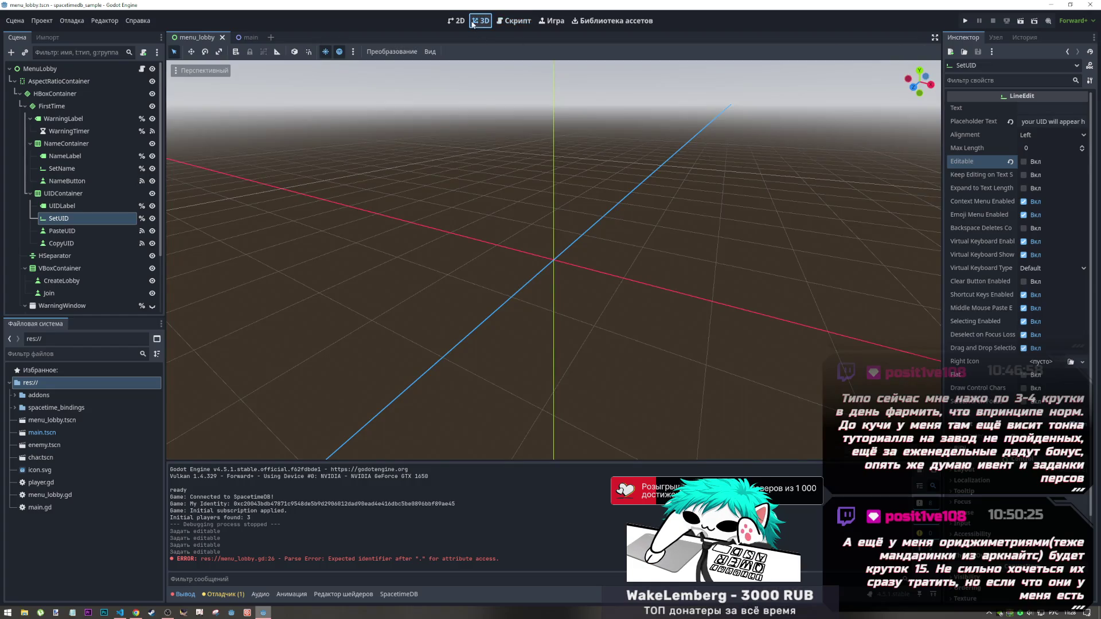
{"action": "left_click", "coordinate": [455, 20]}
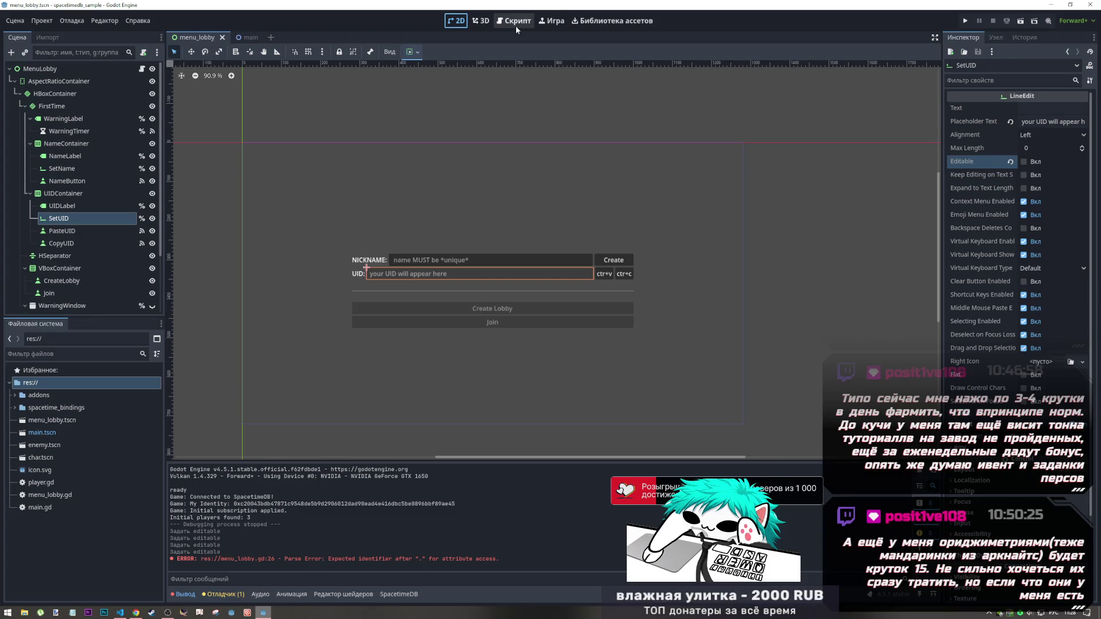
{"action": "left_click", "coordinate": [515, 26]}
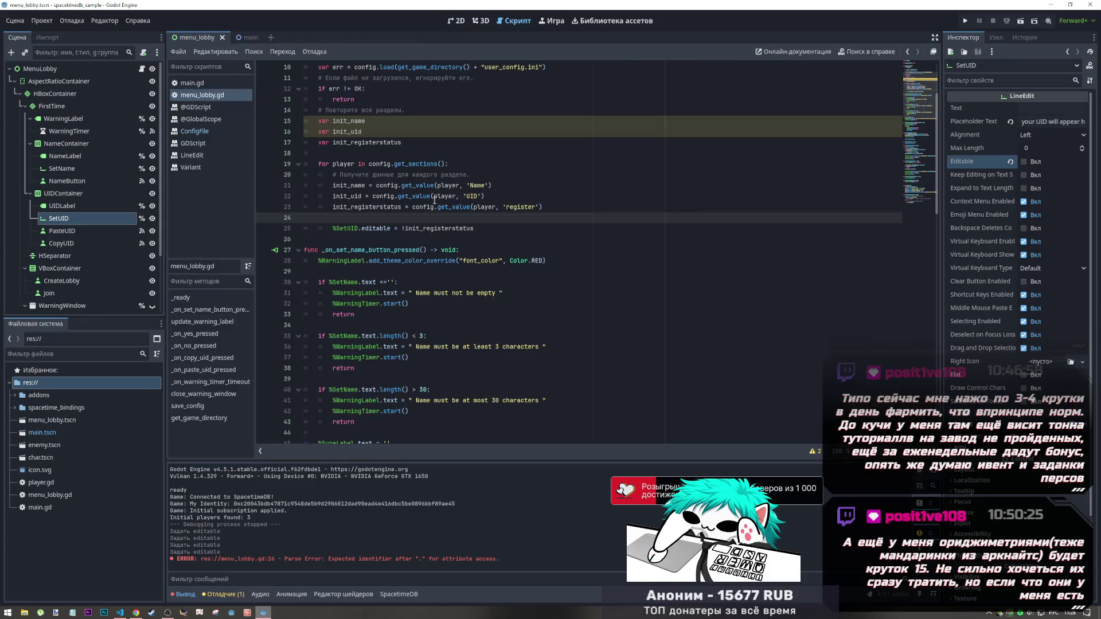
{"action": "left_click", "coordinate": [407, 228]}
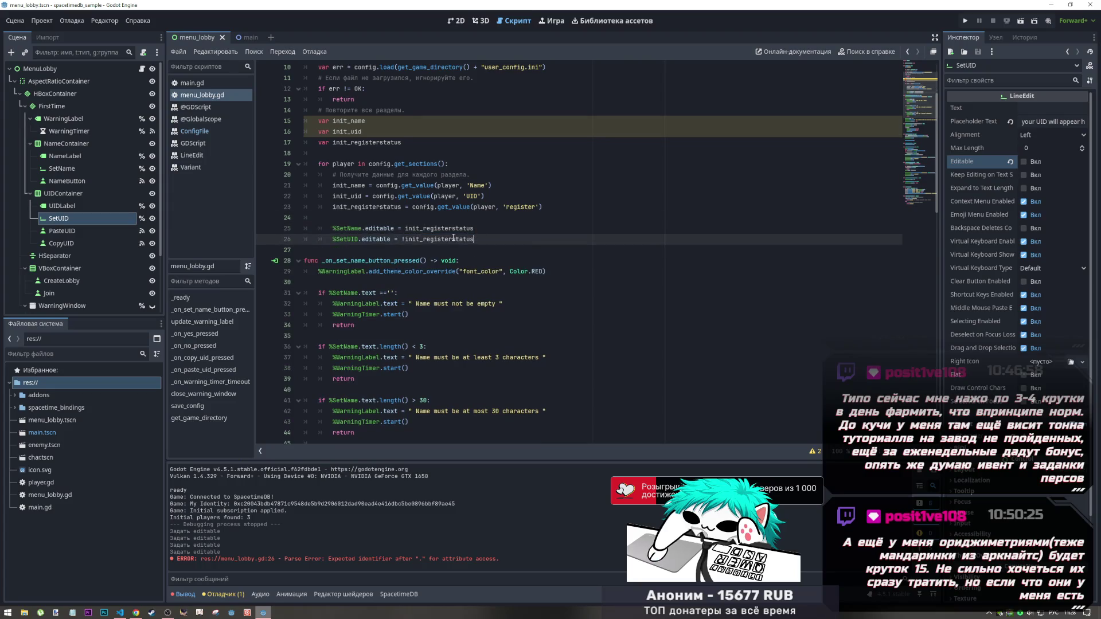
{"action": "key", "text": "Down"}
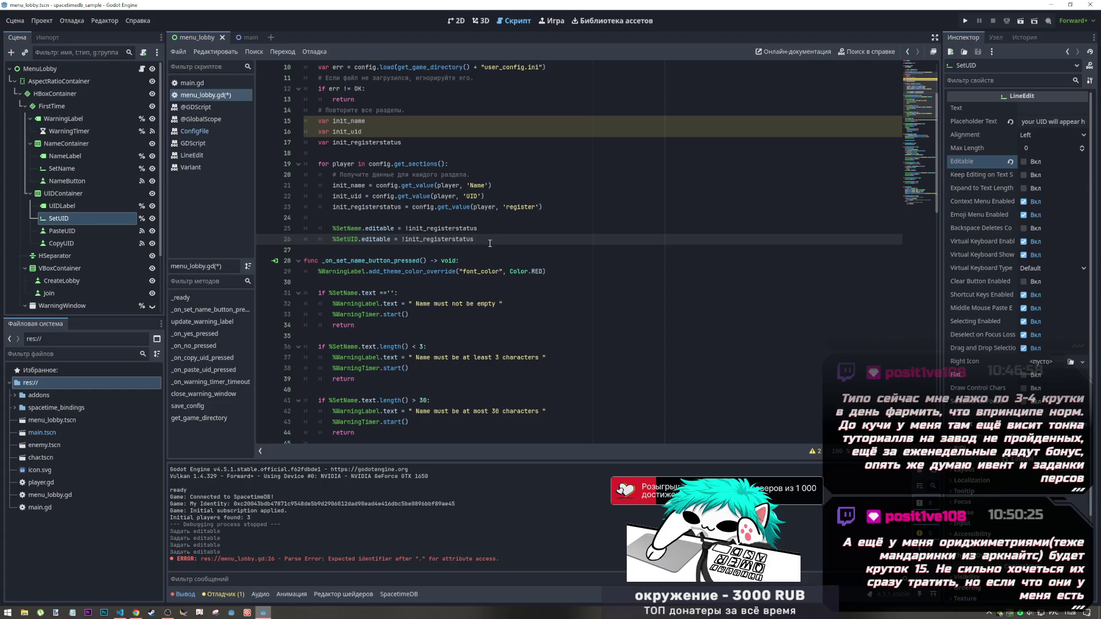
{"action": "key", "text": "Return"}
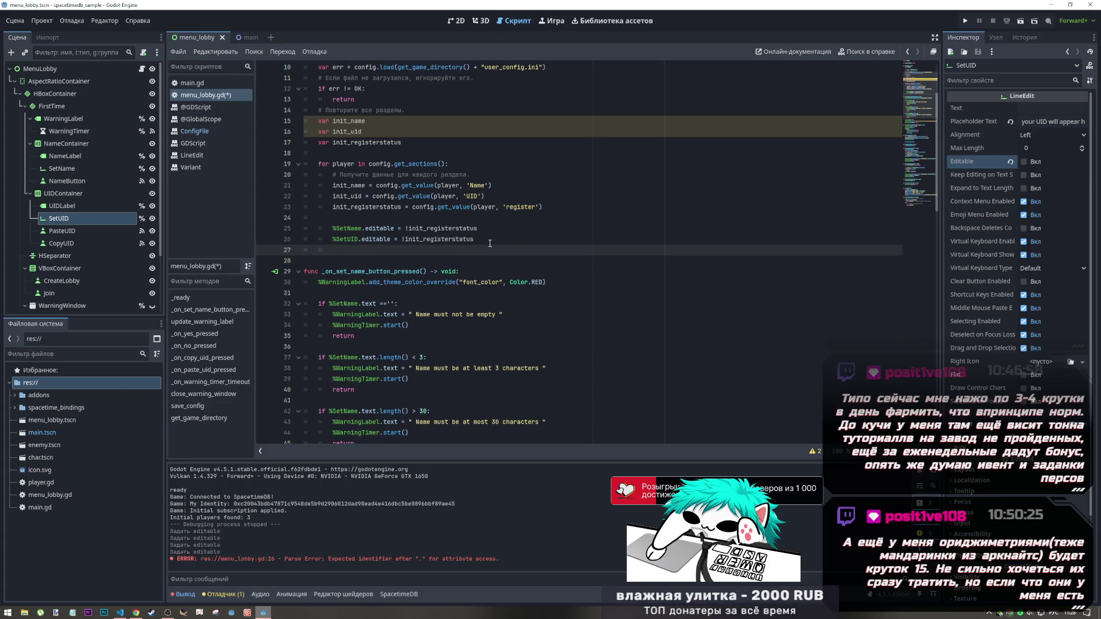